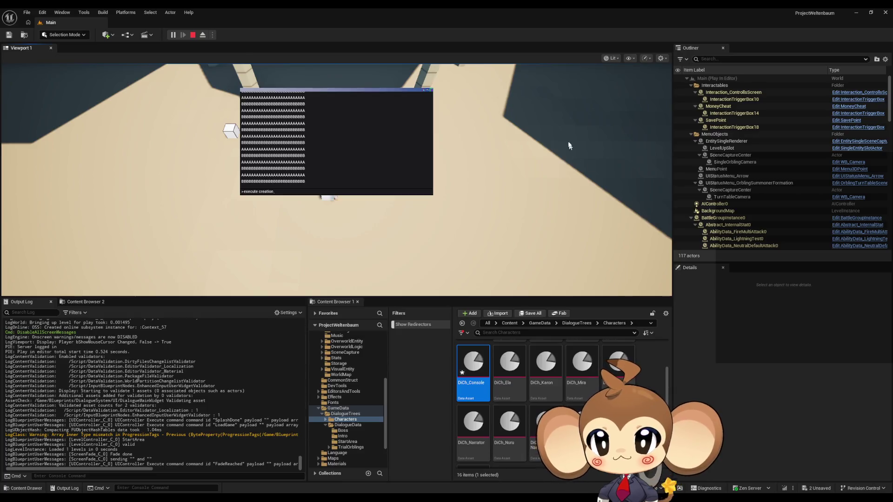
# Stop the play test and return to the DialogueMainWidget blueprint graph.
pyautogui.click(192, 34)
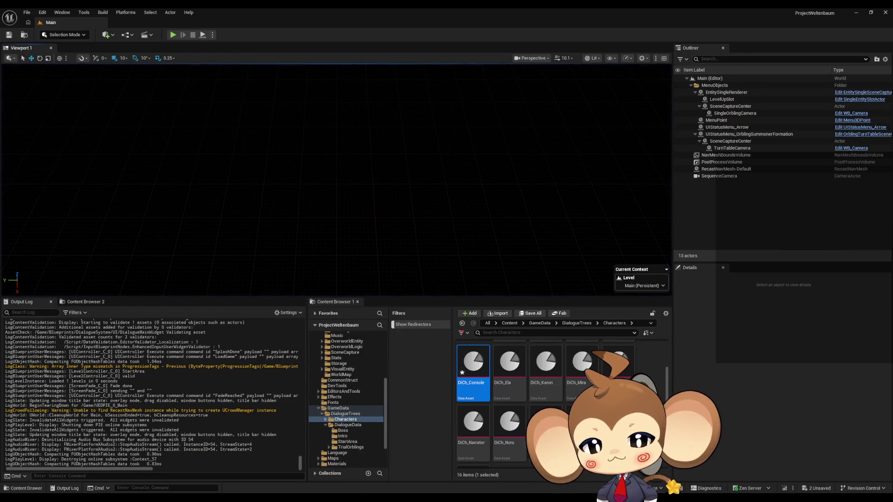
pyautogui.click(367, 476)
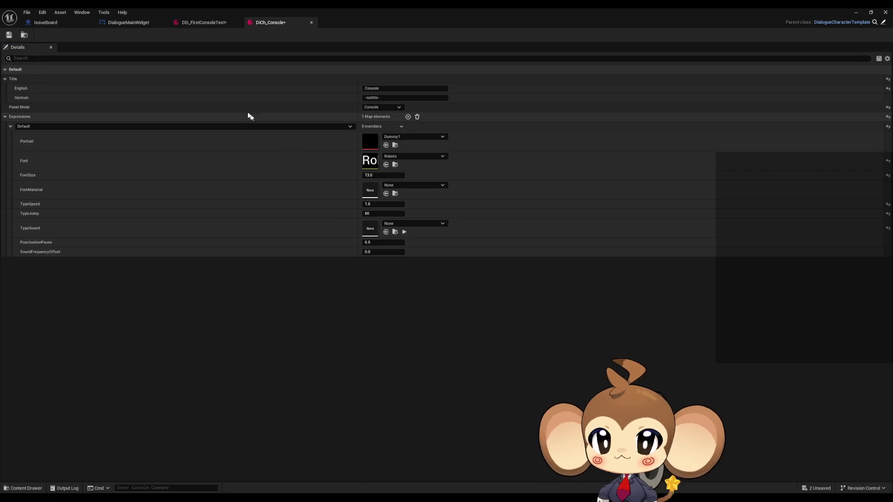
pyautogui.click(127, 26)
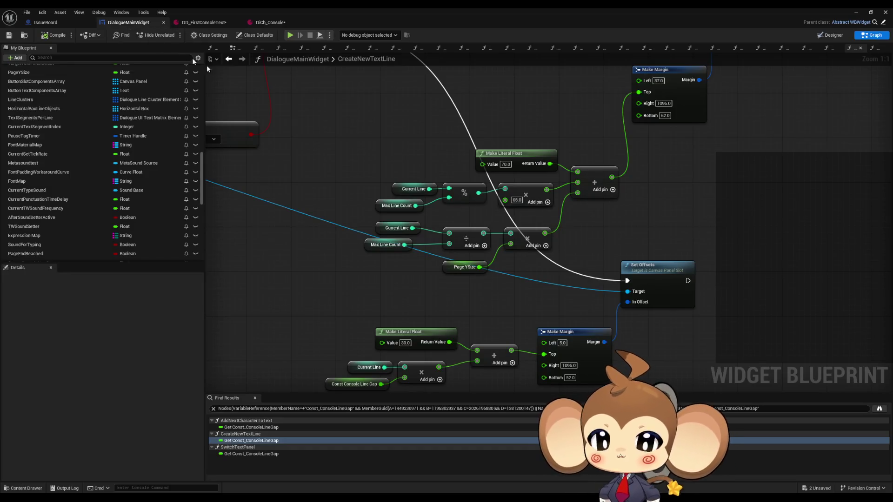
pyautogui.scroll(-3, 322, 246)
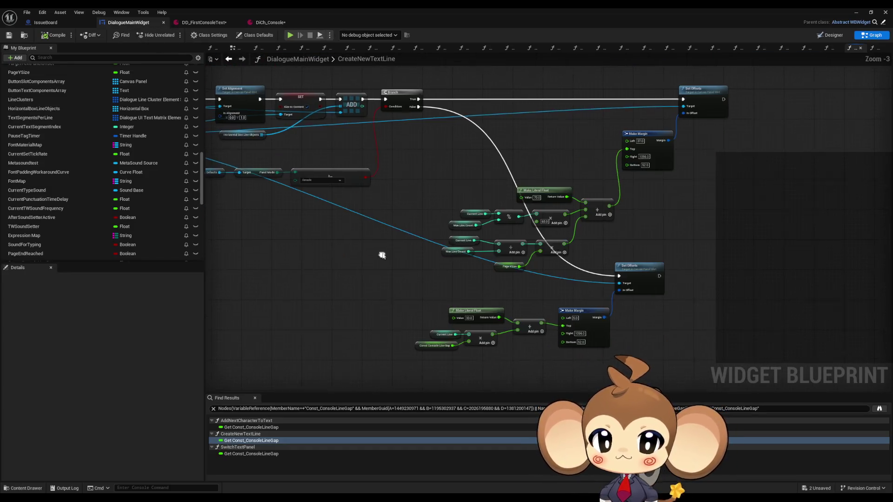
# Search the blueprint for 'ho', jump to CreateNewTextLine, and drag a wire from its exec output.
pyautogui.hotkey('ctrl', 'f')
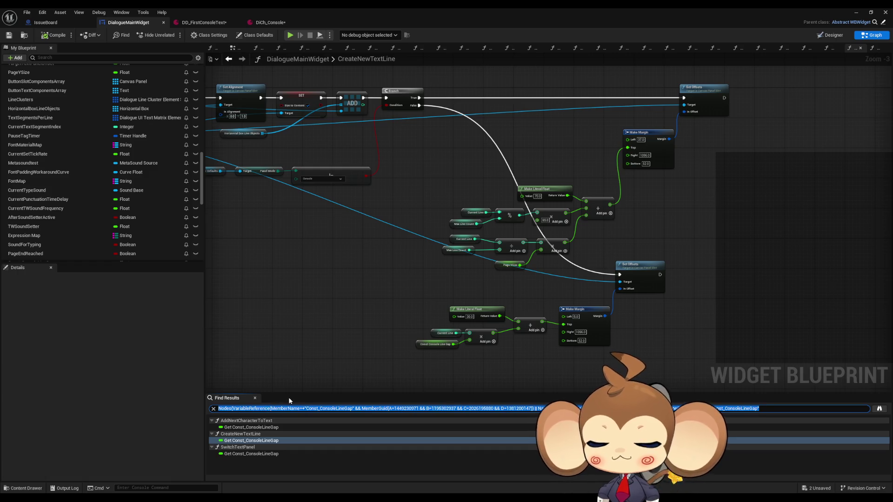
pyautogui.write('horiz')
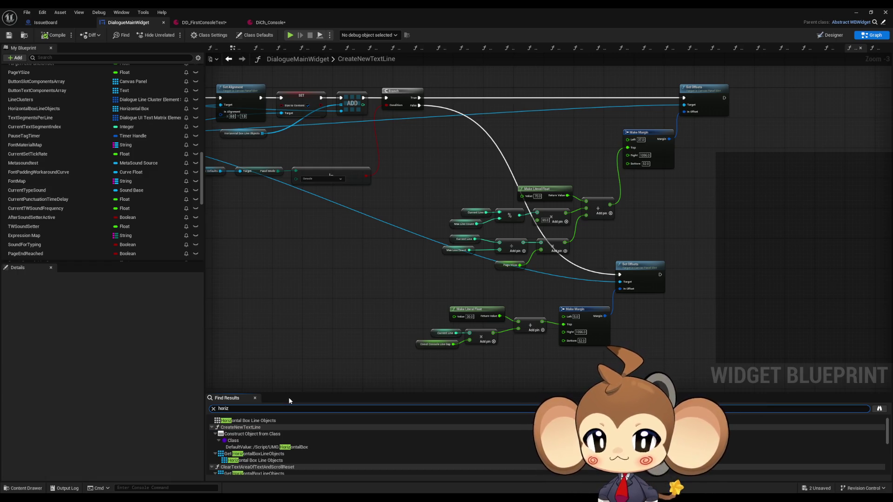
pyautogui.scroll(-3, 260, 437)
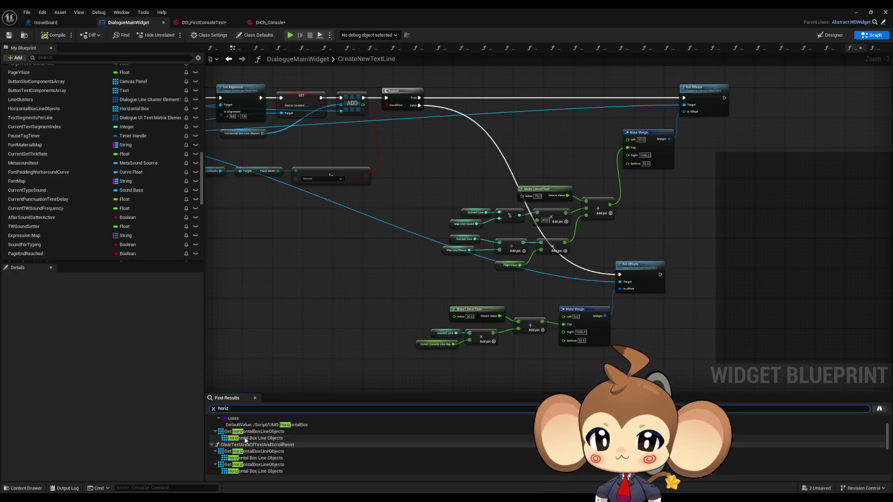
pyautogui.click(246, 438)
pyautogui.scroll(-6, 465, 233)
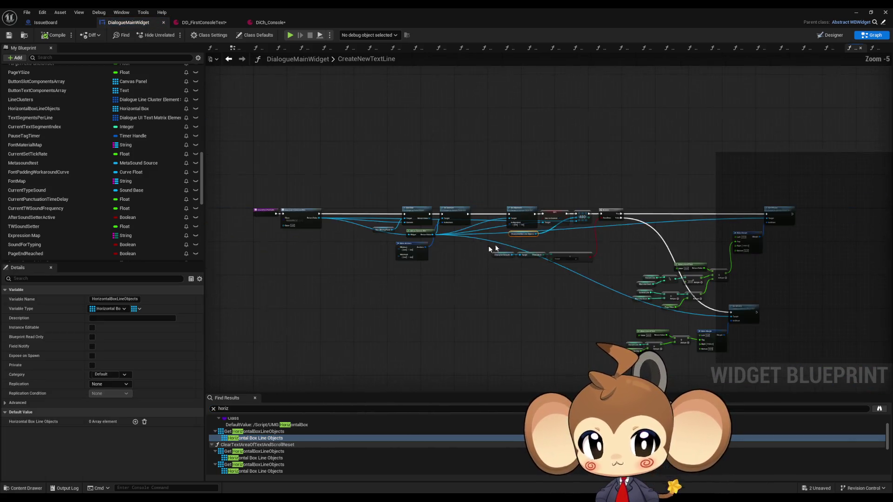
pyautogui.scroll(5, 400, 225)
pyautogui.click(399, 228)
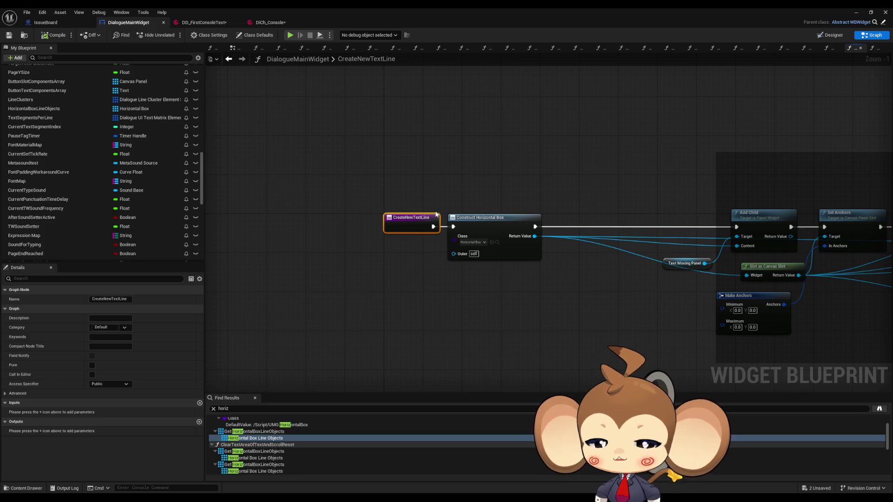
pyautogui.moveTo(433, 226); pyautogui.dragTo(435, 182)
# Add a Print String after CreateNewTextLine and play-test the level with the in-game console.
pyautogui.write('print string')
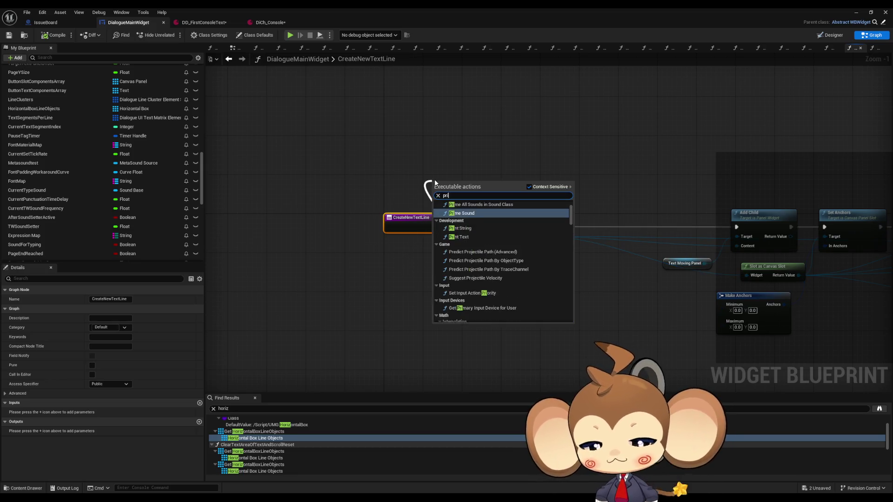
pyautogui.press('Return')
pyautogui.click(856, 13)
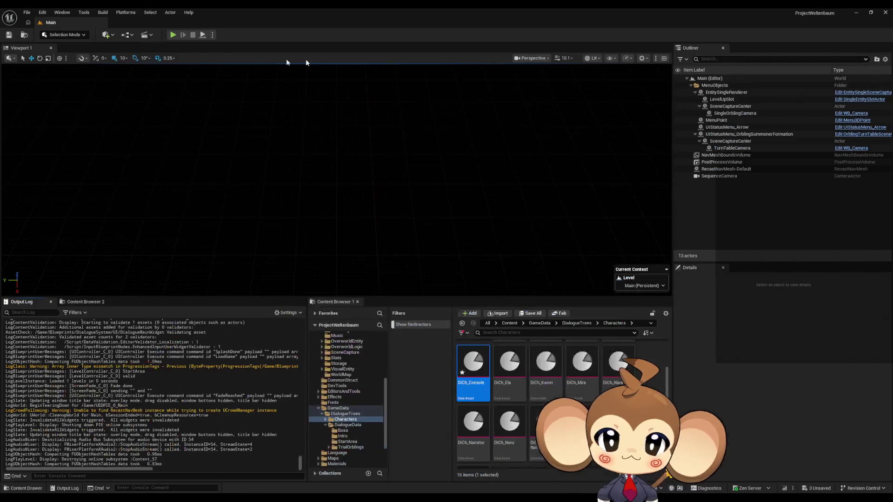
pyautogui.hotkey('alt', 'p')
pyautogui.press('space')
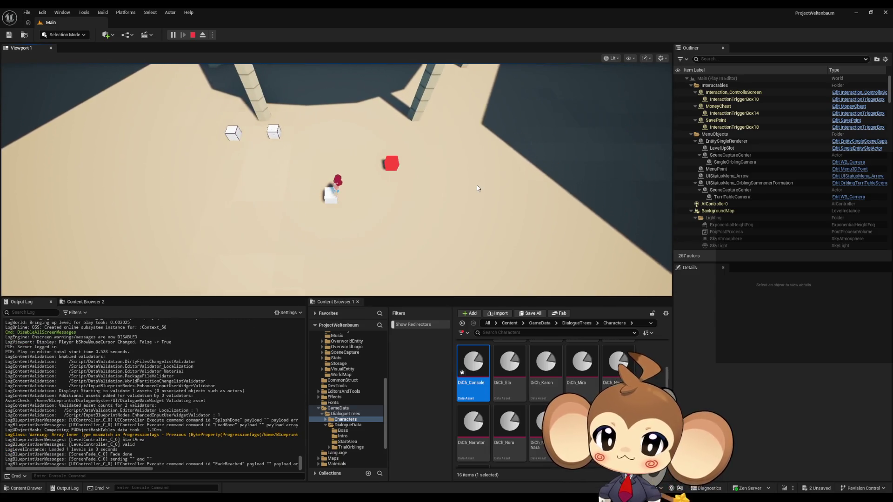
pyautogui.press('`')
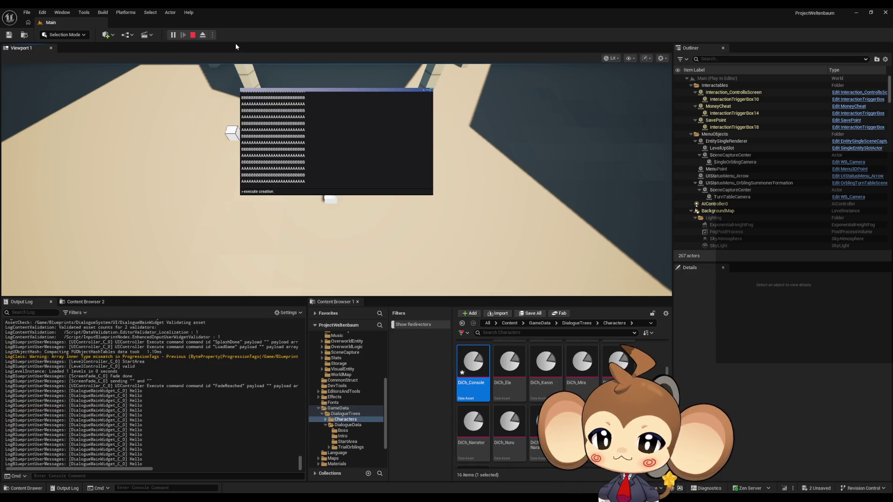
# Stop the play test and delete the debug Print String node in DialogueMainWidget.
pyautogui.click(192, 35)
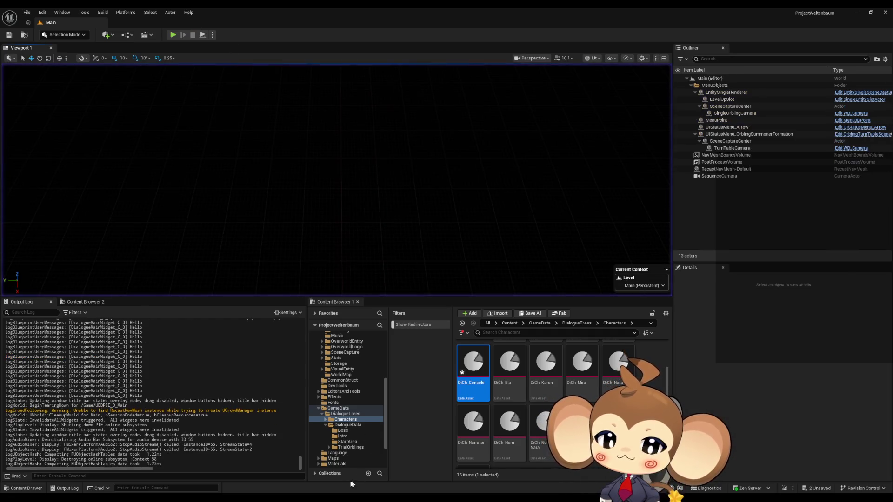
pyautogui.moveTo(351, 488)
pyautogui.click(377, 467)
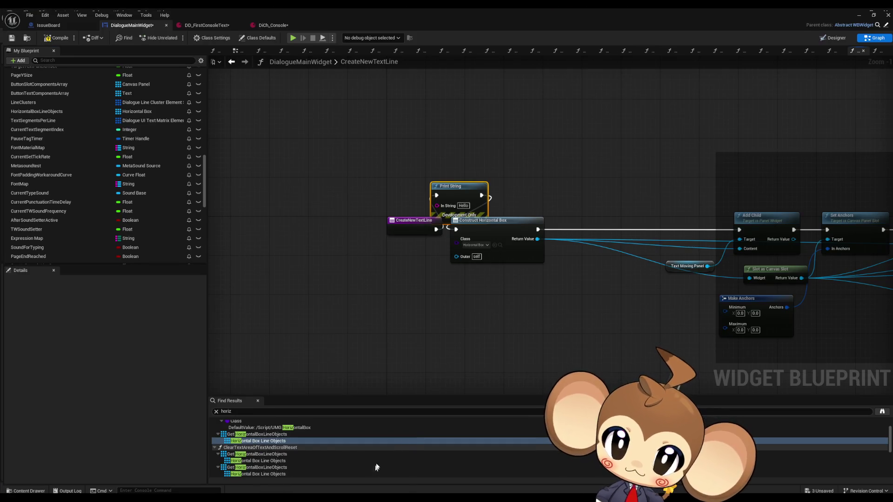
pyautogui.press('Delete')
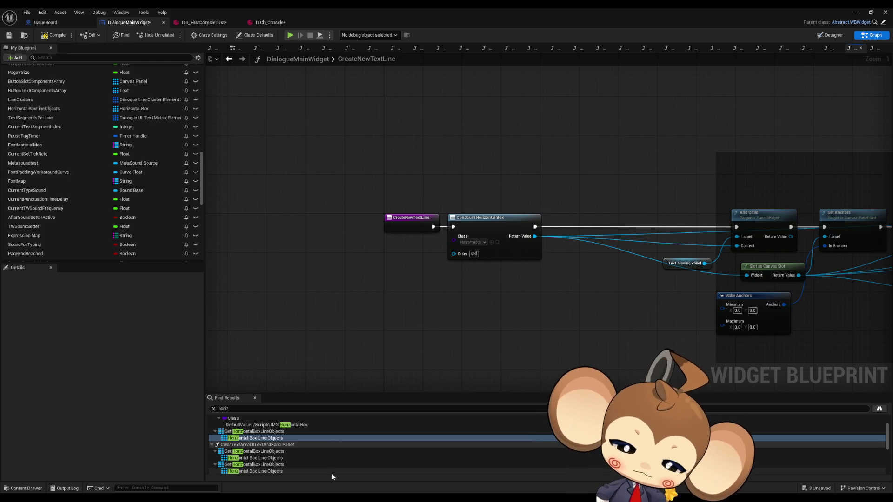
# Search the blueprint for 'offset' and jump to the SetTextPanelOffset and Set Offsets results.
pyautogui.click(243, 410)
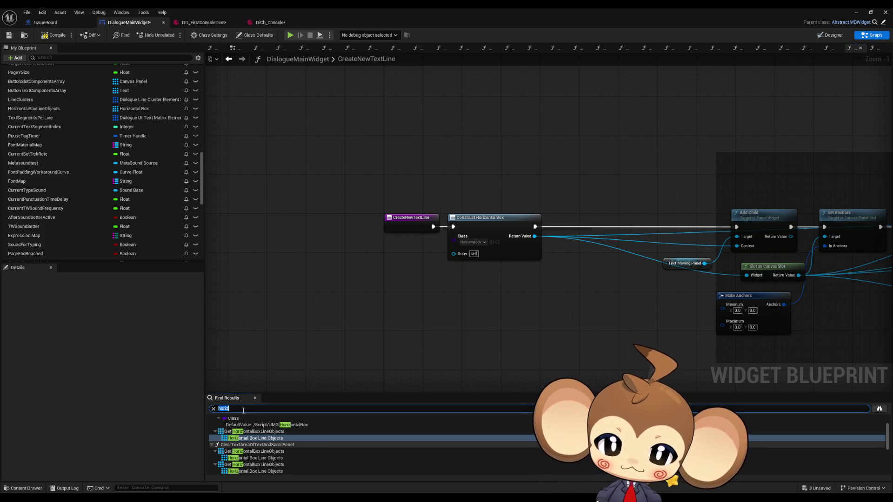
pyautogui.press('Return')
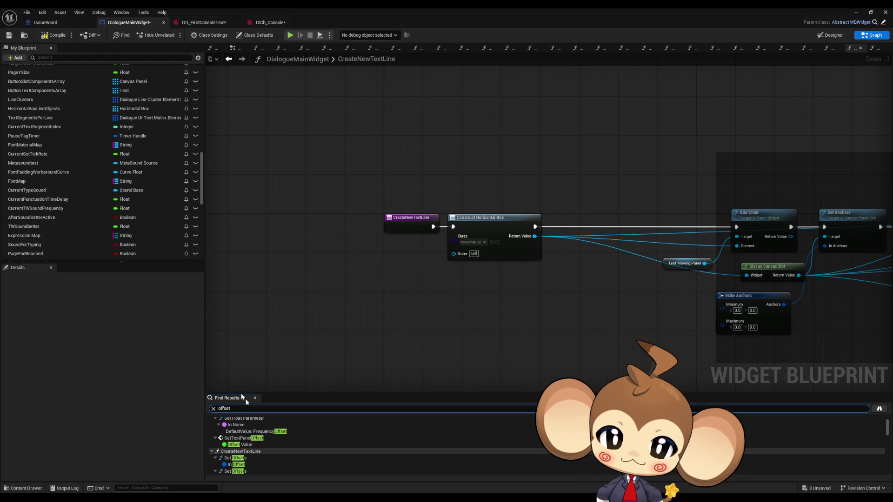
pyautogui.scroll(-5, 251, 445)
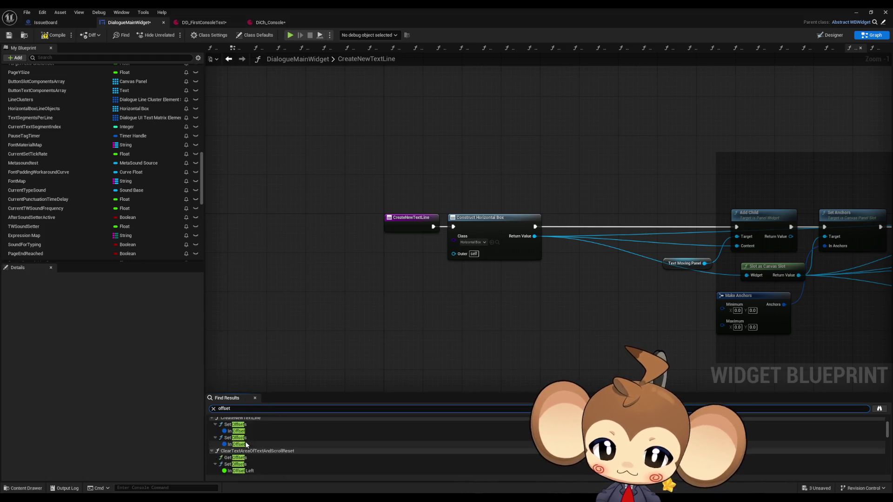
pyautogui.scroll(5, 259, 454)
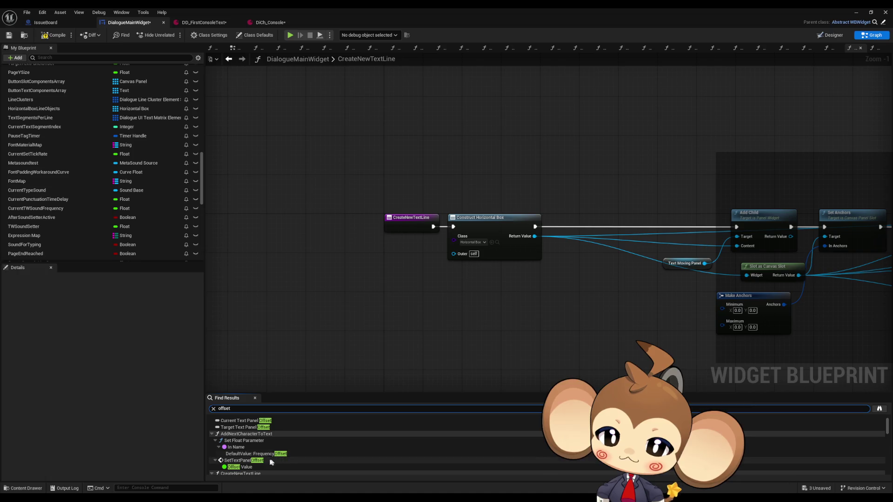
pyautogui.click(244, 461)
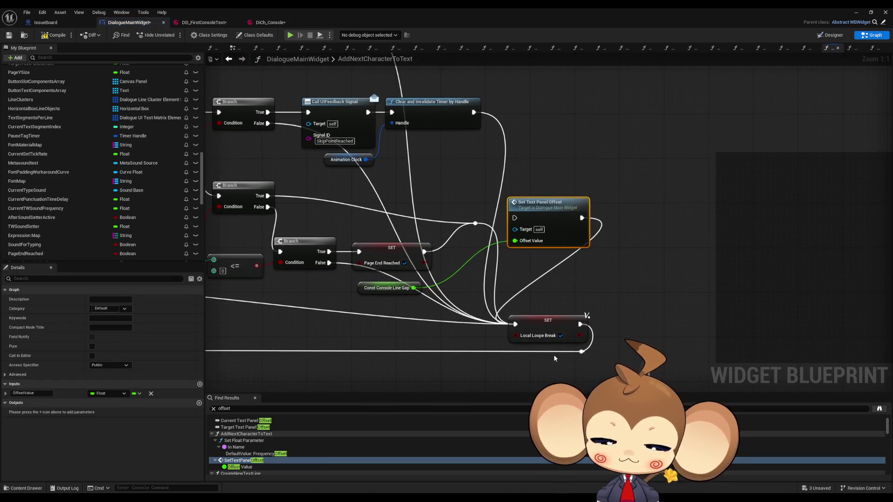
pyautogui.scroll(-5, 251, 444)
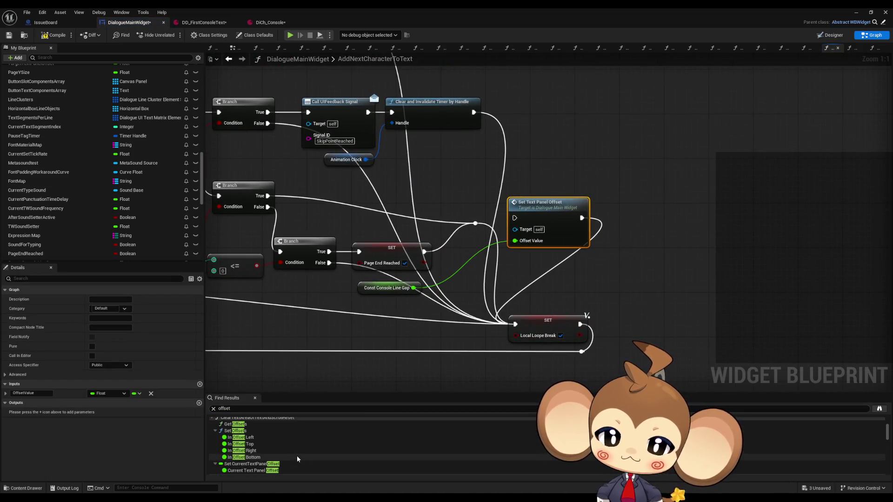
pyautogui.doubleClick(257, 445)
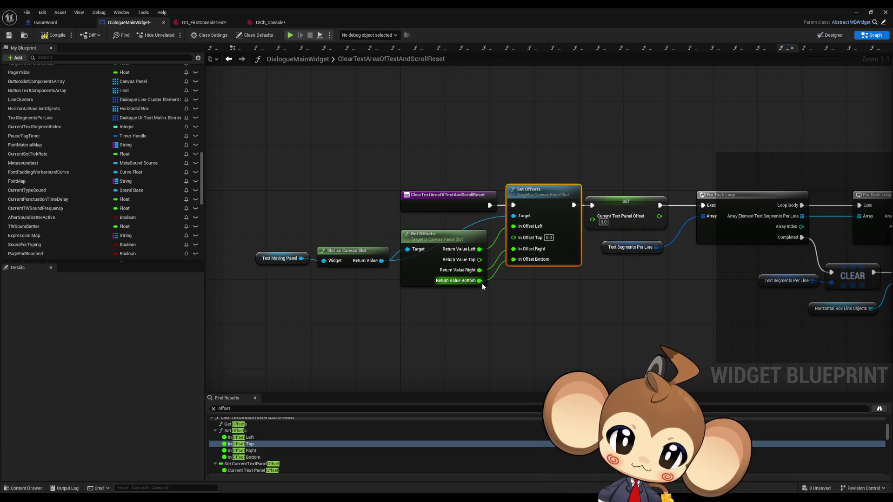
# Select the Text Moving Panel and Slot as Canvas Slot nodes, then hide the blueprint editor.
pyautogui.moveTo(254, 213); pyautogui.dragTo(350, 298)
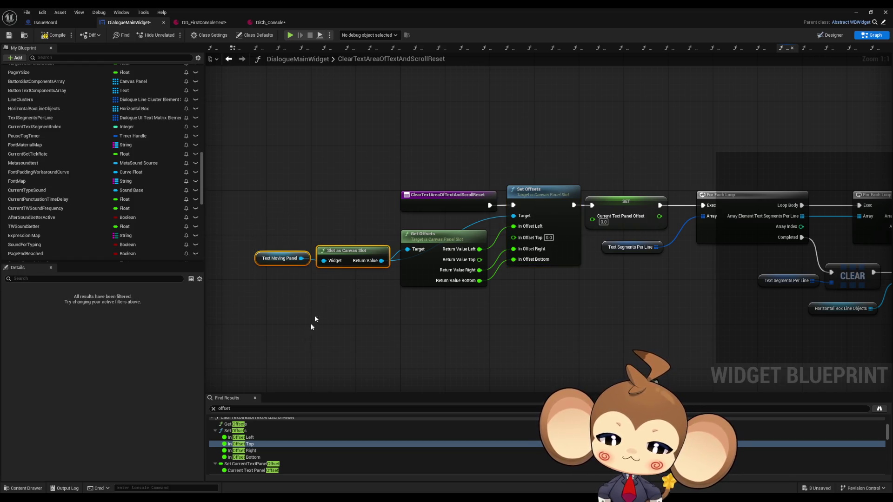
pyautogui.scroll(-2, 281, 458)
pyautogui.moveTo(490, 205); pyautogui.dragTo(547, 207)
pyautogui.click(857, 13)
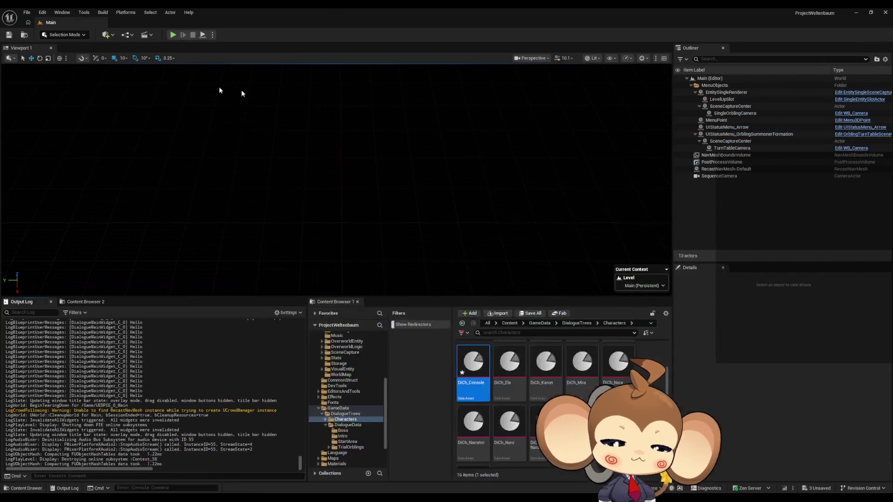
# Run a play test to check the console lines, stop it, and reopen DialogueMainWidget.
pyautogui.click(172, 35)
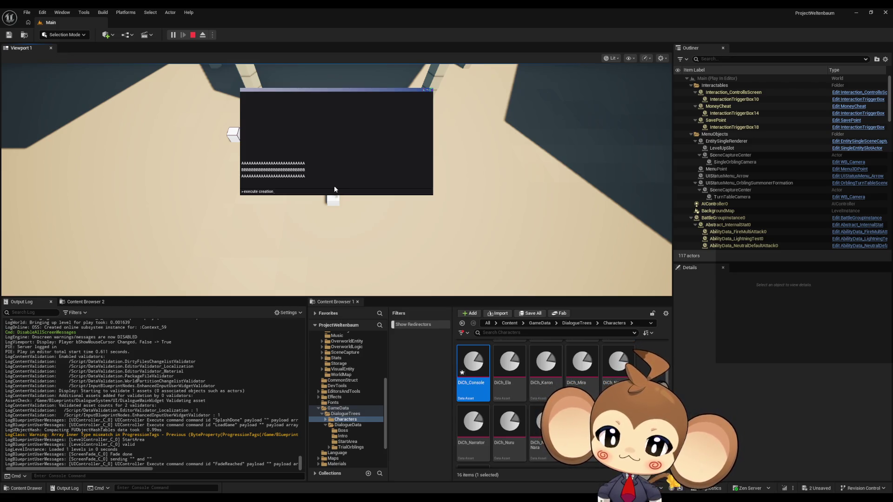
pyautogui.press('Escape')
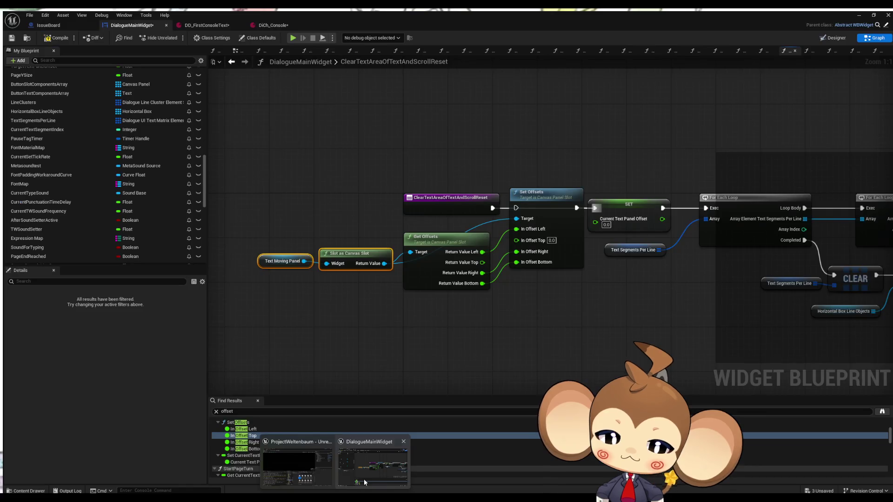
pyautogui.click(363, 479)
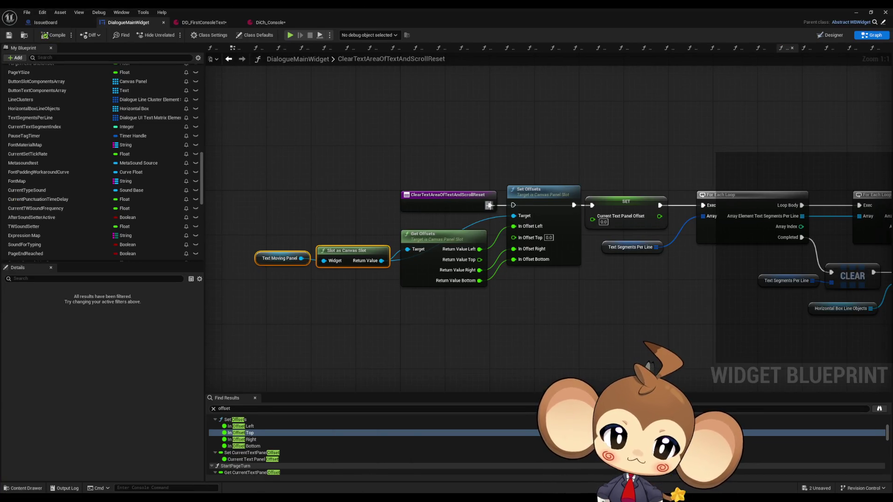
# Jump to where CurrentTextPanelOffset is set and where StartPageTurn reads it.
pyautogui.click(591, 309)
pyautogui.scroll(-2, 593, 306)
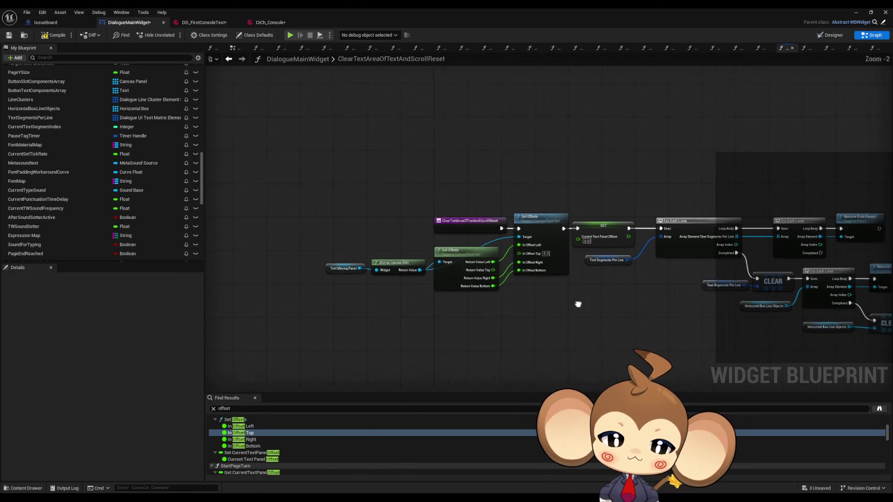
pyautogui.moveTo(578, 305)
pyautogui.mouseDown()
pyautogui.moveTo(333, 280)
pyautogui.moveTo(426, 267)
pyautogui.mouseUp()
pyautogui.scroll(-2, 256, 436)
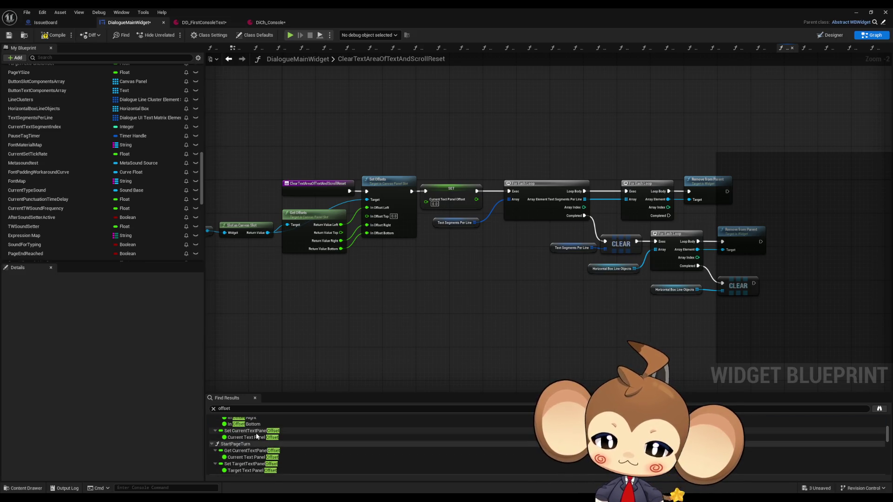
pyautogui.click(256, 437)
pyautogui.scroll(-2, 262, 442)
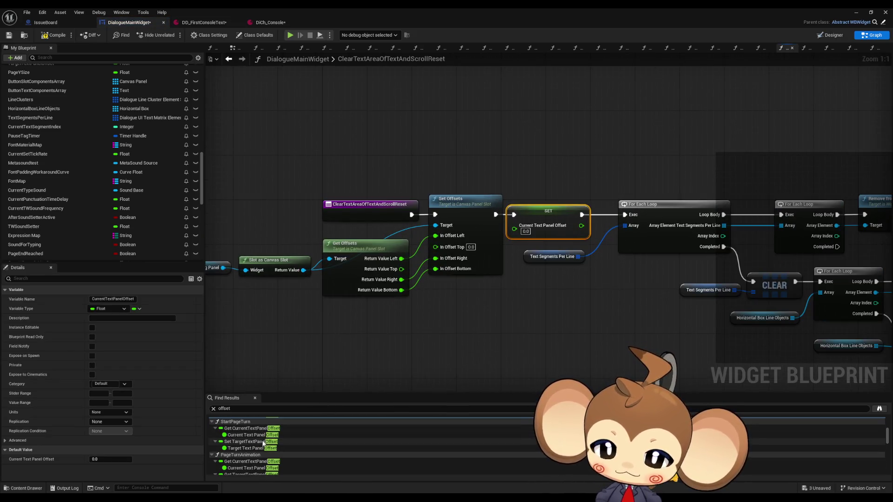
pyautogui.click(267, 429)
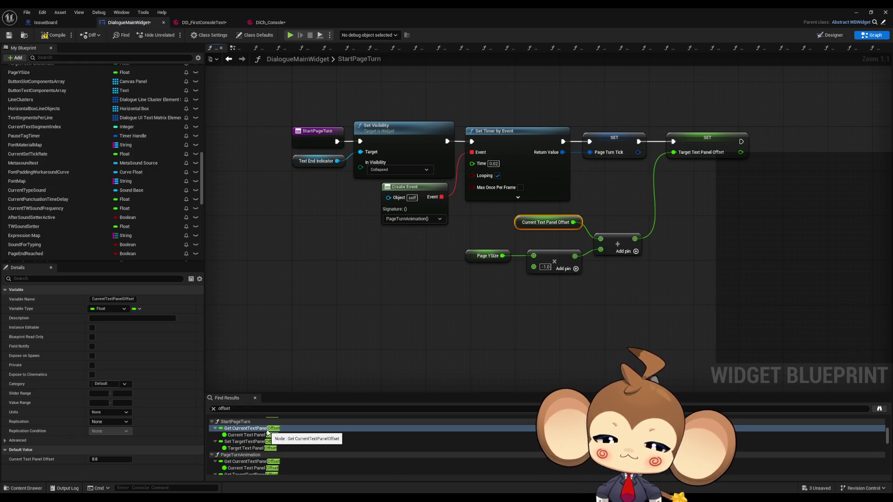
pyautogui.scroll(-5, 267, 432)
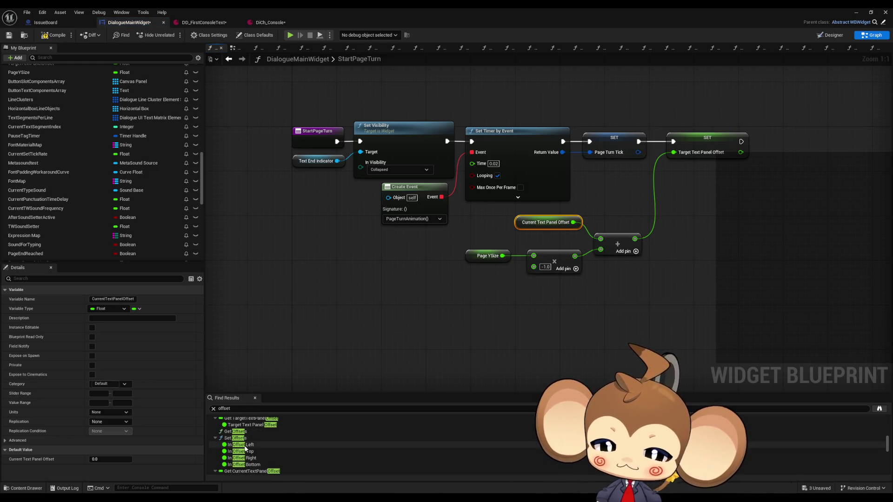
# Trace the offset into the Set Offsets nodes of PageTurnAnimation and SwitchTextPanel.
pyautogui.click(245, 450)
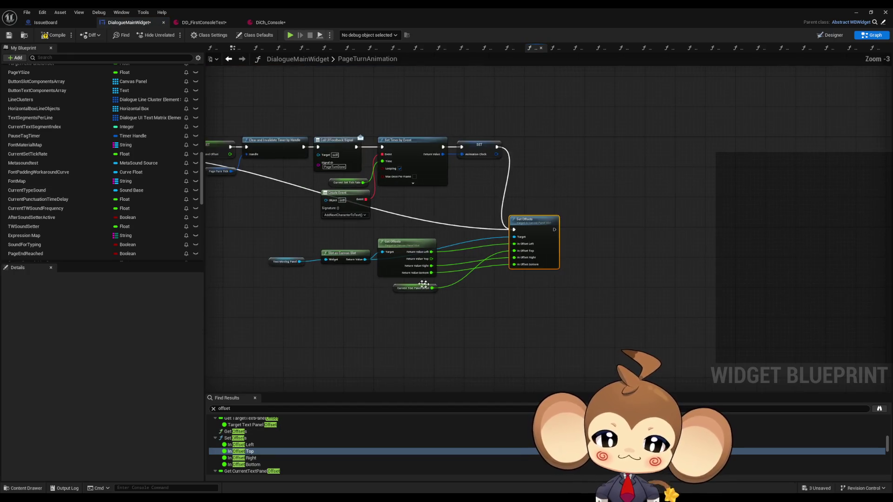
pyautogui.moveTo(423, 284)
pyautogui.mouseDown()
pyautogui.moveTo(796, 308)
pyautogui.moveTo(749, 304)
pyautogui.mouseUp()
pyautogui.scroll(-5, 293, 458)
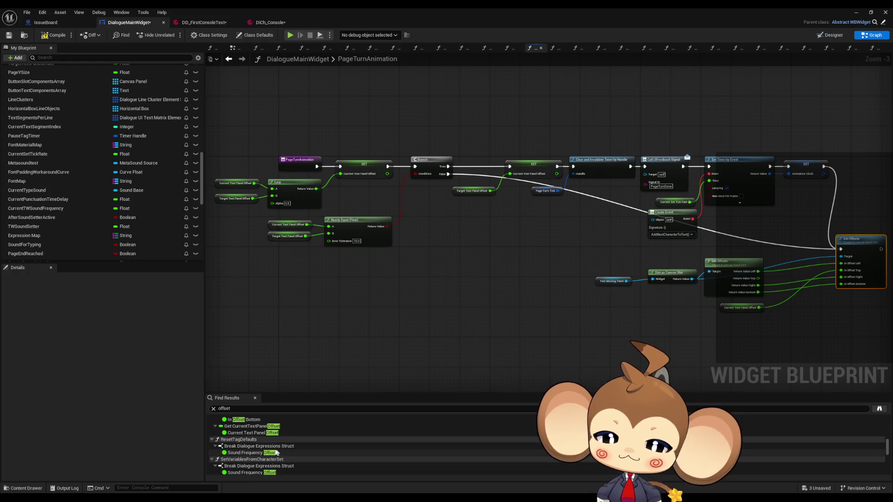
pyautogui.click(274, 433)
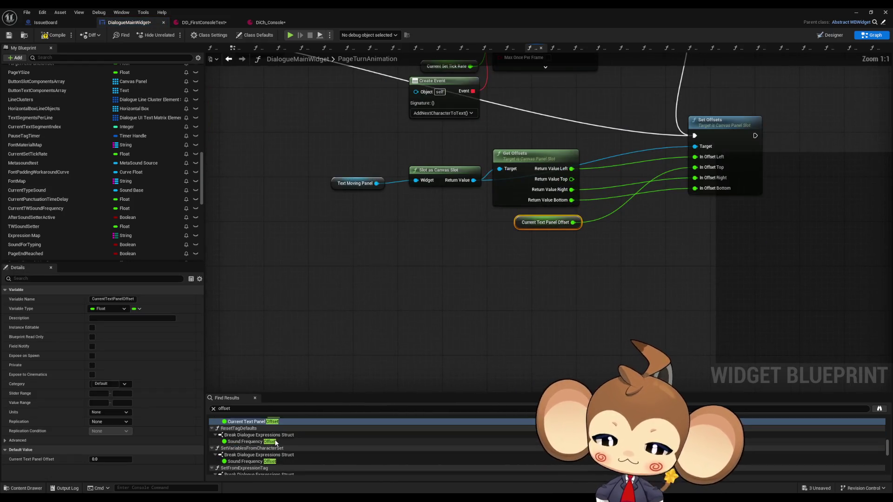
pyautogui.scroll(-5, 276, 443)
pyautogui.click(256, 455)
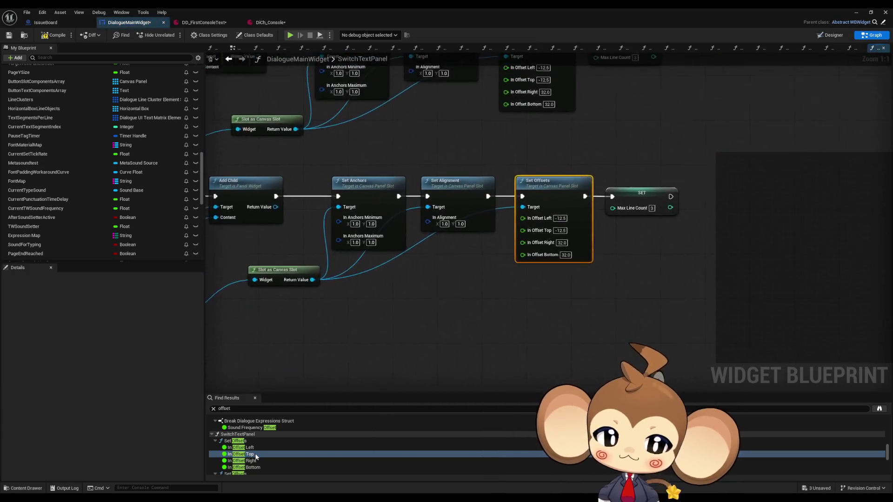
# Navigate the offset results to the Set Offsets node inside SetTextPanelOffset.
pyautogui.scroll(-7, 538, 297)
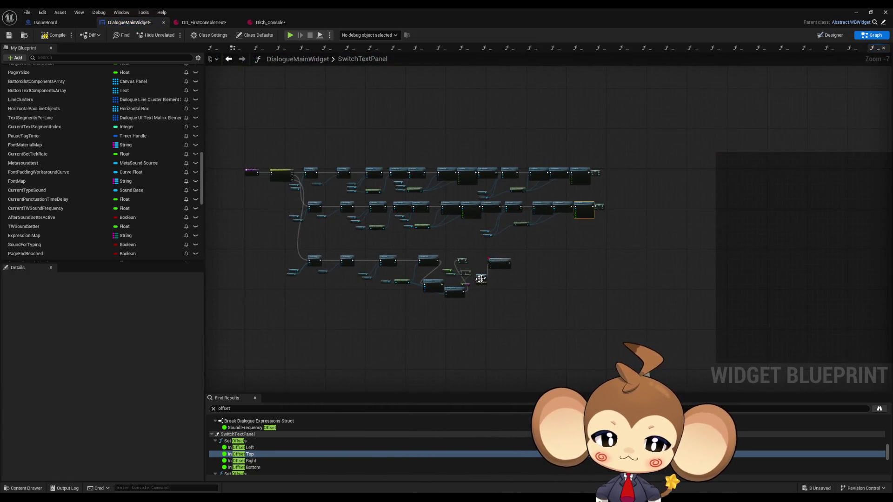
pyautogui.scroll(3, 480, 279)
pyautogui.scroll(2, 501, 267)
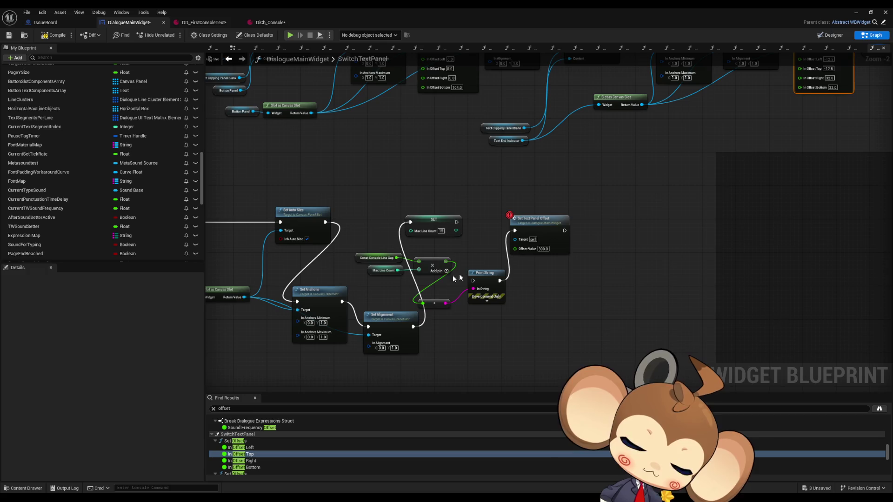
pyautogui.scroll(-2, 255, 454)
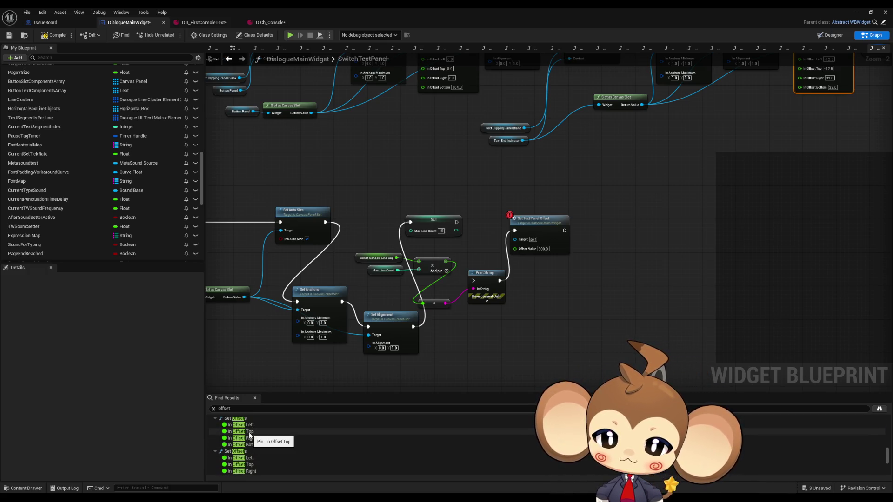
pyautogui.click(250, 433)
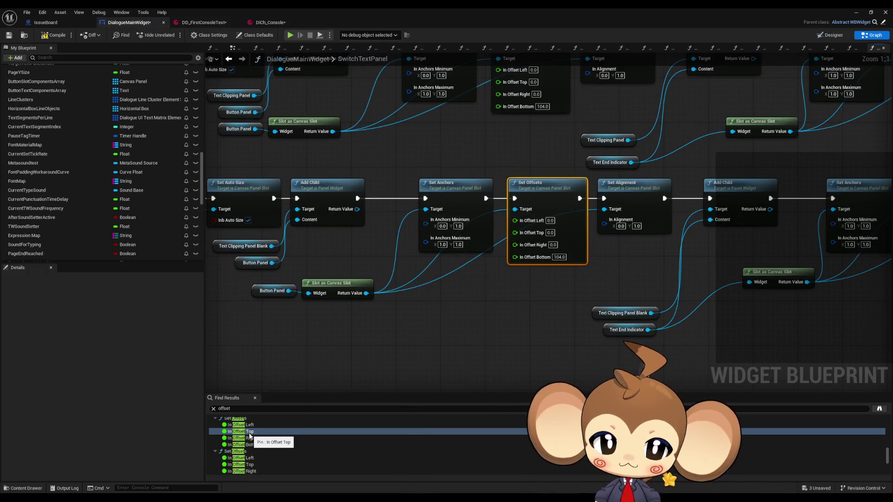
pyautogui.scroll(5, 250, 436)
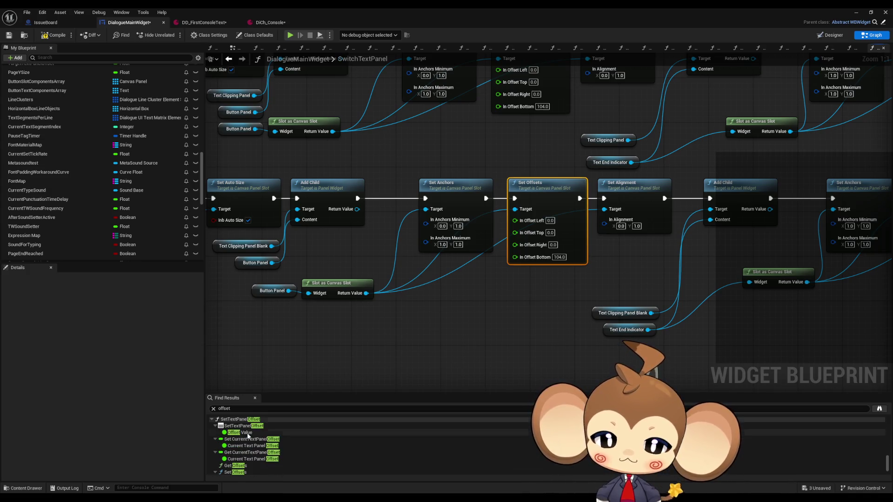
pyautogui.click(252, 446)
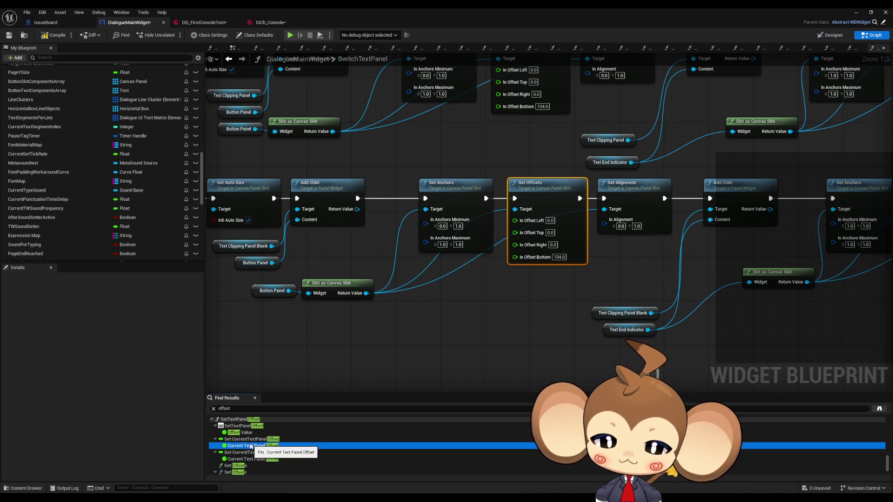
pyautogui.doubleClick(252, 446)
pyautogui.scroll(-2, 249, 451)
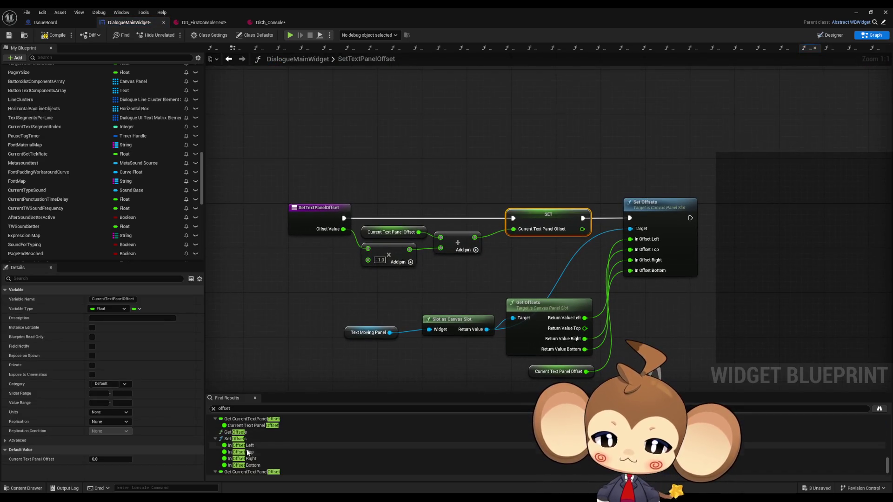
pyautogui.doubleClick(248, 452)
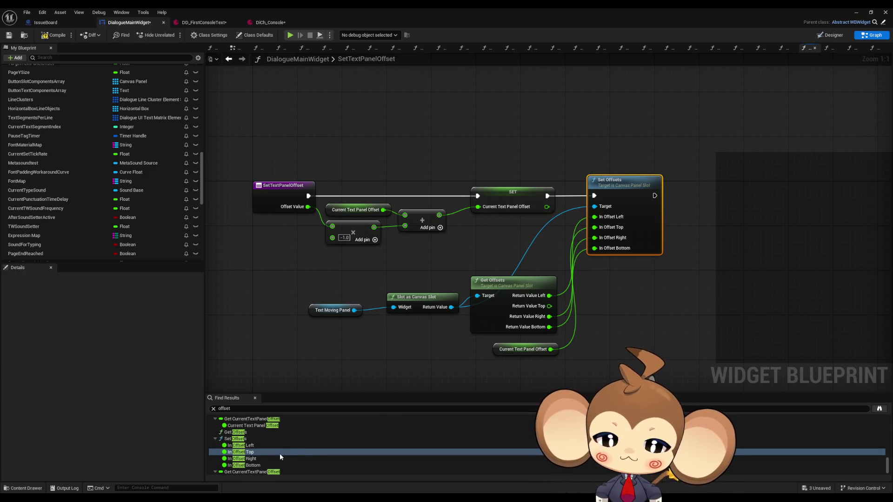
# Add a Hello Print String after Set Offsets, hide the blueprint, and start a play test.
pyautogui.scroll(-1, 279, 453)
pyautogui.moveTo(656, 196); pyautogui.dragTo(690, 199)
pyautogui.press('Escape')
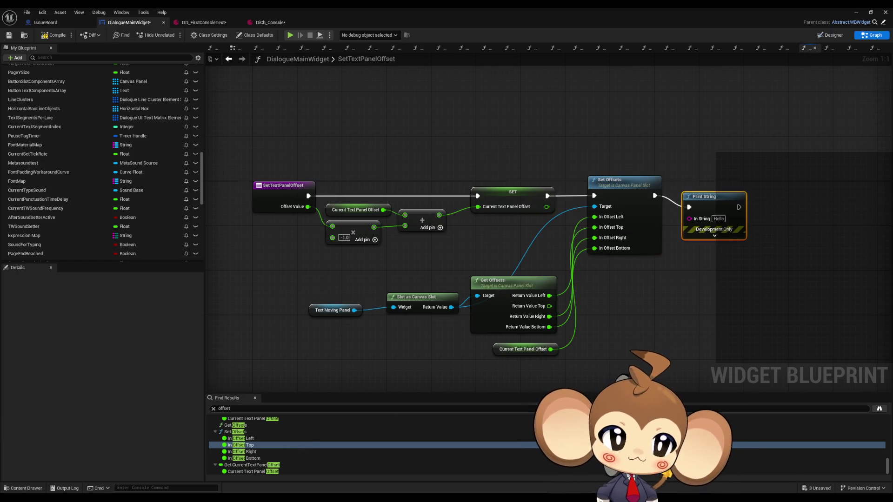
pyautogui.click(856, 12)
pyautogui.click(173, 35)
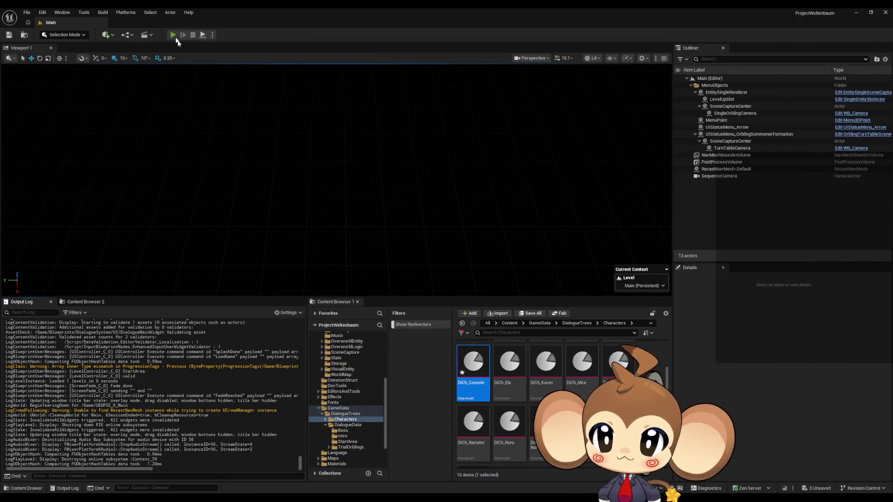
# Load the game, clear the Output Log, run the console creation command, then stop the play test.
pyautogui.click(90, 257)
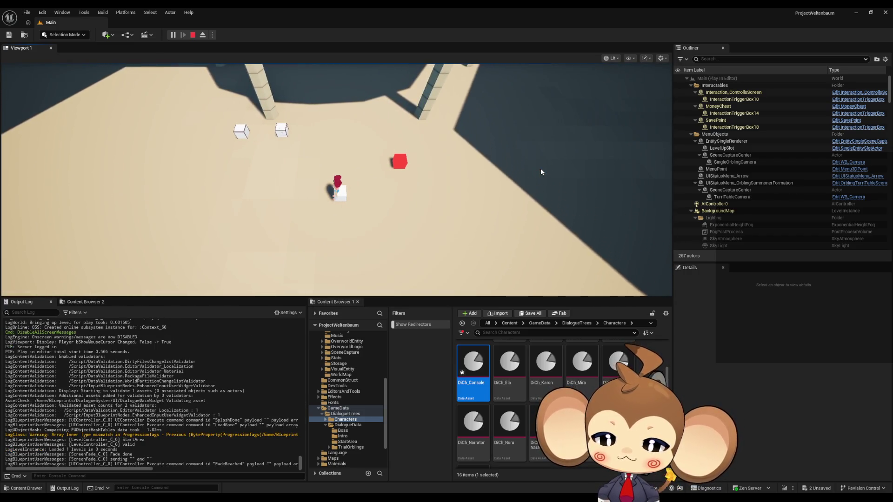
pyautogui.rightClick(313, 420)
pyautogui.rightClick(268, 388)
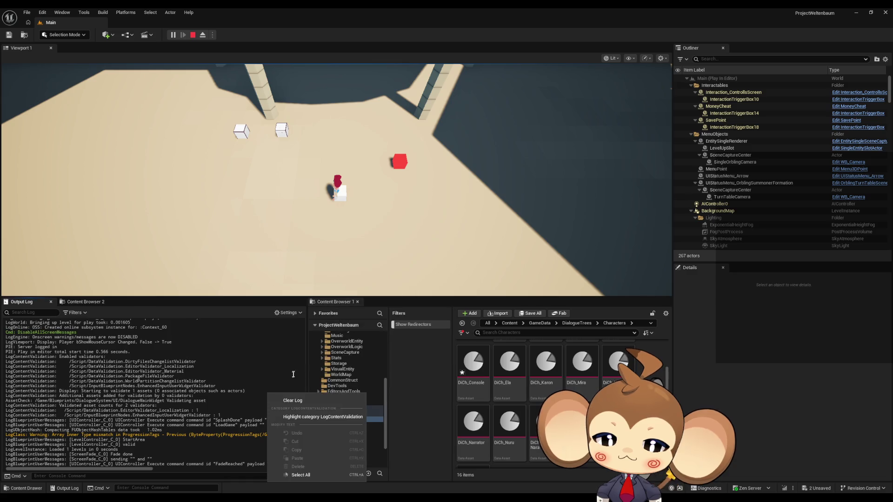
pyautogui.click(288, 401)
pyautogui.press('`')
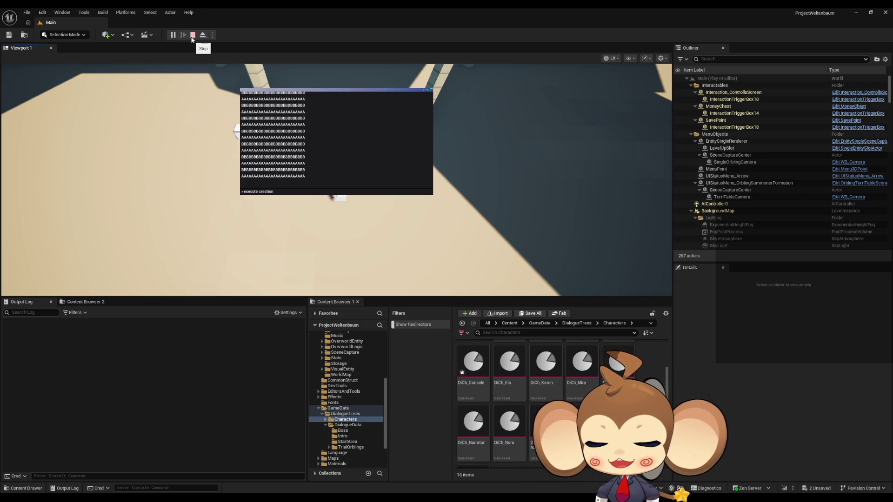
pyautogui.click(192, 39)
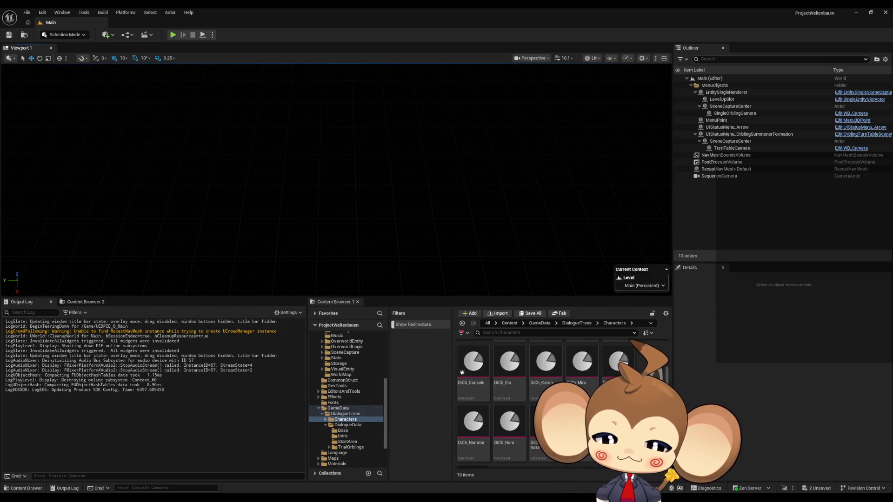
pyautogui.moveTo(335, 499)
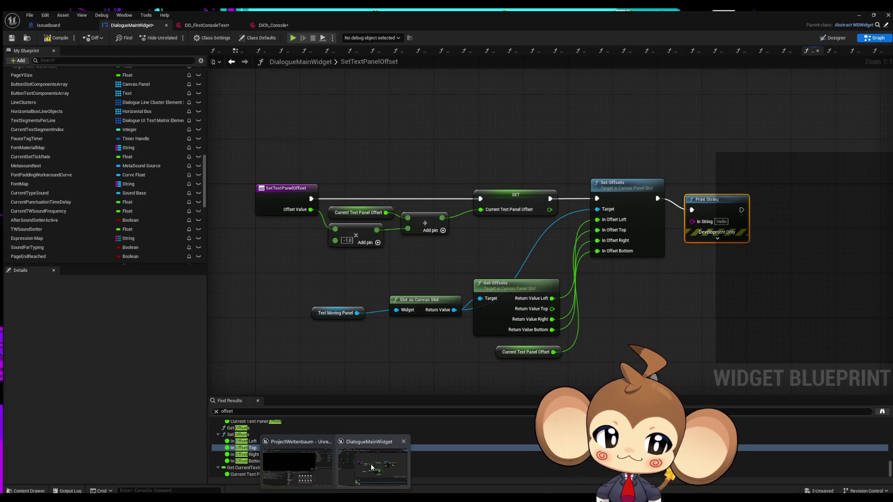
# Delete the debug Print String node from DialogueMainWidget.
pyautogui.click(370, 464)
pyautogui.press('Delete')
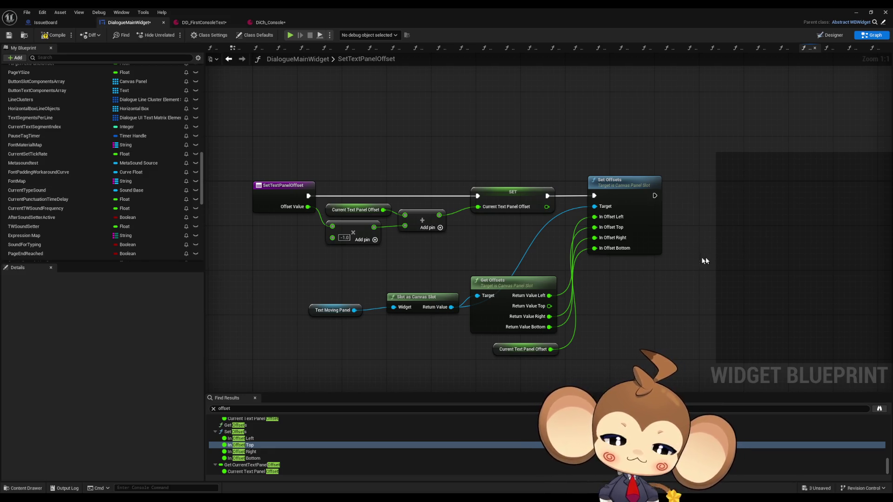
pyautogui.scroll(3, 84, 154)
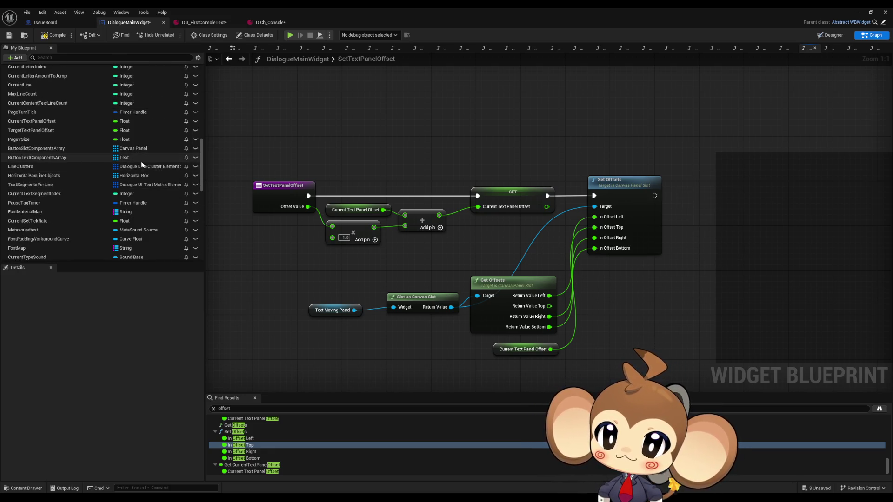
pyautogui.scroll(4, 138, 166)
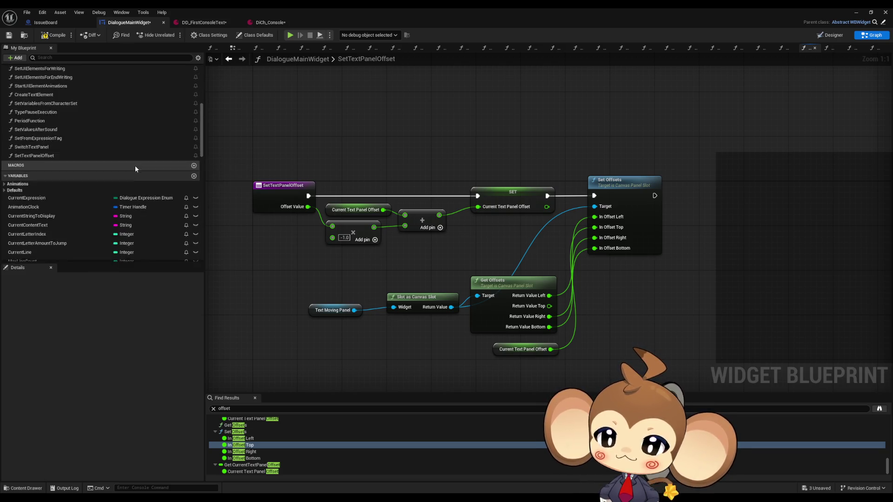
pyautogui.scroll(-5, 135, 165)
pyautogui.scroll(6, 133, 162)
pyautogui.scroll(8, 133, 163)
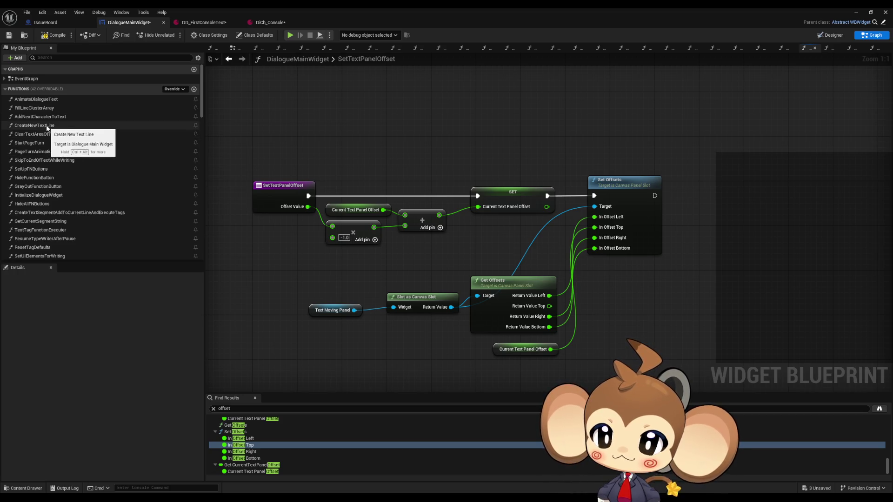
# Open CreateNewTextLine and unhook the Branch's False path from Set Offsets.
pyautogui.doubleClick(46, 125)
pyautogui.scroll(-2, 551, 205)
pyautogui.scroll(5, 634, 273)
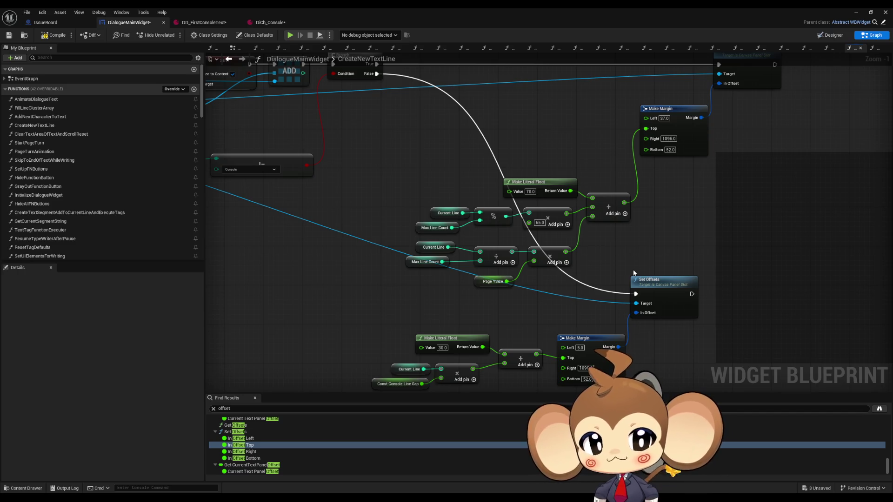
pyautogui.keyDown('alt'); pyautogui.click(636, 294); pyautogui.keyUp('alt')
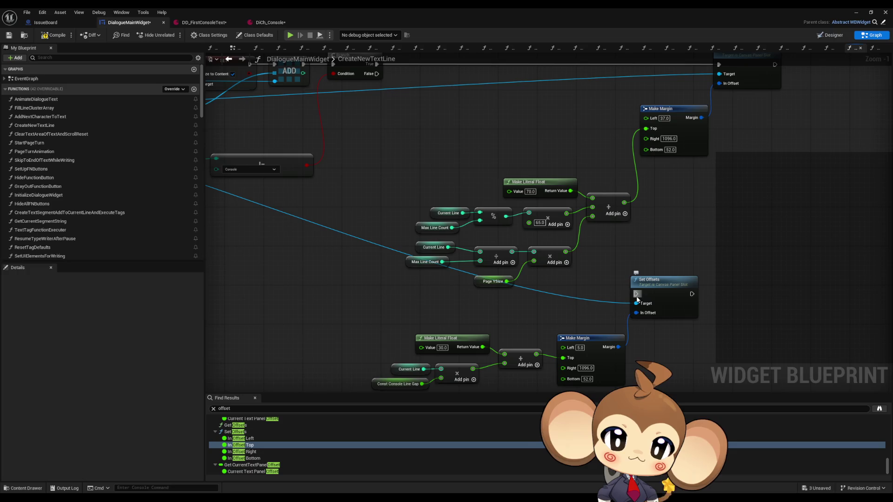
pyautogui.click(858, 13)
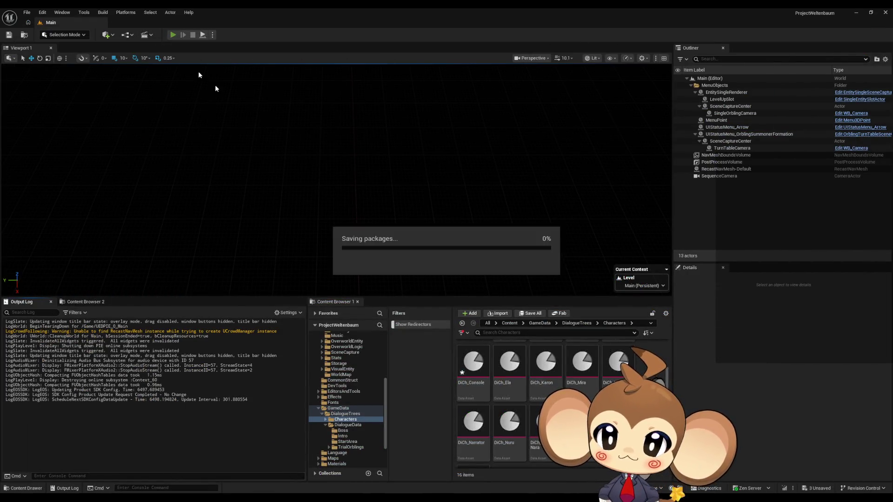
pyautogui.click(252, 179)
pyautogui.press('Return')
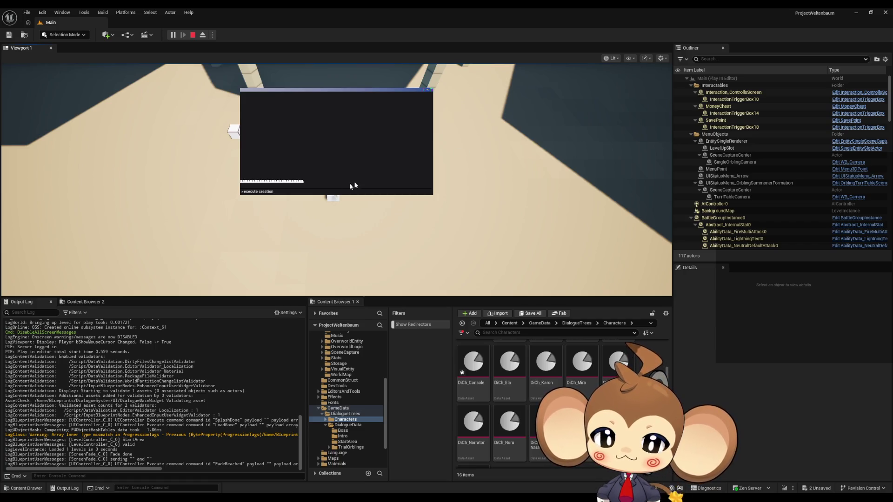
pyautogui.click(193, 35)
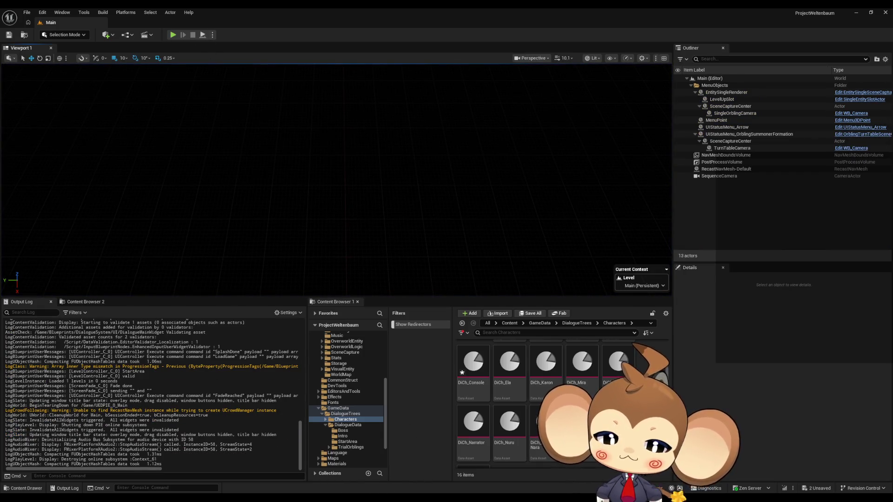
pyautogui.click(386, 468)
pyautogui.click(422, 445)
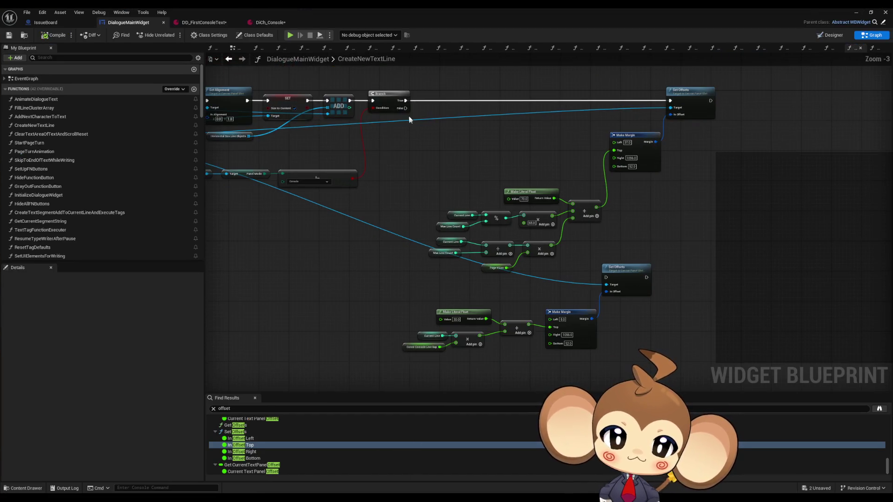
# Wire the Branch's False output to the lower Set Offsets node.
pyautogui.moveTo(405, 108)
pyautogui.mouseDown()
pyautogui.moveTo(568, 264)
pyautogui.moveTo(606, 277)
pyautogui.mouseUp()
pyautogui.scroll(-4, 563, 250)
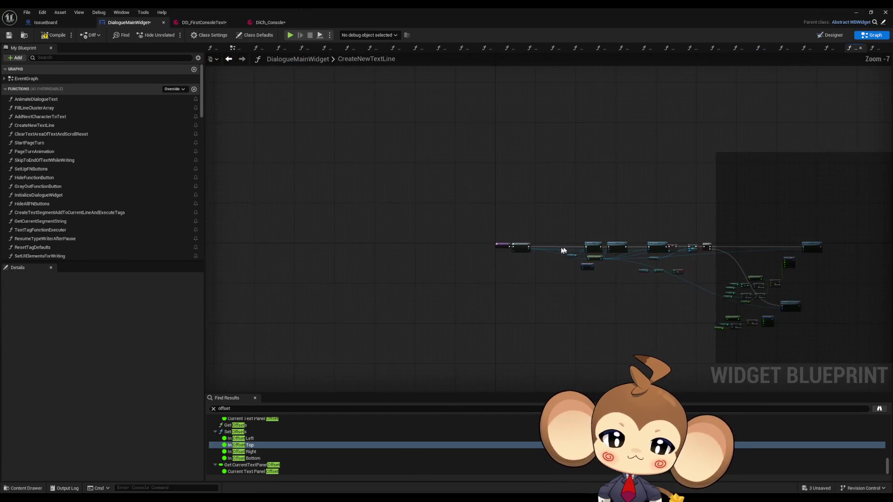
pyautogui.scroll(7, 561, 249)
# Find references to CreateNewTextLine and step through its calls in AddNextCharacterToText and SkipToEndOfTextWhileWriting.
pyautogui.rightClick(325, 240)
pyautogui.moveTo(357, 313)
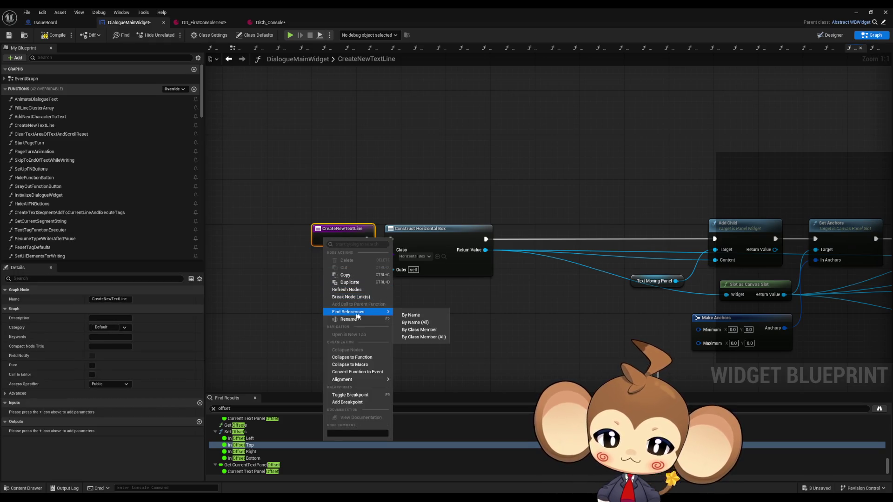
pyautogui.click(423, 330)
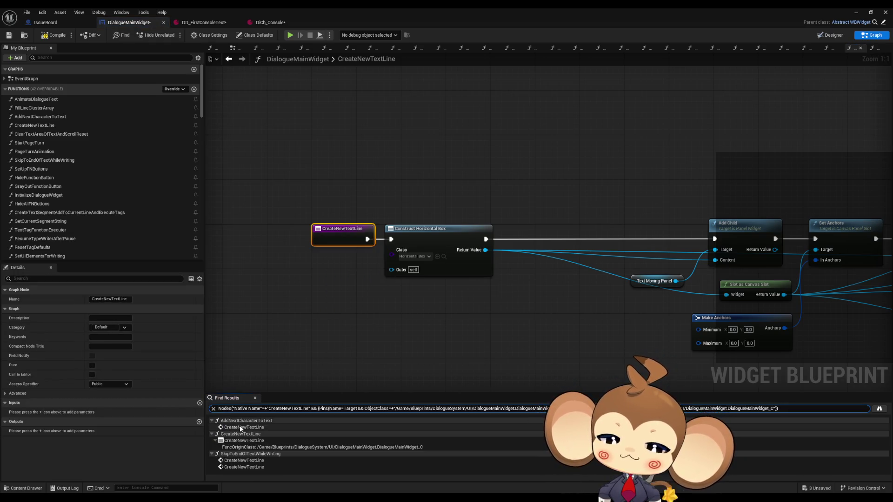
pyautogui.click(241, 428)
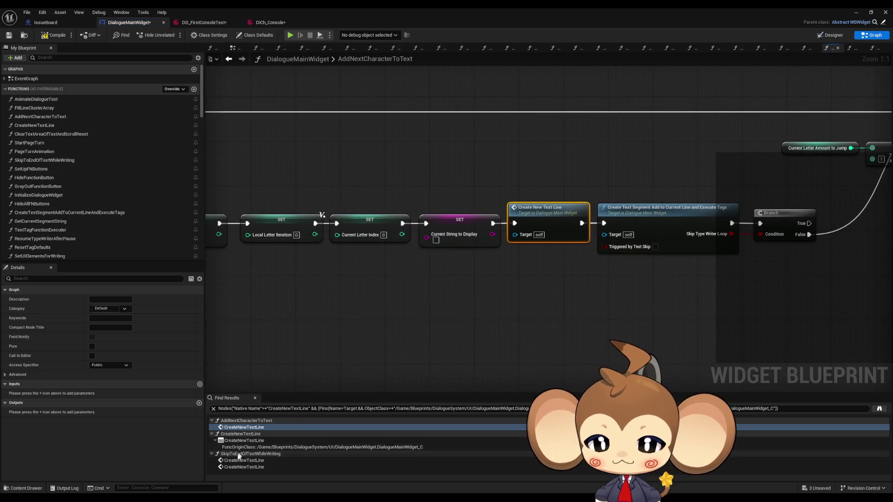
pyautogui.click(239, 460)
pyautogui.click(236, 467)
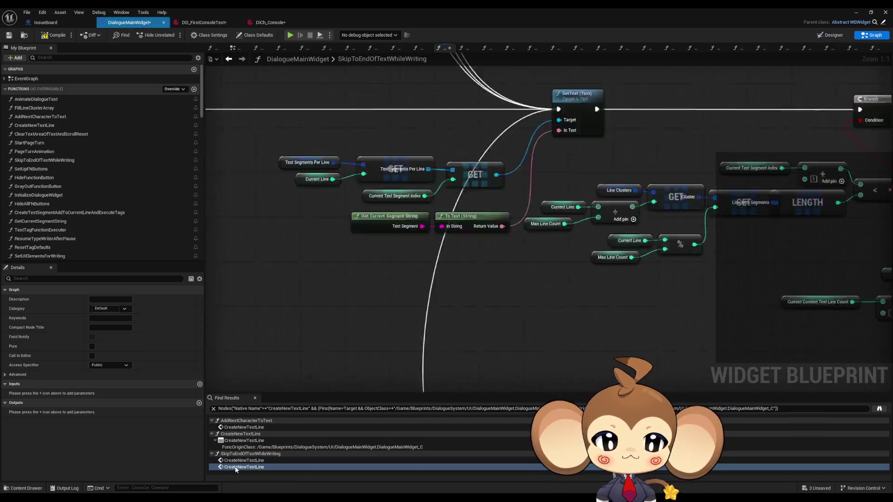
pyautogui.scroll(-9, 448, 309)
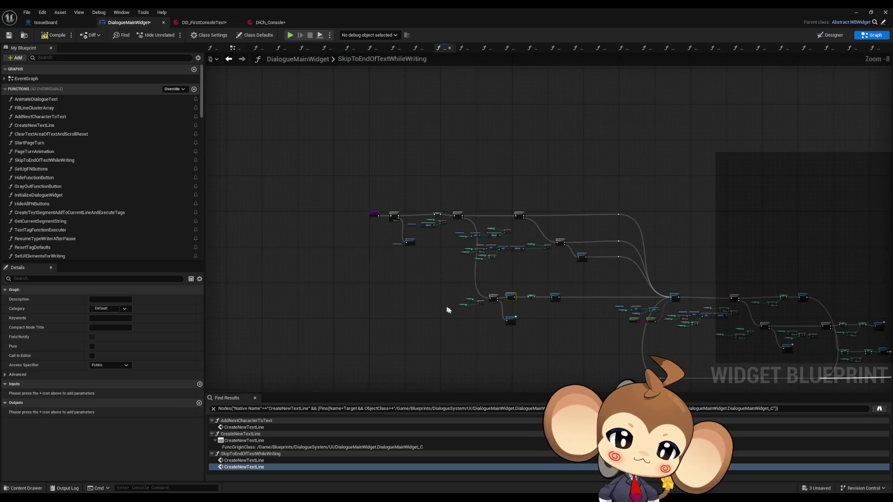
pyautogui.scroll(3, 551, 326)
pyautogui.scroll(-1, 538, 328)
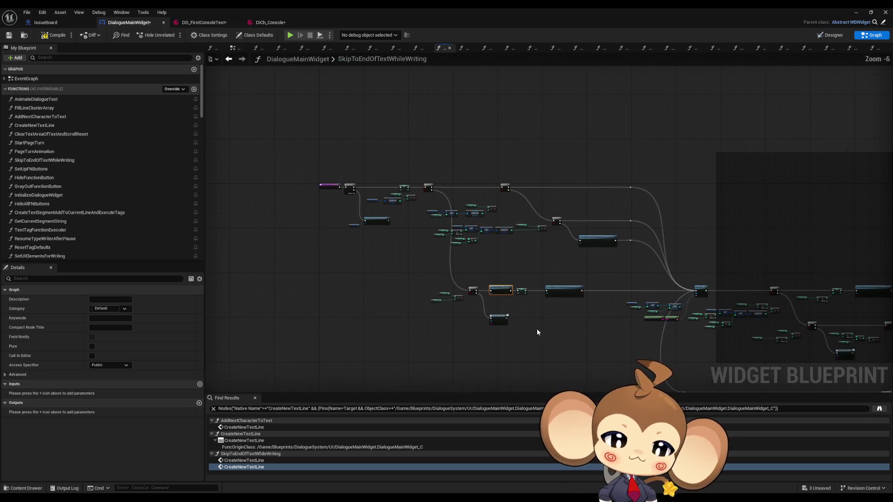
pyautogui.scroll(6, 313, 199)
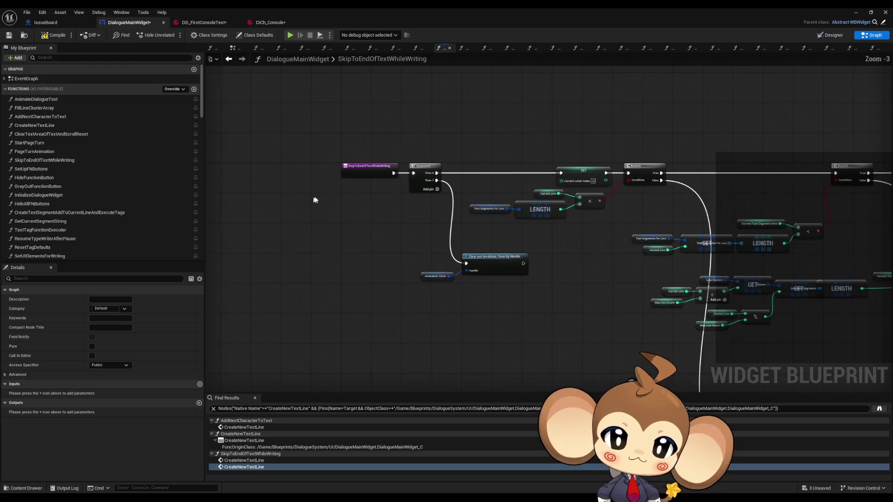
pyautogui.click(235, 427)
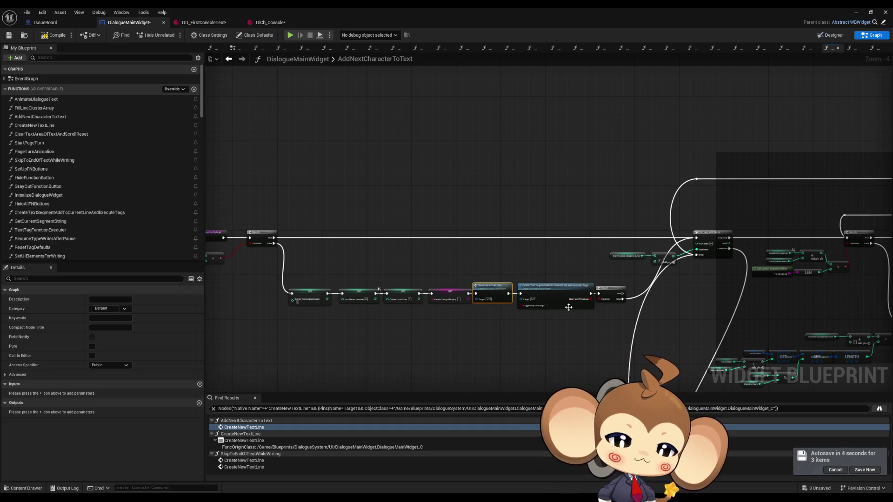
# Add a Print String after the Create New Text Line call in AddNextCharacterToText and edit its message.
pyautogui.scroll(3, 568, 306)
pyautogui.scroll(1, 517, 297)
pyautogui.scroll(-3, 523, 286)
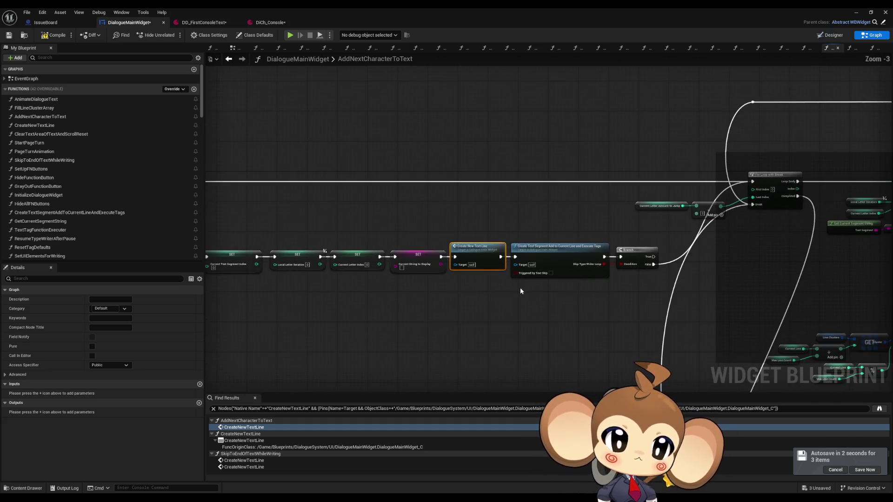
pyautogui.moveTo(492, 301)
pyautogui.mouseDown()
pyautogui.moveTo(614, 273)
pyautogui.moveTo(736, 275)
pyautogui.moveTo(515, 273)
pyautogui.mouseUp()
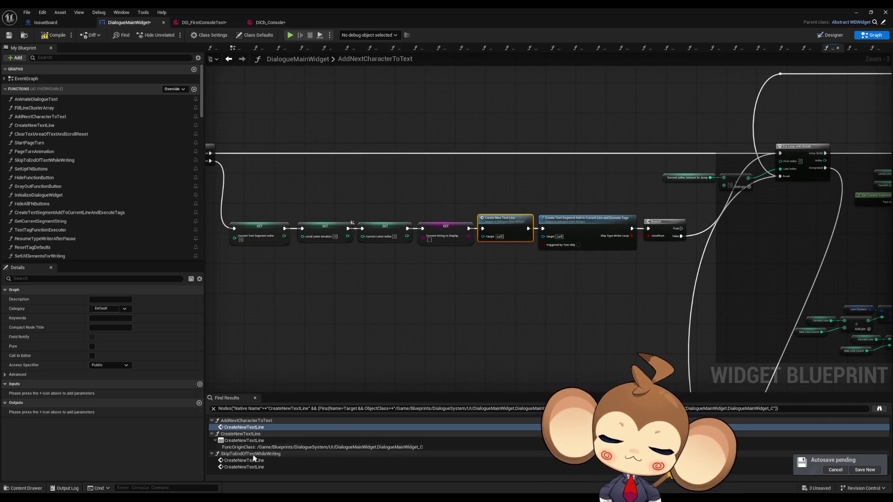
pyautogui.moveTo(527, 228); pyautogui.dragTo(520, 280)
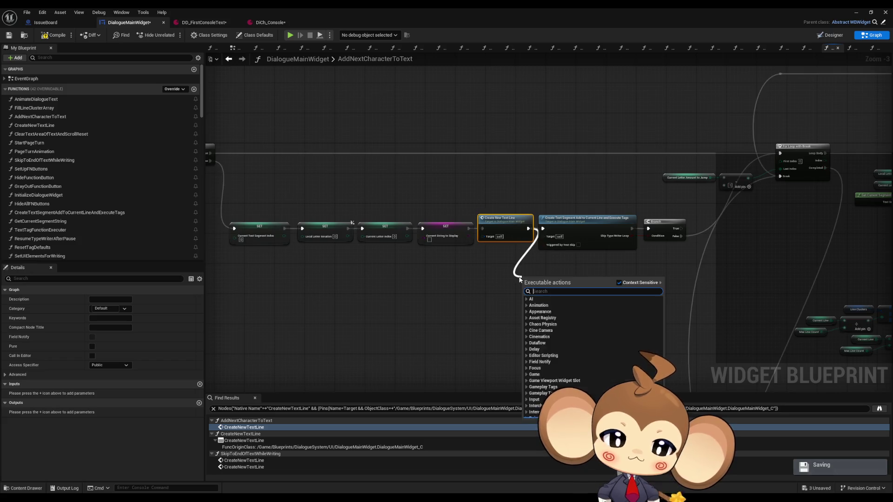
pyautogui.write('print')
pyautogui.press('Return')
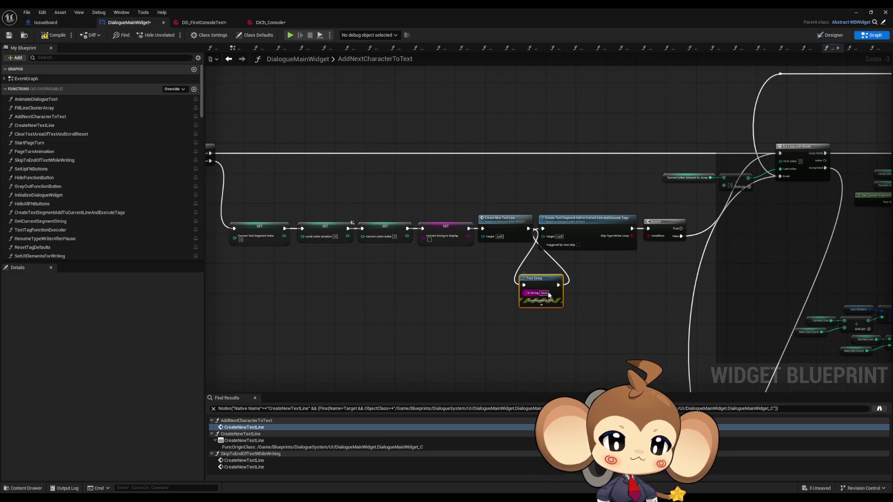
pyautogui.click(545, 293)
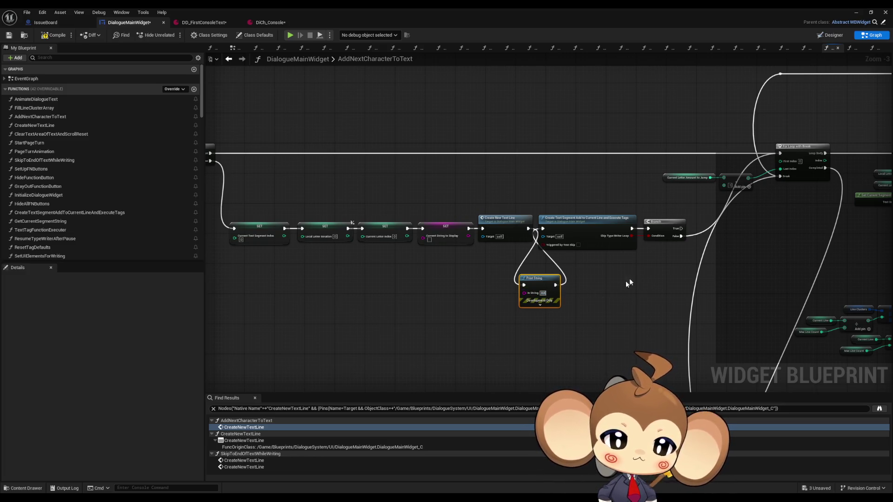
pyautogui.click(857, 12)
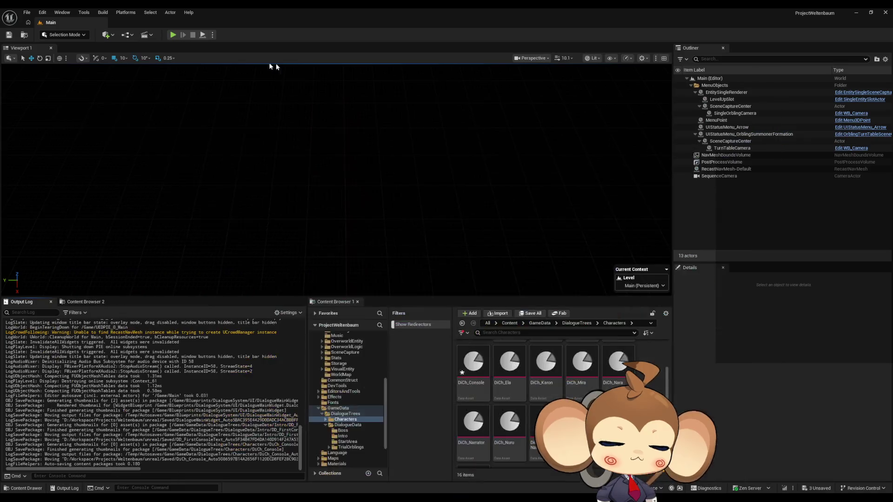
# Play-test the level with a cleared Output Log to watch the AAAAA debug prints, then stop.
pyautogui.click(172, 34)
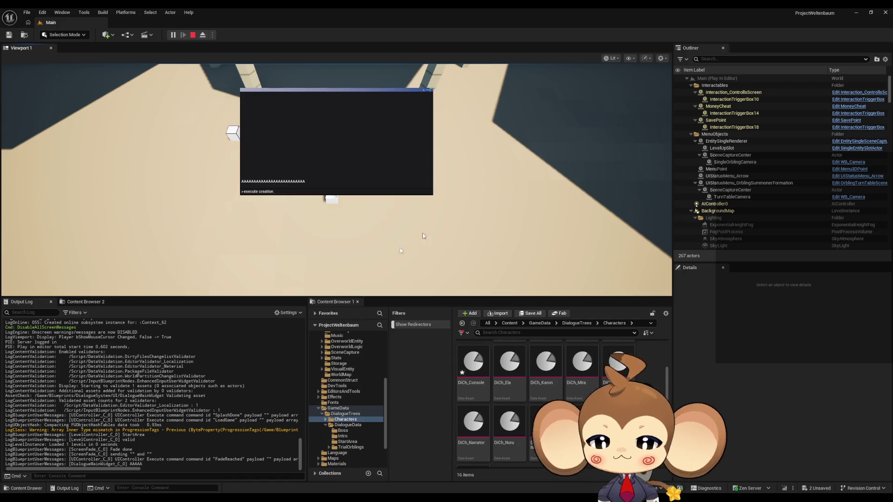
pyautogui.rightClick(209, 383)
pyautogui.click(223, 389)
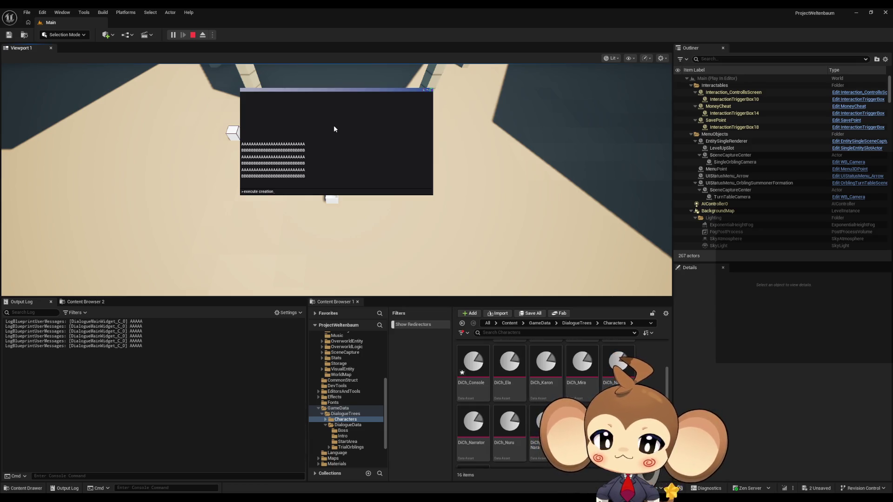
pyautogui.click(193, 35)
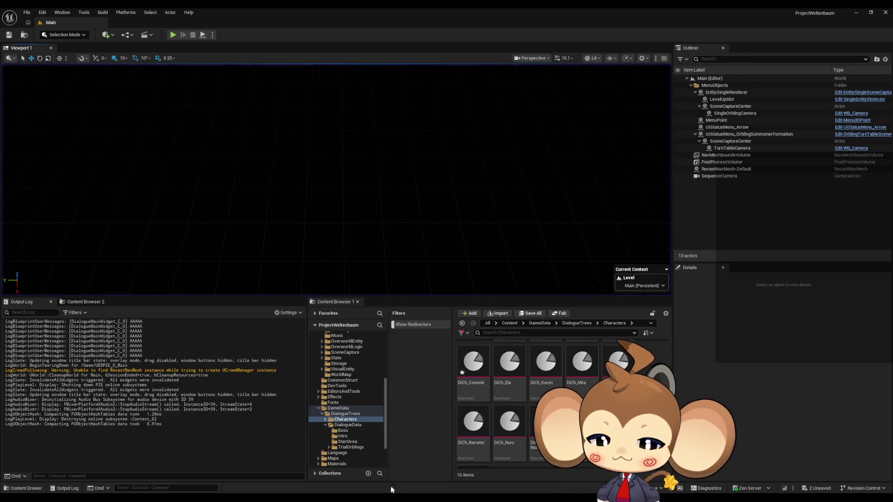
# Wire Create New Text Line directly into Create Text Segment and delete the AAAAA Print String node.
pyautogui.moveTo(391, 489)
pyautogui.click(368, 472)
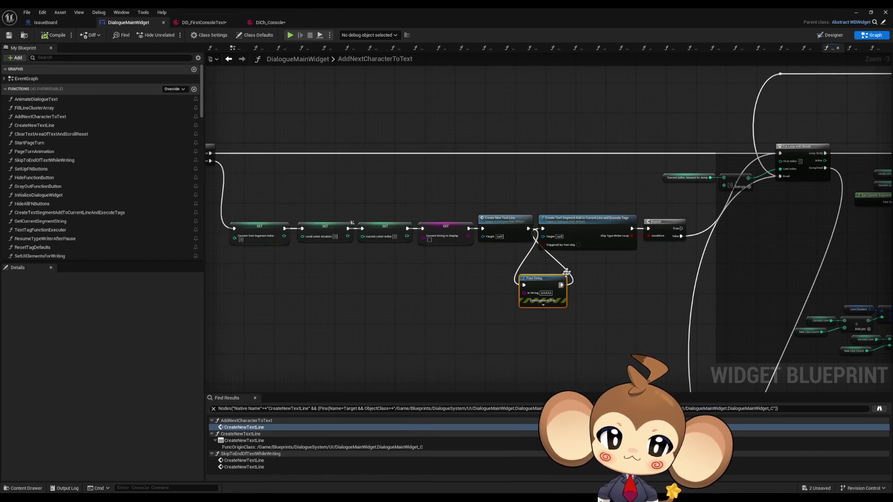
pyautogui.scroll(4, 654, 249)
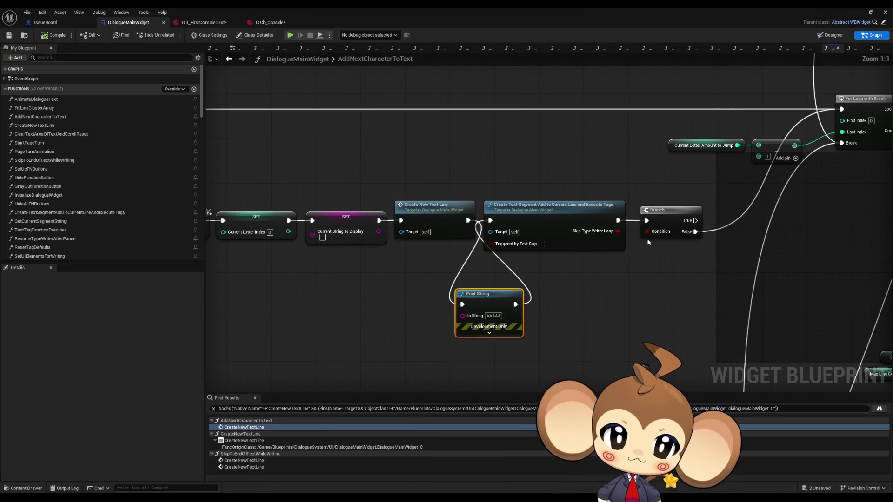
pyautogui.moveTo(467, 222); pyautogui.dragTo(491, 221)
pyautogui.press('Delete')
pyautogui.scroll(-6, 501, 311)
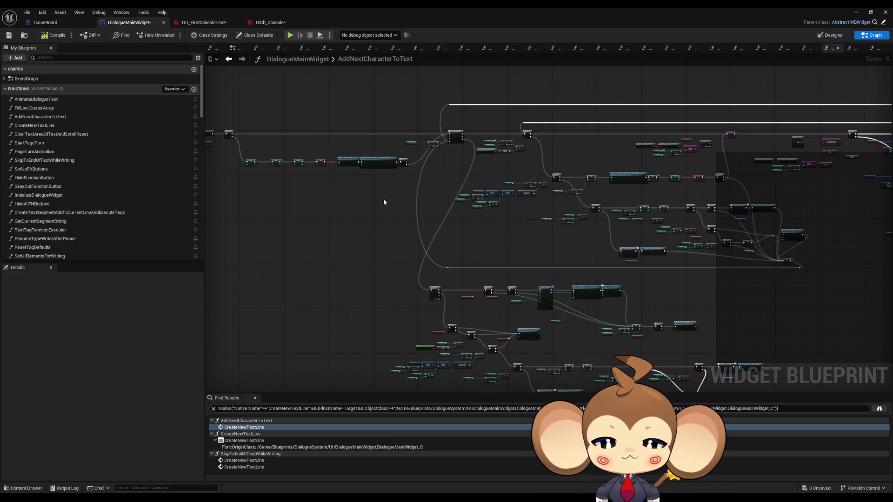
# Select the TextMovingPanel variable in My Blueprint and run Find References on it.
pyautogui.scroll(-8, 86, 205)
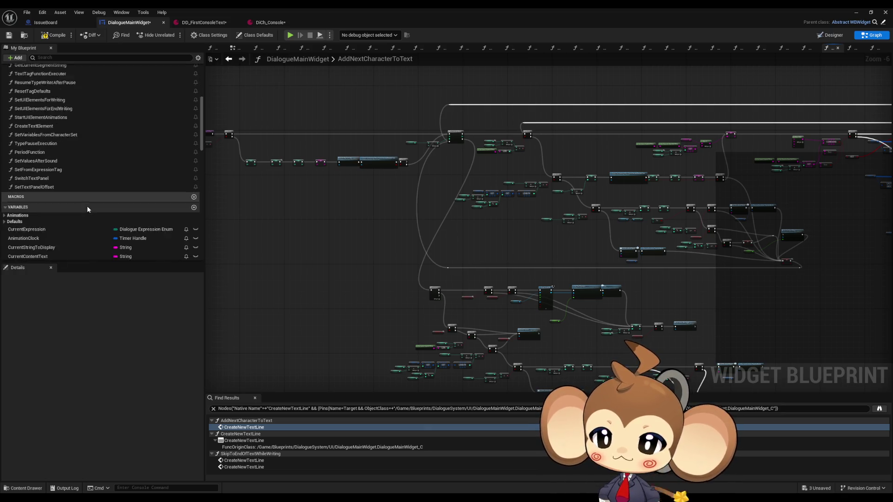
pyautogui.scroll(-4, 86, 206)
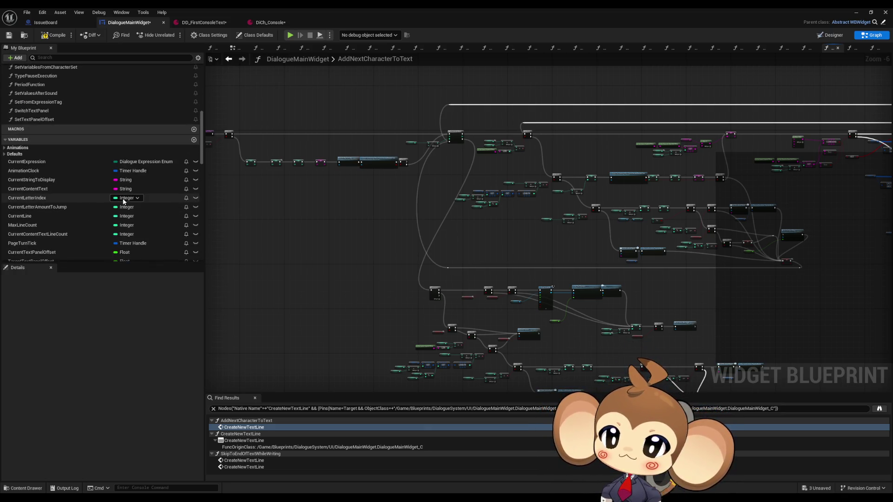
pyautogui.scroll(-1, 124, 203)
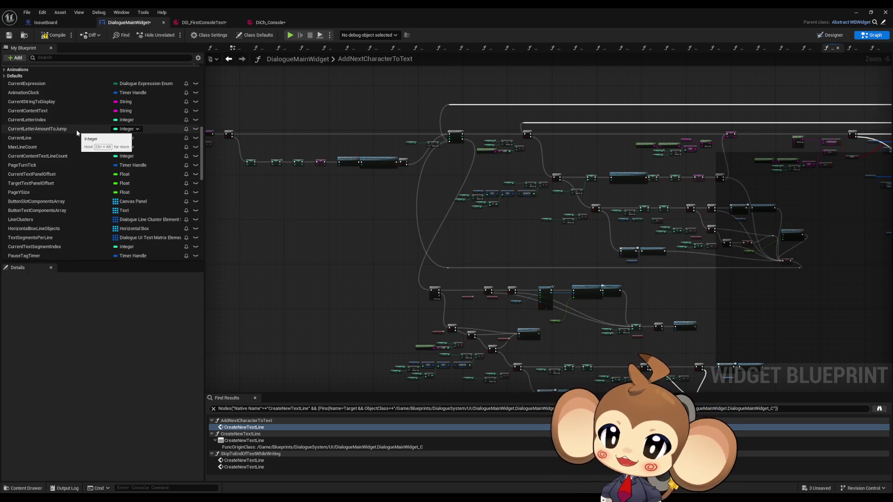
pyautogui.scroll(-2, 105, 186)
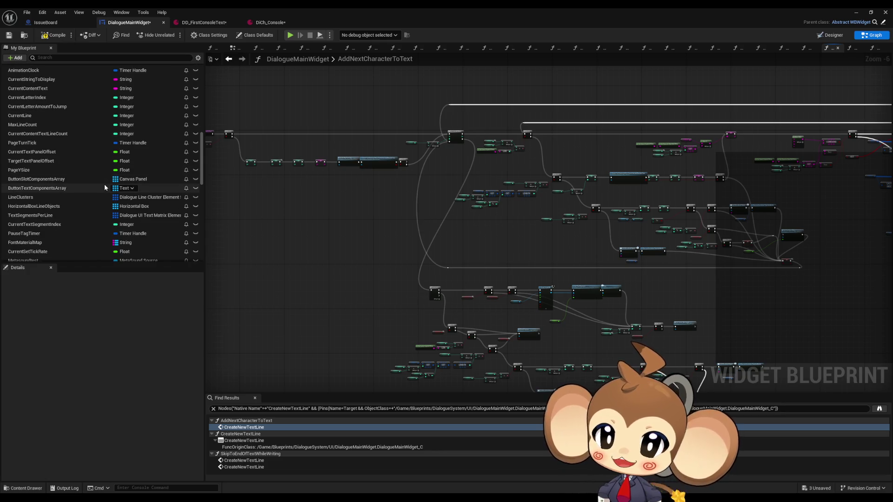
pyautogui.scroll(-3, 104, 184)
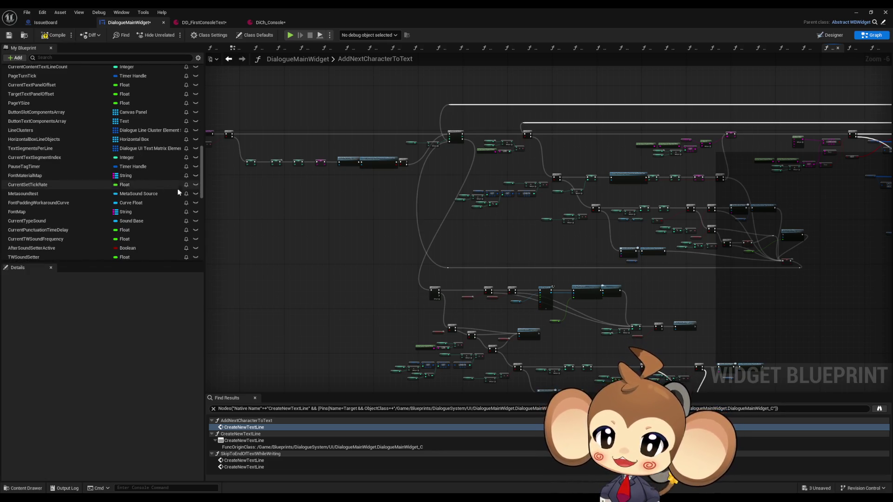
pyautogui.scroll(-3, 177, 188)
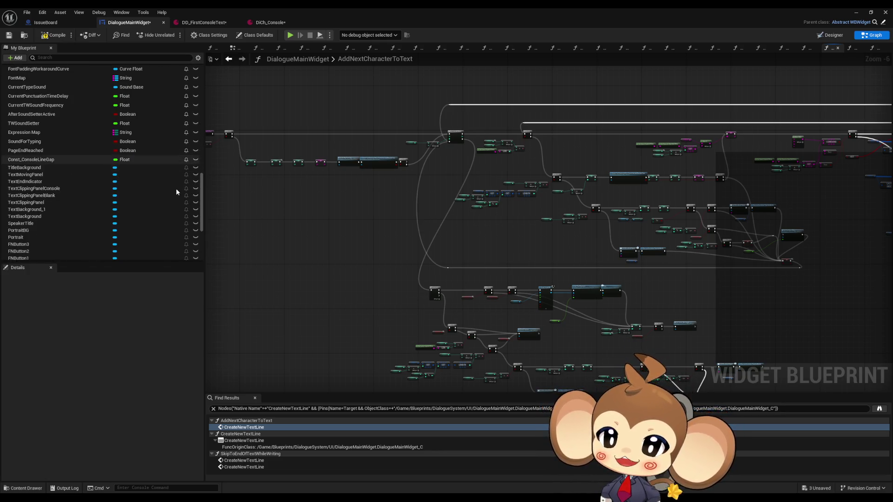
pyautogui.click(60, 175)
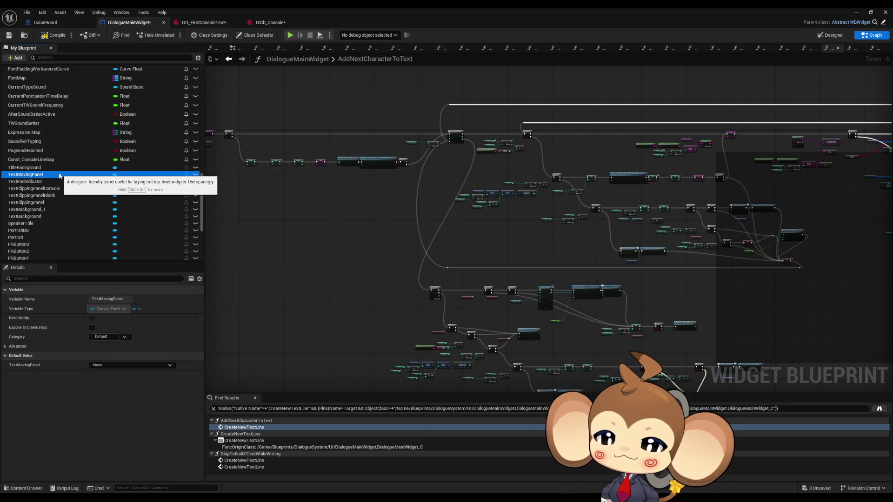
pyautogui.rightClick(60, 175)
pyautogui.moveTo(99, 198)
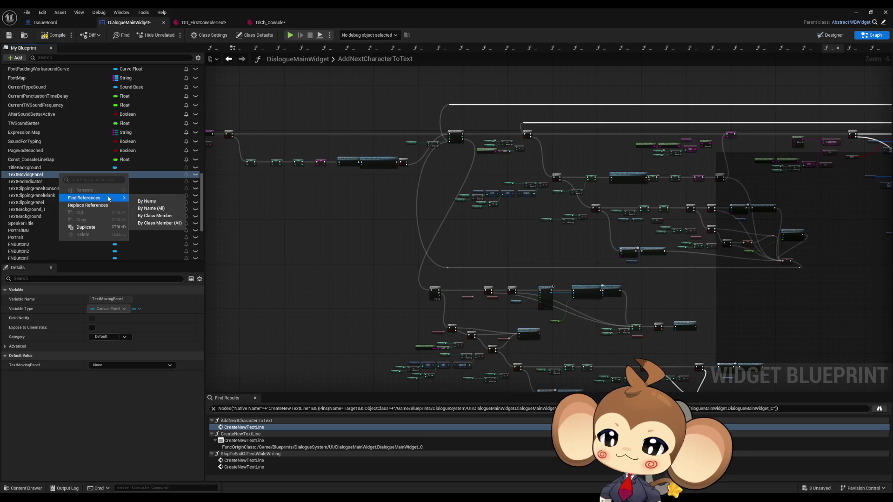
pyautogui.click(148, 216)
# Inspect the TextMovingPanel uses in CreateNewTextLine and ClearTextAreaOfTextAndScrollReset.
pyautogui.click(235, 428)
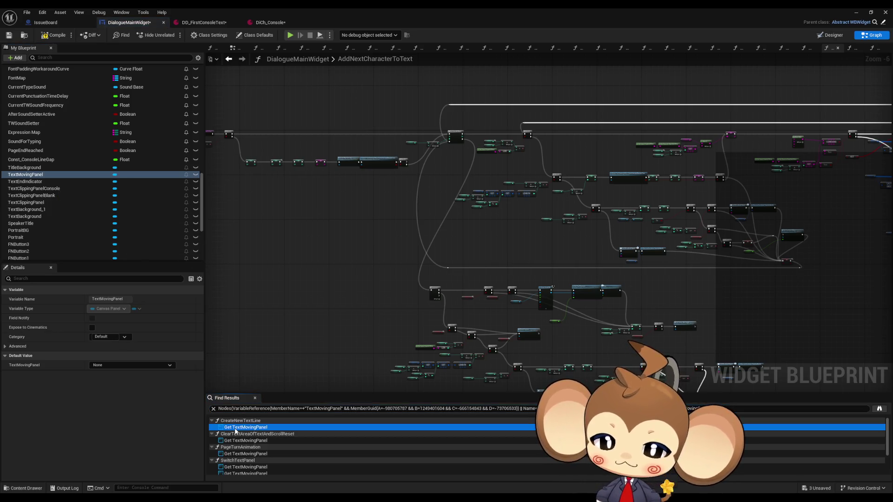
pyautogui.scroll(-1, 477, 287)
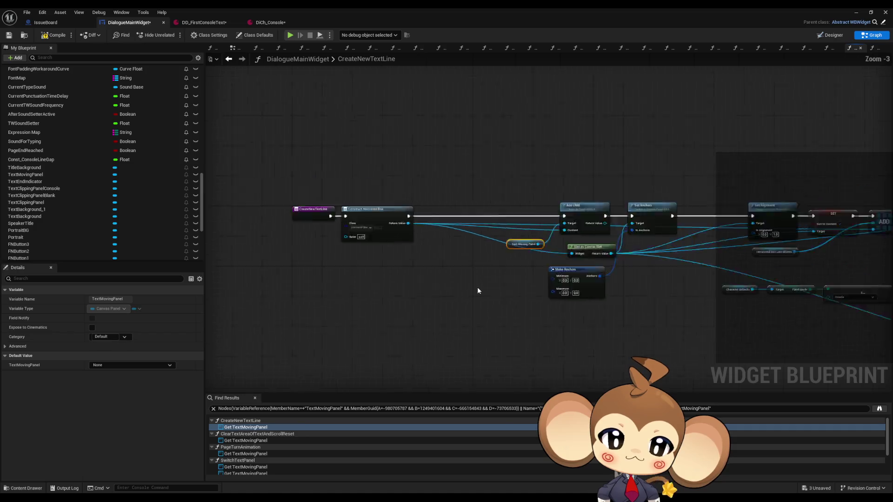
pyautogui.click(254, 441)
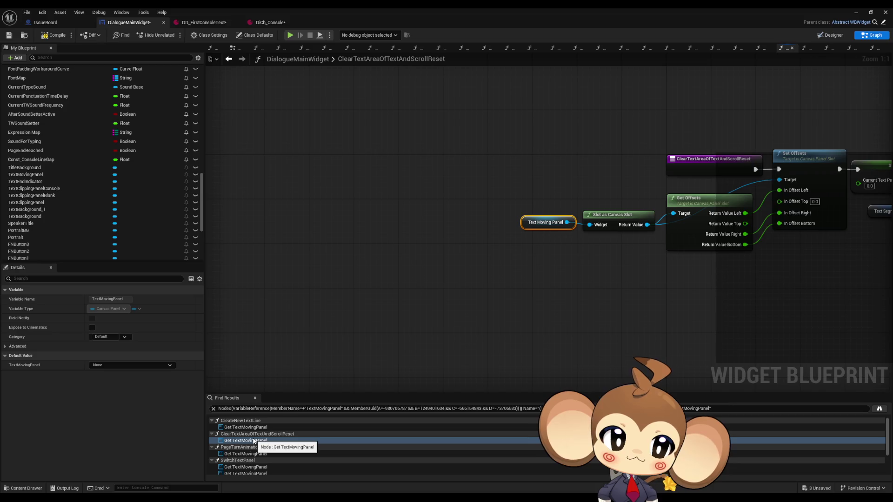
pyautogui.scroll(-1, 630, 271)
pyautogui.moveTo(630, 271); pyautogui.dragTo(447, 258)
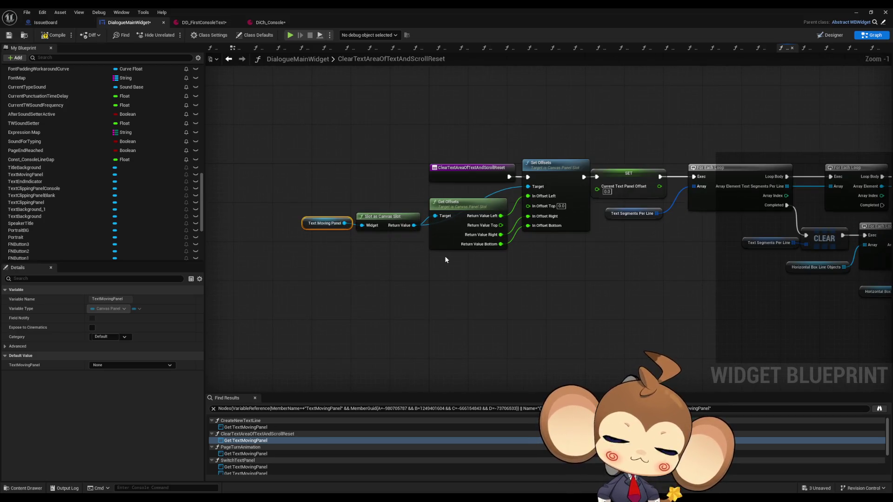
# Inspect its uses in PageTurnAnimation, SwitchTextPanel and SetTextPanelOffset, then return to SwitchTextPanel.
pyautogui.click(229, 453)
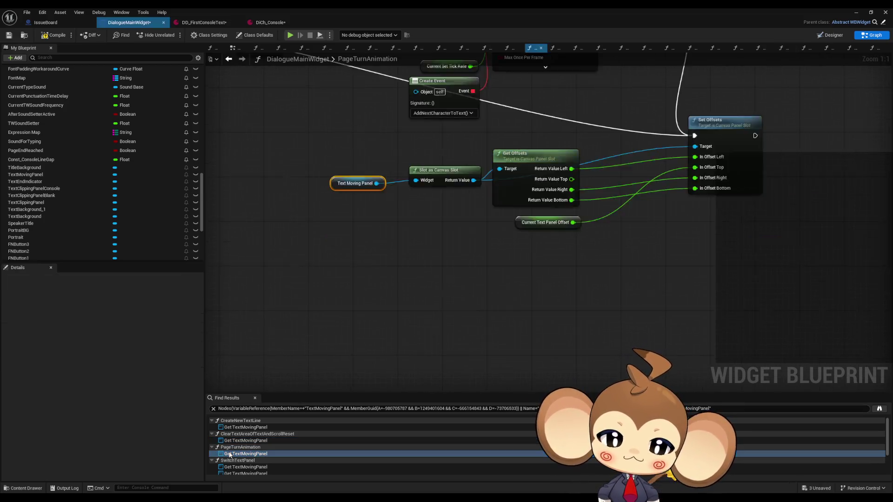
pyautogui.scroll(-1, 449, 349)
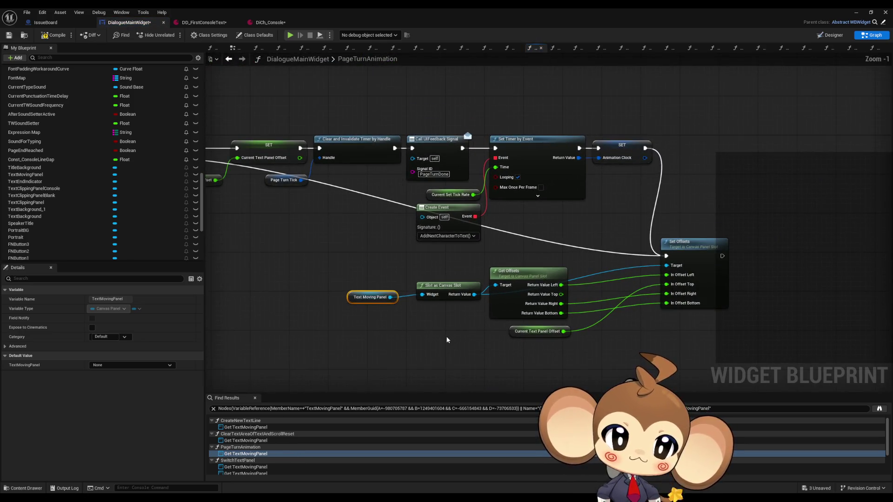
pyautogui.moveTo(449, 340); pyautogui.dragTo(836, 317)
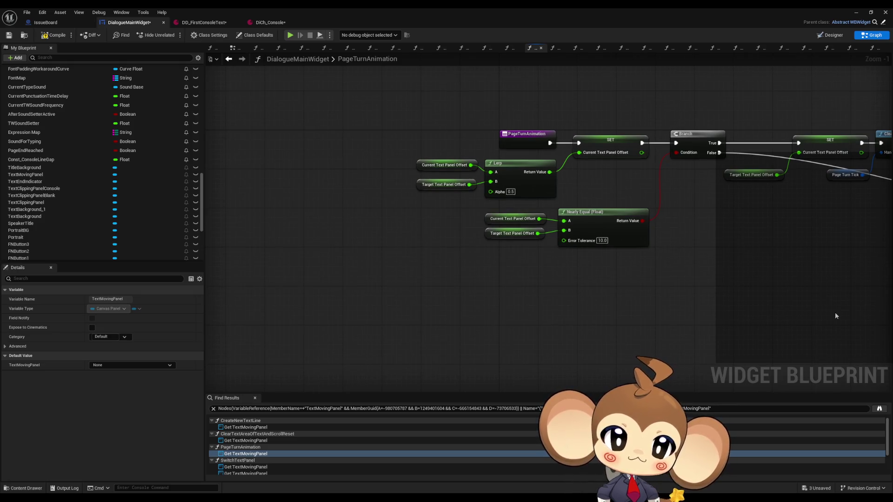
pyautogui.click(242, 467)
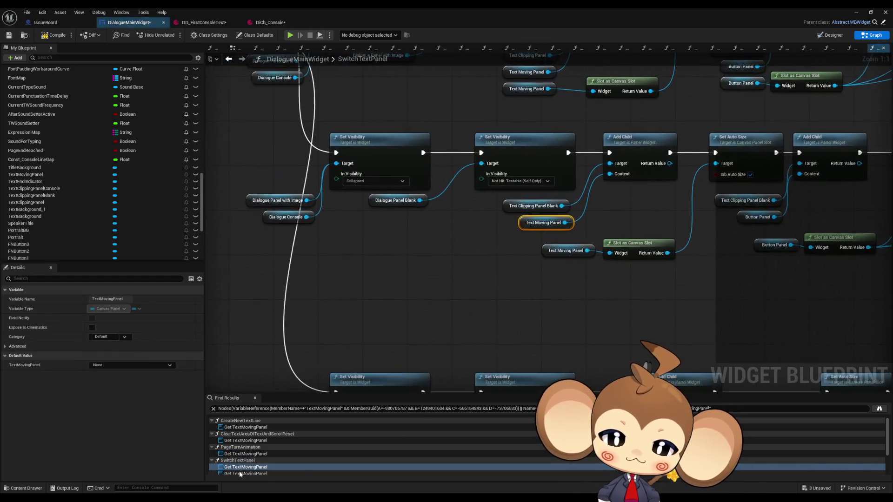
pyautogui.click(242, 473)
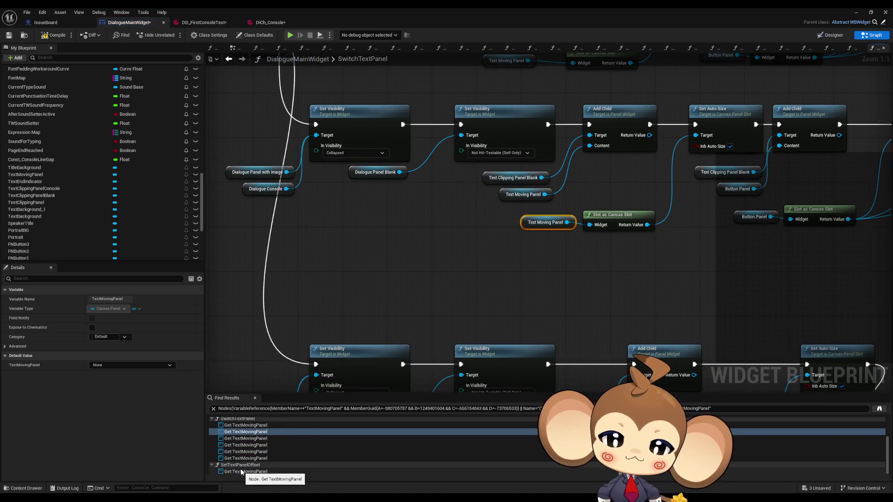
pyautogui.scroll(-1, 242, 473)
pyautogui.click(237, 473)
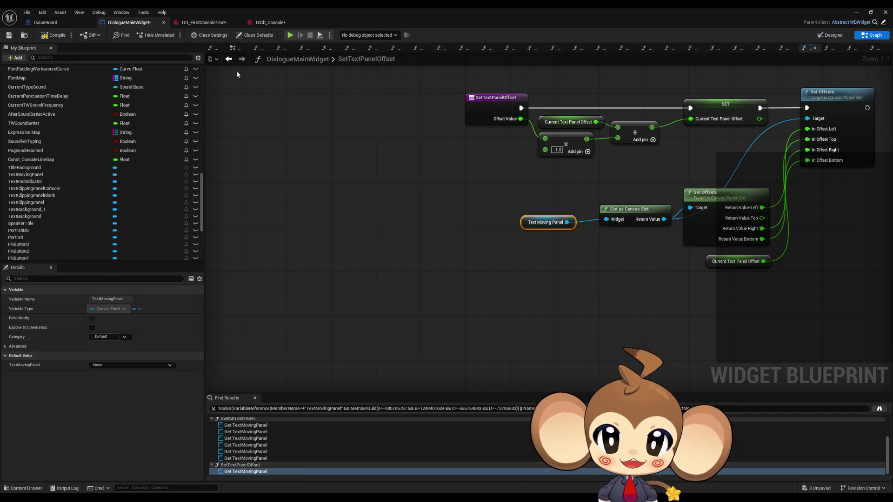
pyautogui.click(228, 60)
# Delete the Const Console Line Gap, multiply, Print String, Set Text Panel Offset and leftover conversion nodes.
pyautogui.scroll(4, 561, 300)
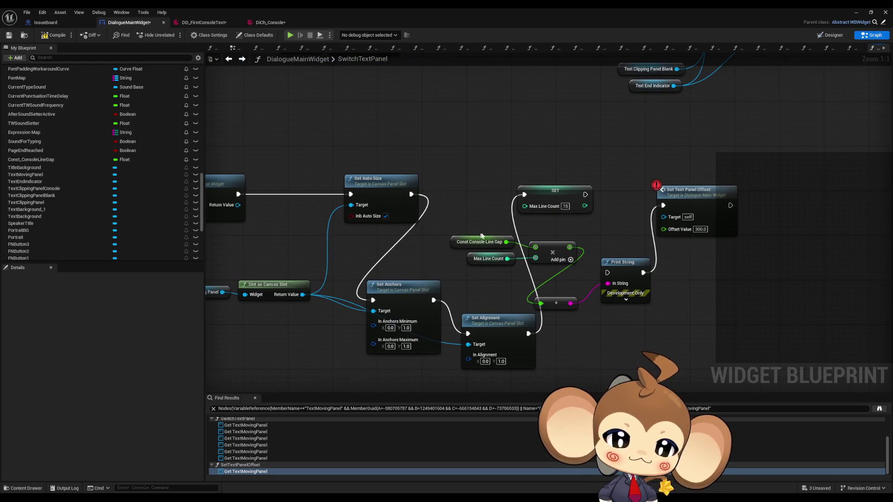
pyautogui.moveTo(444, 233); pyautogui.dragTo(614, 267)
pyautogui.keyDown('ctrl'); pyautogui.click(697, 190); pyautogui.keyUp('ctrl')
pyautogui.press('Delete')
pyautogui.moveTo(564, 278); pyautogui.dragTo(593, 325)
pyautogui.press('Delete')
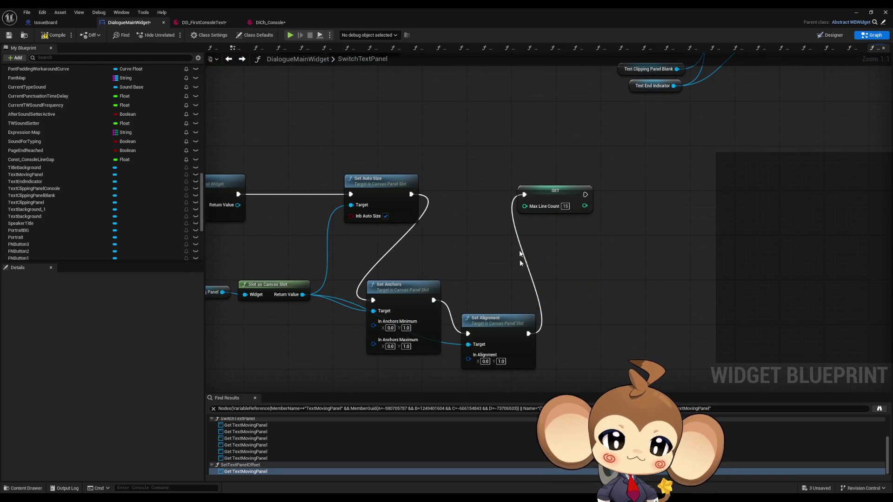
# Line up SET Max Line Count, Set Alignment and Set Anchors right after Set Auto Size.
pyautogui.moveTo(551, 192); pyautogui.dragTo(579, 331)
pyautogui.keyDown('ctrl'); pyautogui.click(493, 321); pyautogui.keyUp('ctrl')
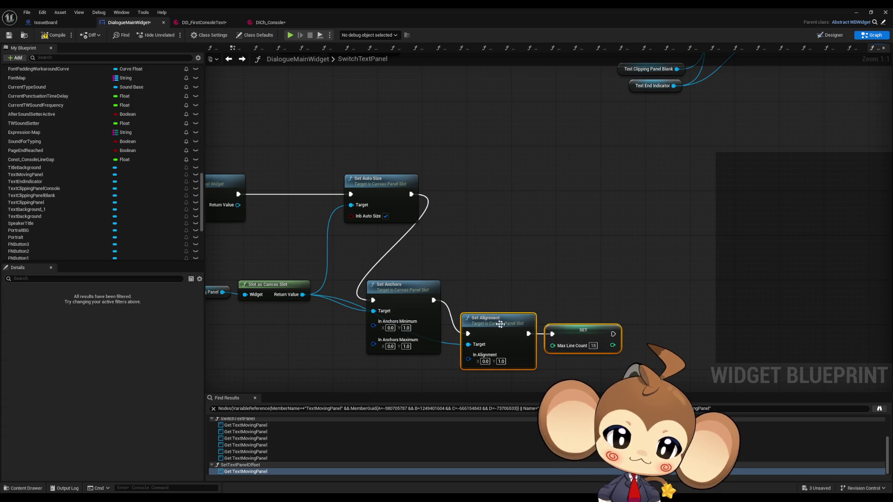
pyautogui.moveTo(493, 321); pyautogui.dragTo(481, 284)
pyautogui.keyDown('ctrl'); pyautogui.click(407, 282); pyautogui.keyUp('ctrl')
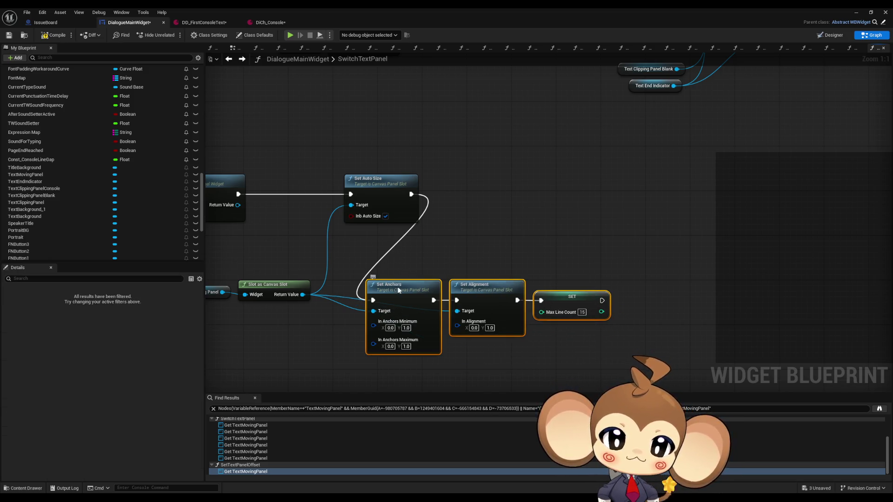
pyautogui.moveTo(406, 283); pyautogui.dragTo(472, 197)
pyautogui.click(519, 305)
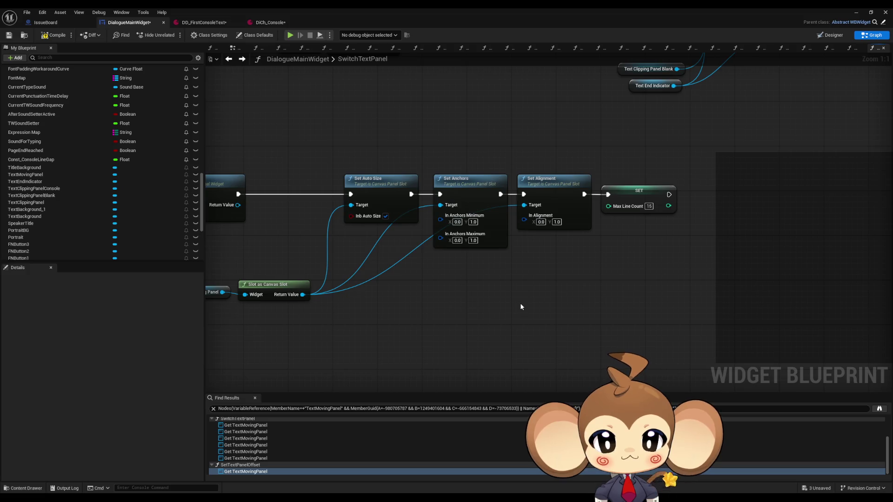
pyautogui.moveTo(410, 244); pyautogui.dragTo(484, 247)
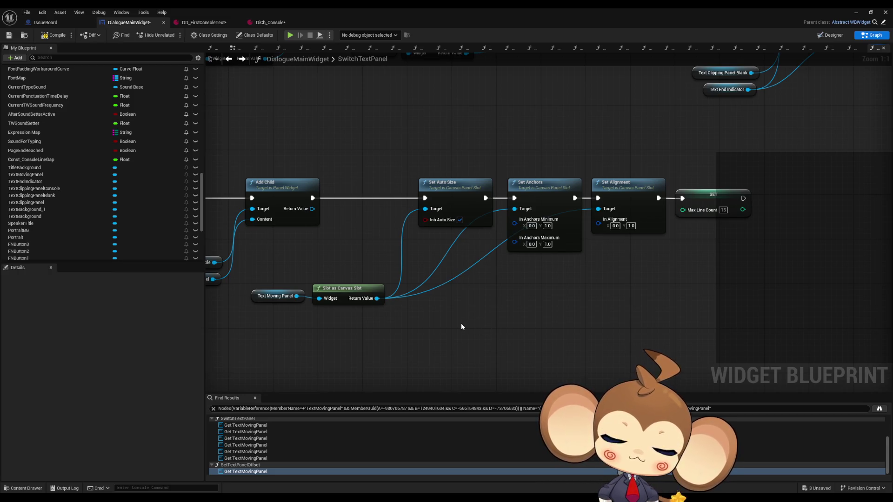
pyautogui.scroll(-2, 460, 324)
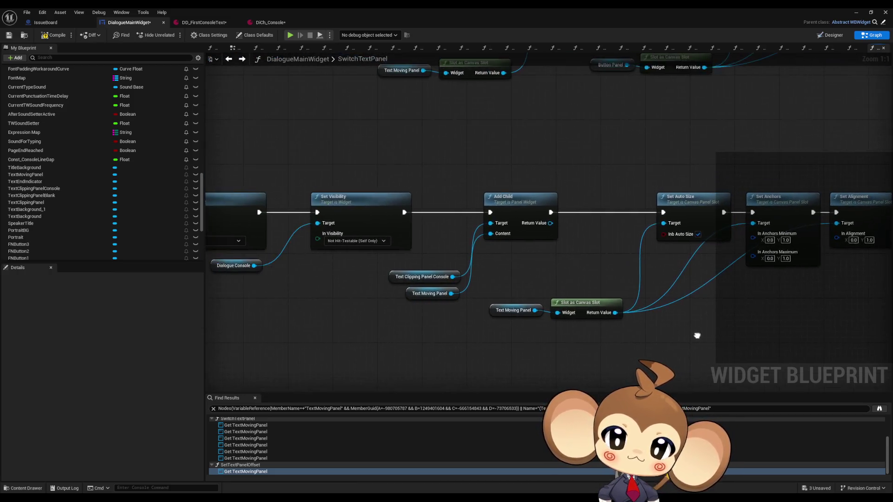
# Review the edited SwitchTextPanel graph, compile DialogueMainWidget, and switch to the Designer.
pyautogui.scroll(-3, 577, 320)
pyautogui.scroll(3, 579, 324)
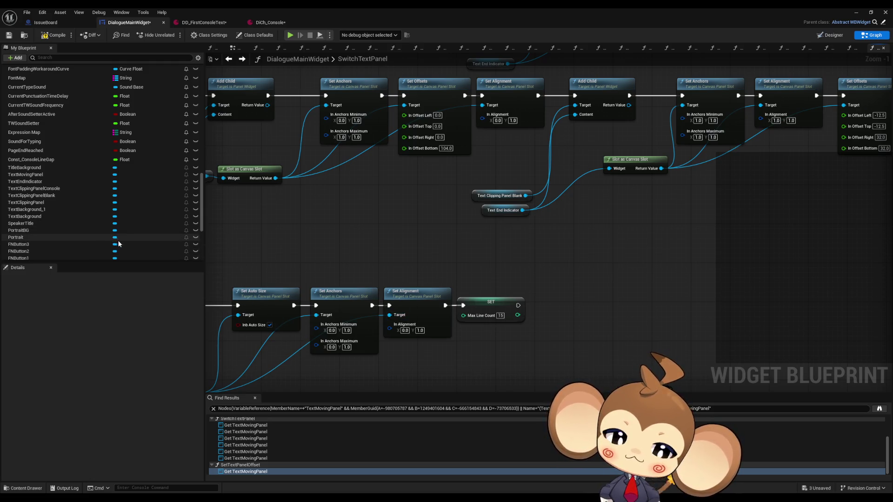
pyautogui.scroll(-5, 291, 211)
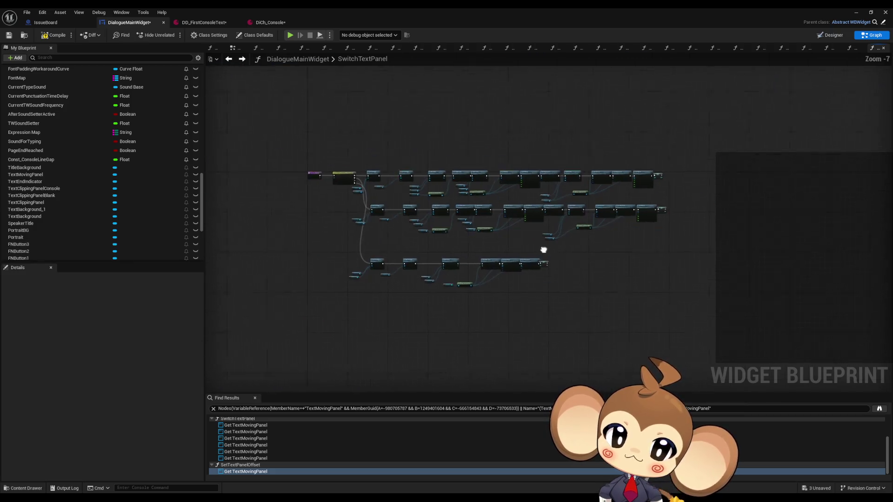
pyautogui.scroll(4, 238, 281)
pyautogui.scroll(8, 112, 203)
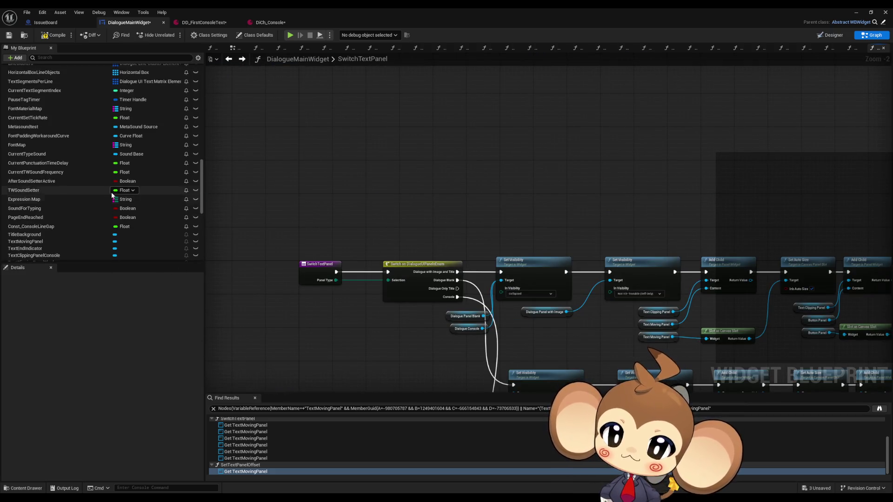
pyautogui.scroll(10, 105, 200)
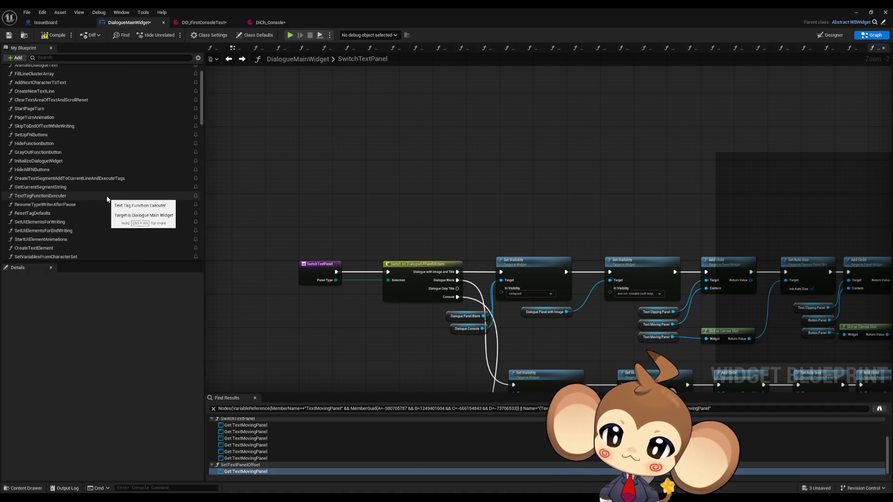
pyautogui.scroll(-3, 539, 293)
pyautogui.scroll(5, 524, 257)
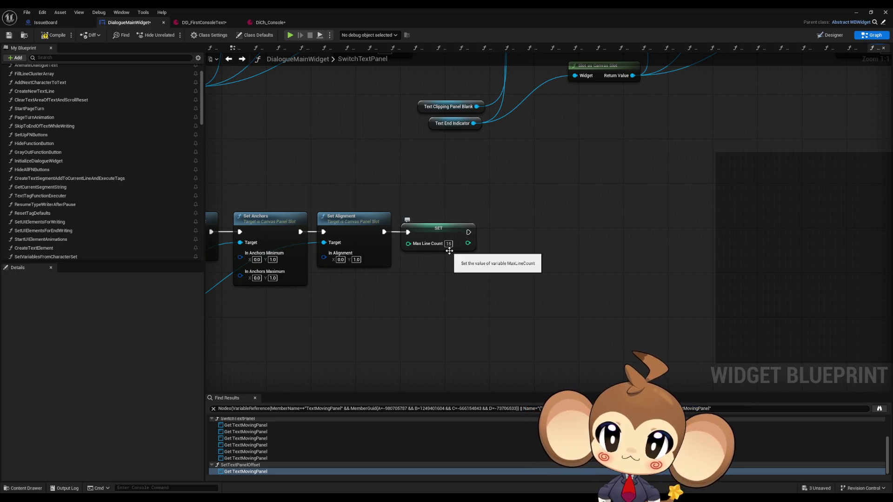
pyautogui.click(58, 35)
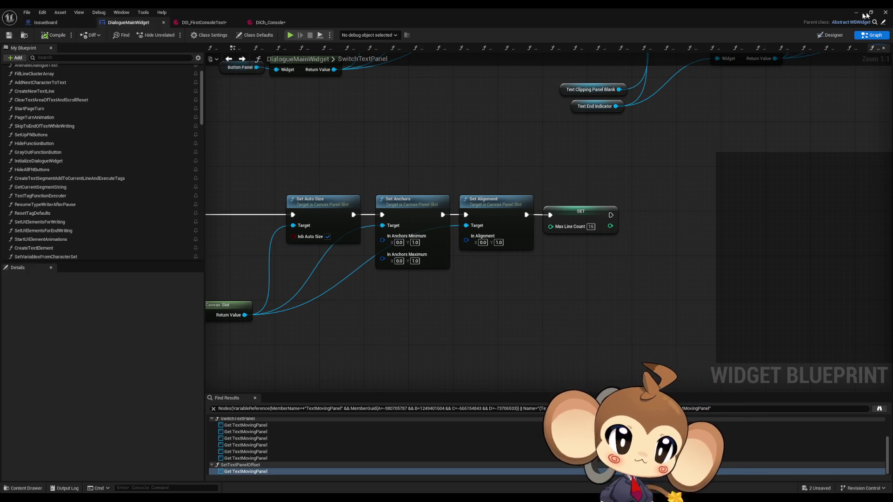
pyautogui.click(833, 35)
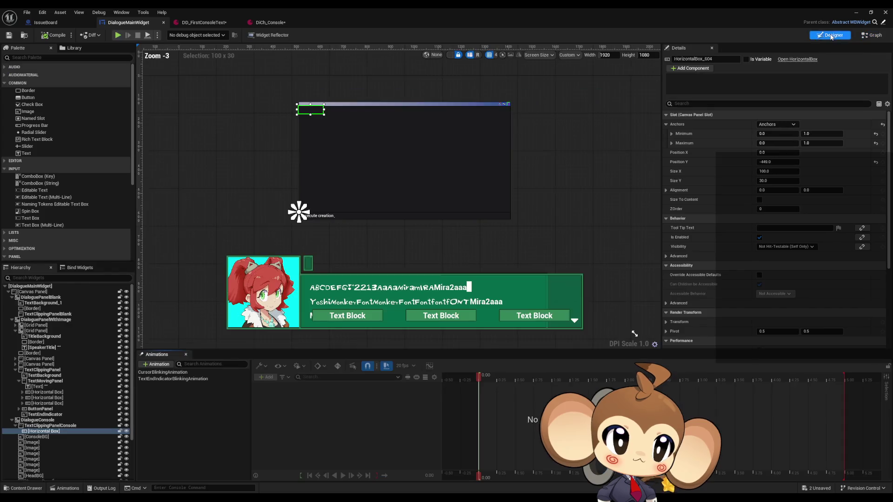
# Add an Image widget into TextMovingPanel, then cancel and undo the attempted text widget deletions.
pyautogui.click(46, 382)
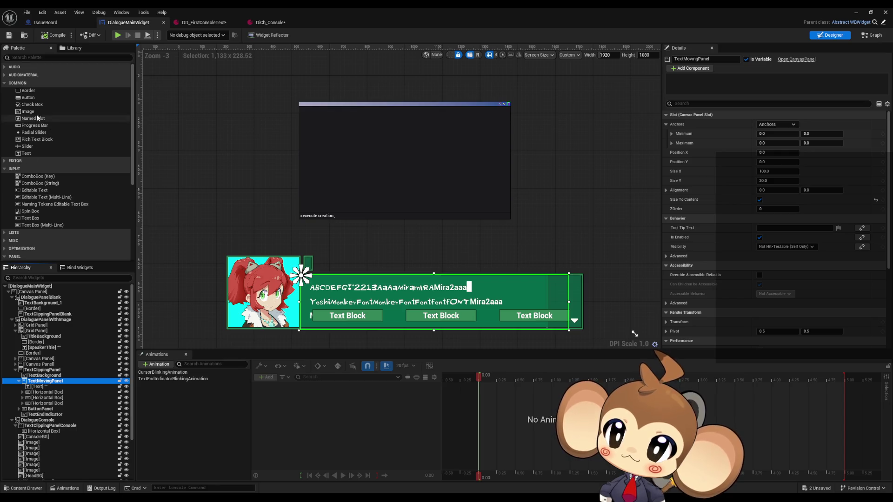
pyautogui.moveTo(28, 112)
pyautogui.mouseDown()
pyautogui.moveTo(70, 177)
pyautogui.moveTo(49, 386)
pyautogui.mouseUp()
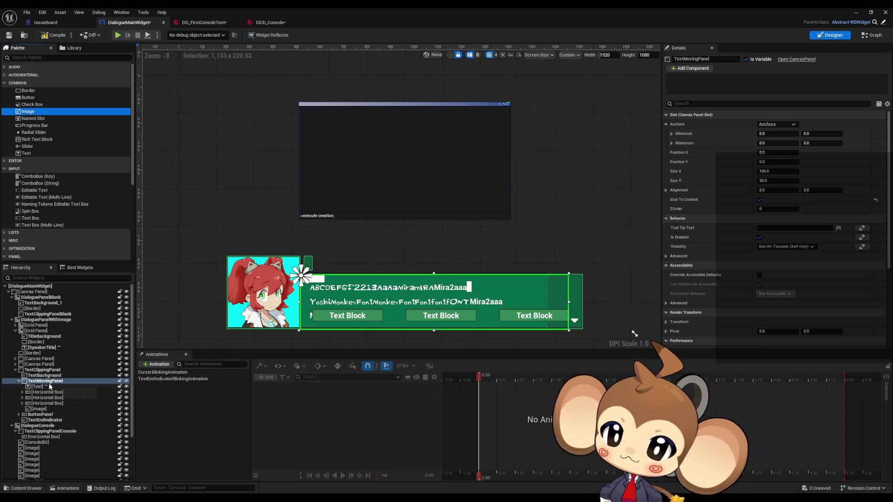
pyautogui.click(47, 409)
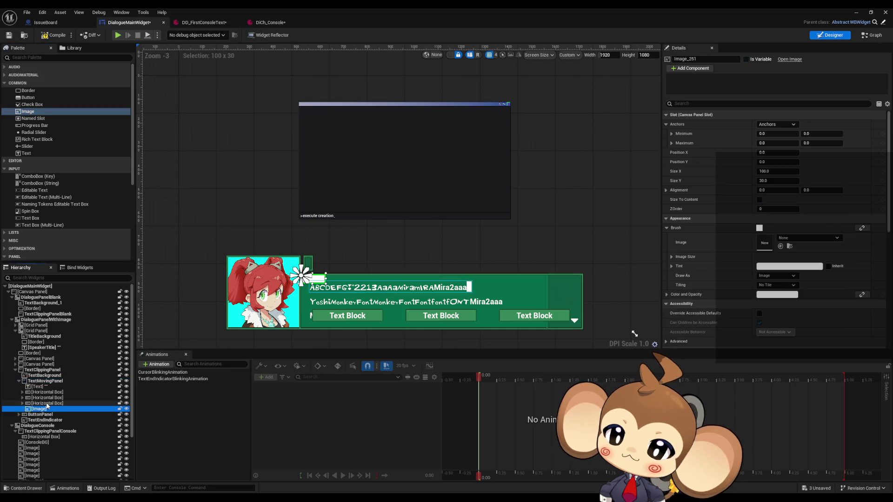
pyautogui.click(47, 387)
pyautogui.hotkey('ctrl', 'z')
pyautogui.hotkey('ctrl', 'z')
pyautogui.hotkey('ctrl', 'z')
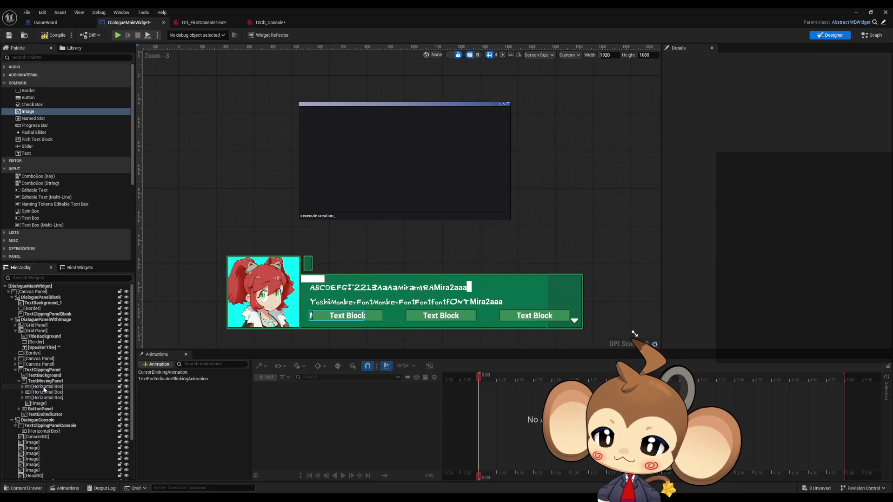
pyautogui.press('Delete')
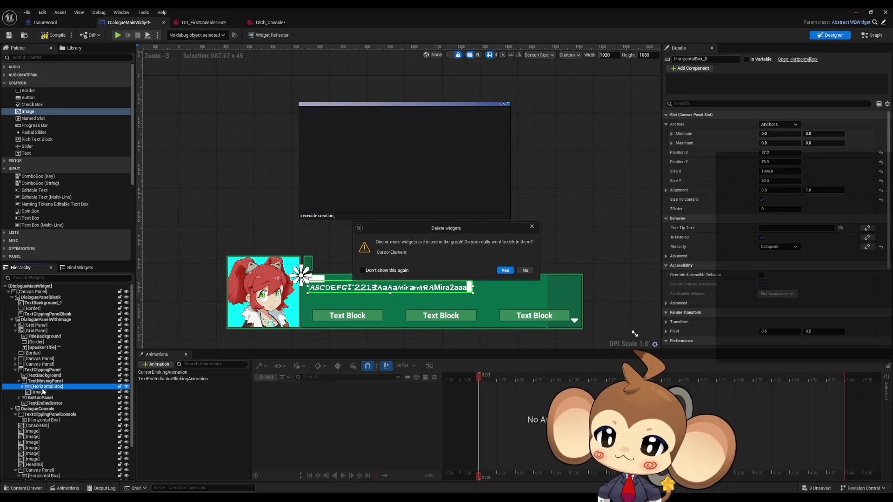
pyautogui.click(532, 227)
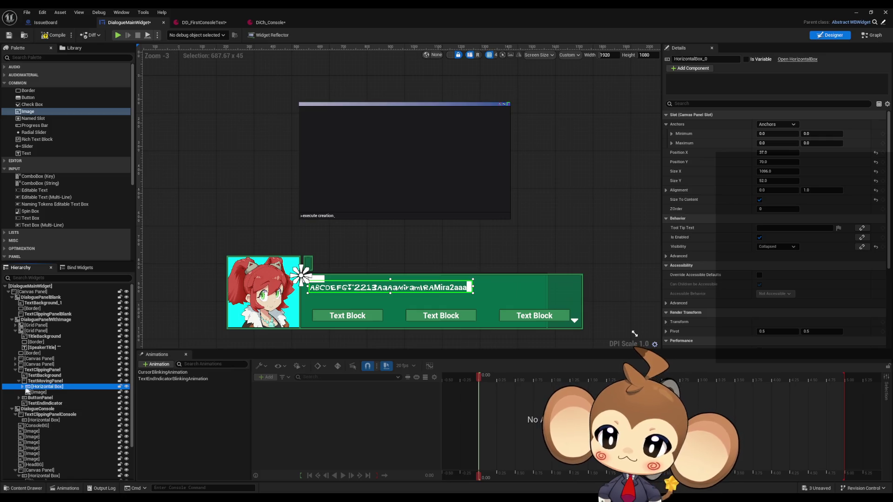
pyautogui.hotkey('ctrl', 'z')
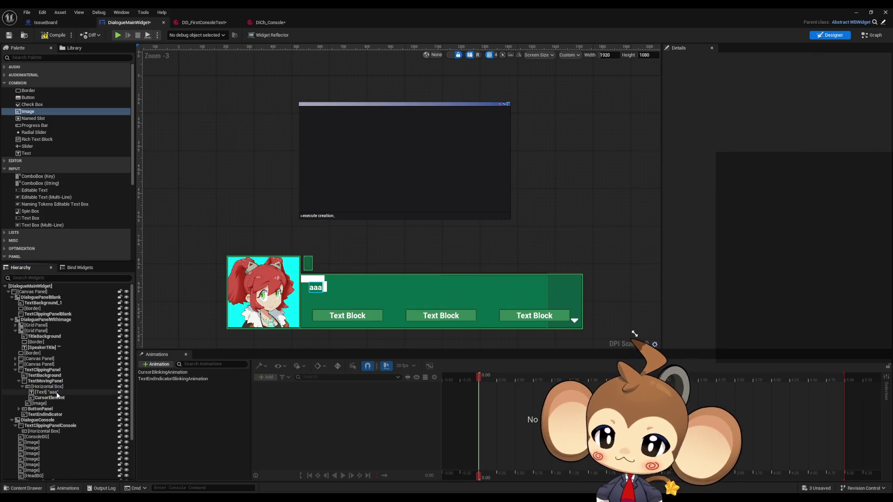
pyautogui.hotkey('ctrl', 'z')
# Move CursorElement and the Image up out of the Horizontal Box, replacing it.
pyautogui.click(52, 393)
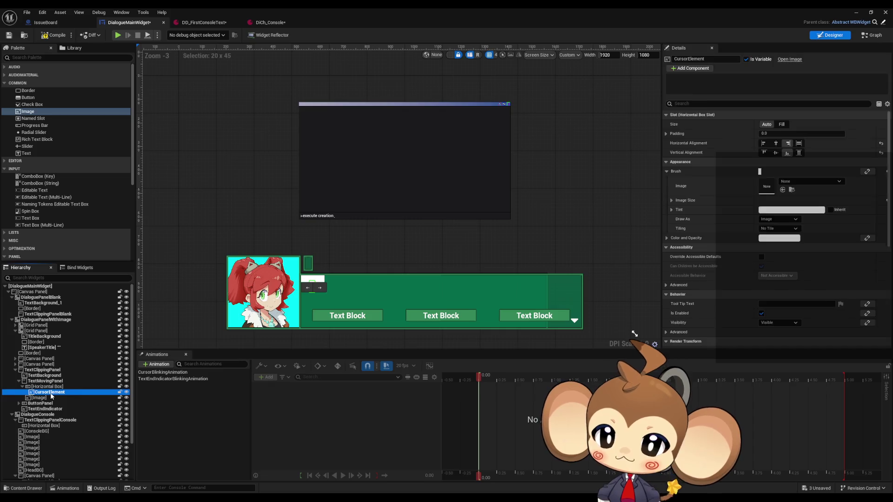
pyautogui.click(46, 387)
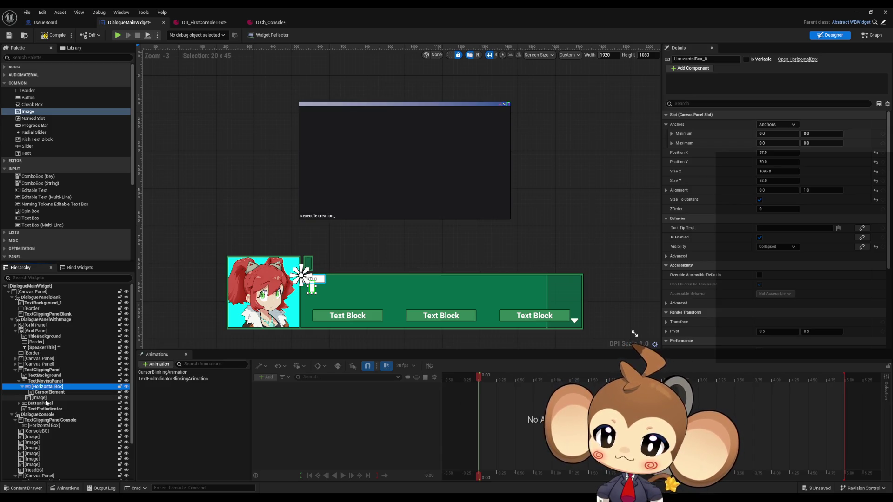
pyautogui.click(42, 398)
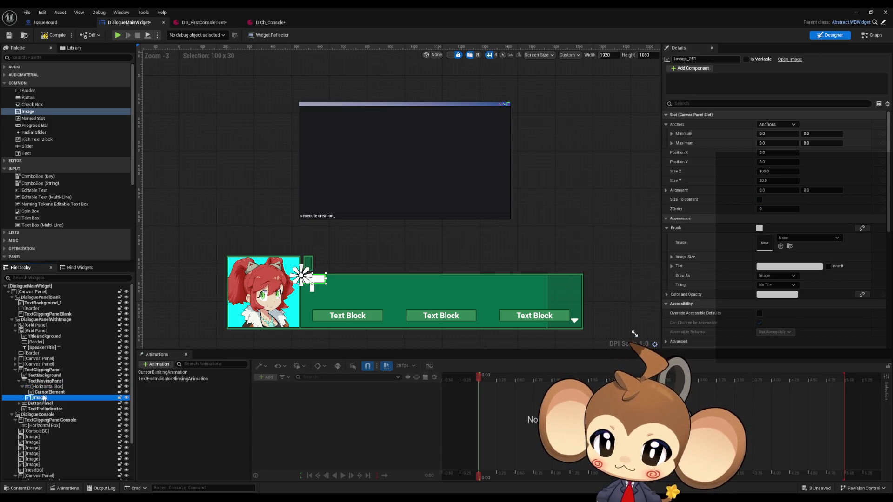
pyautogui.click(45, 393)
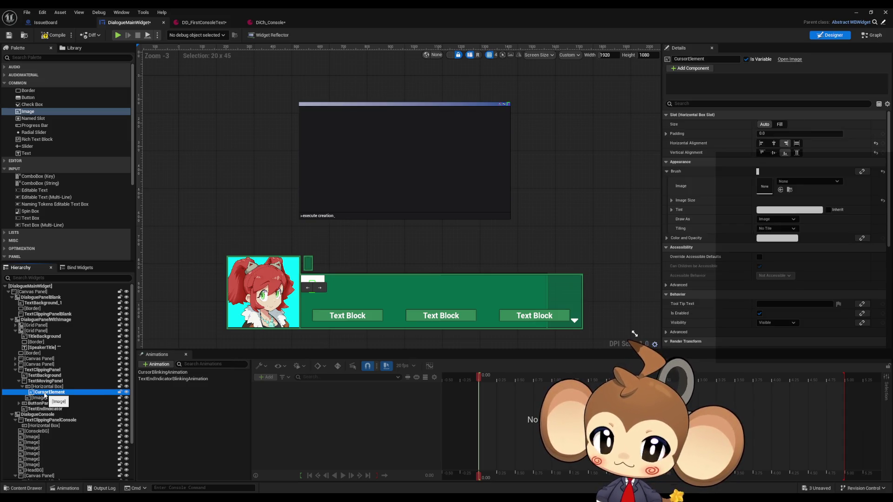
pyautogui.moveTo(45, 395); pyautogui.dragTo(40, 386)
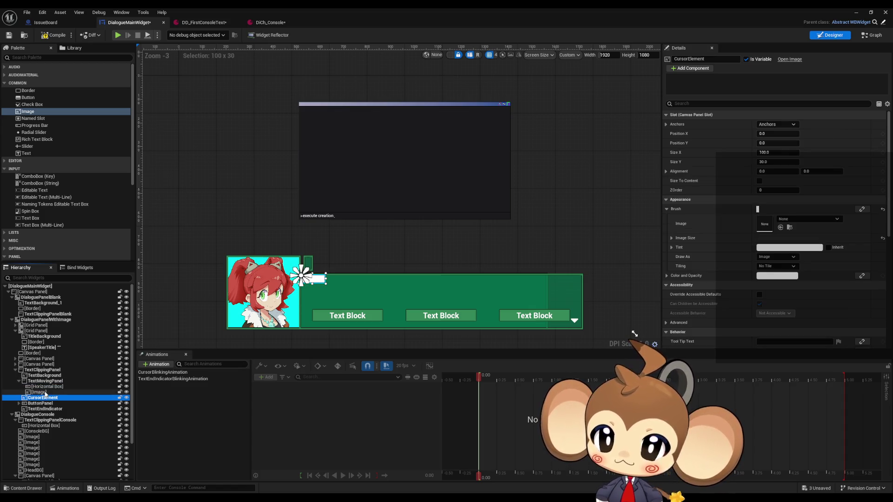
pyautogui.click(45, 393)
pyautogui.moveTo(43, 391); pyautogui.dragTo(43, 388)
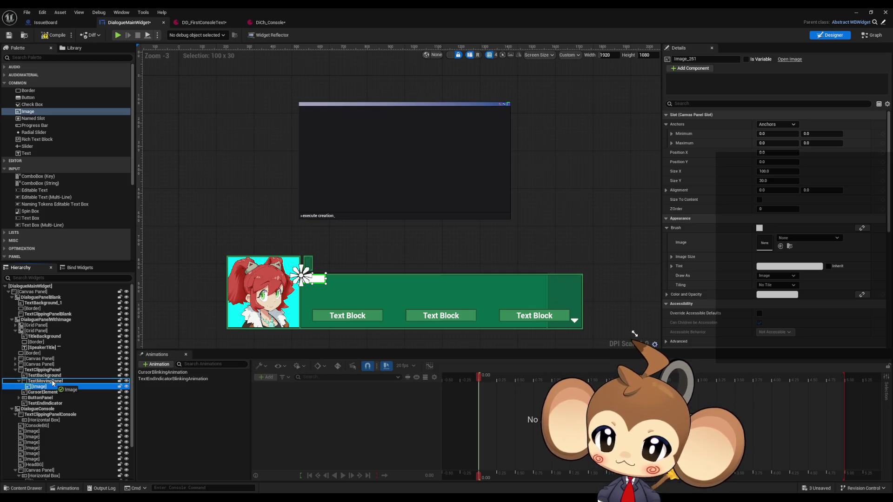
# Anchor the Image to the full-stretch preset, compile, and start a play test.
pyautogui.click(777, 124)
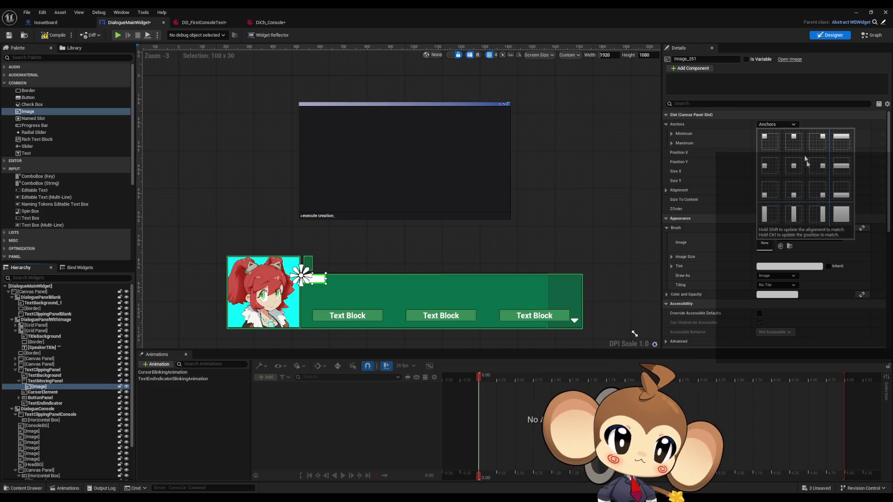
pyautogui.click(844, 220)
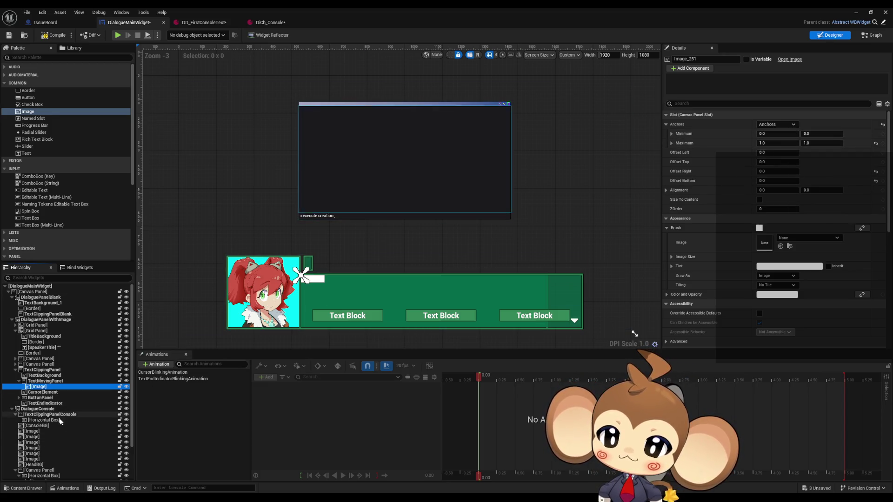
pyautogui.doubleClick(49, 390)
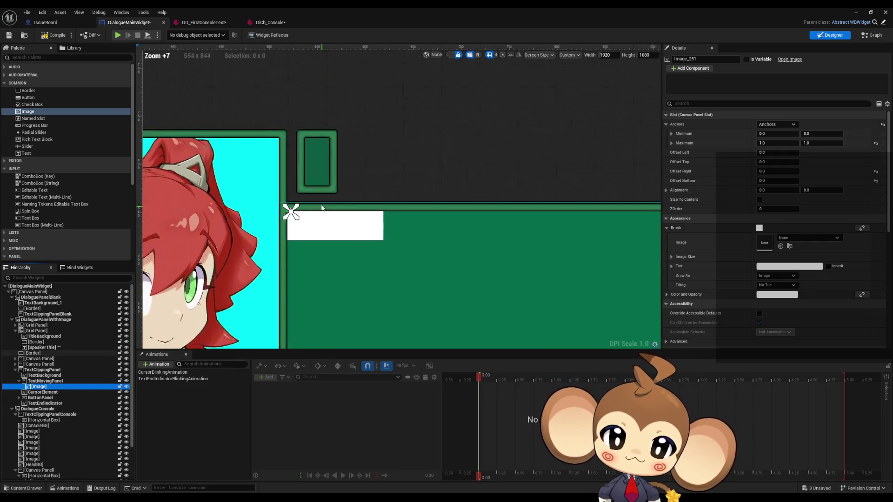
pyautogui.click(47, 38)
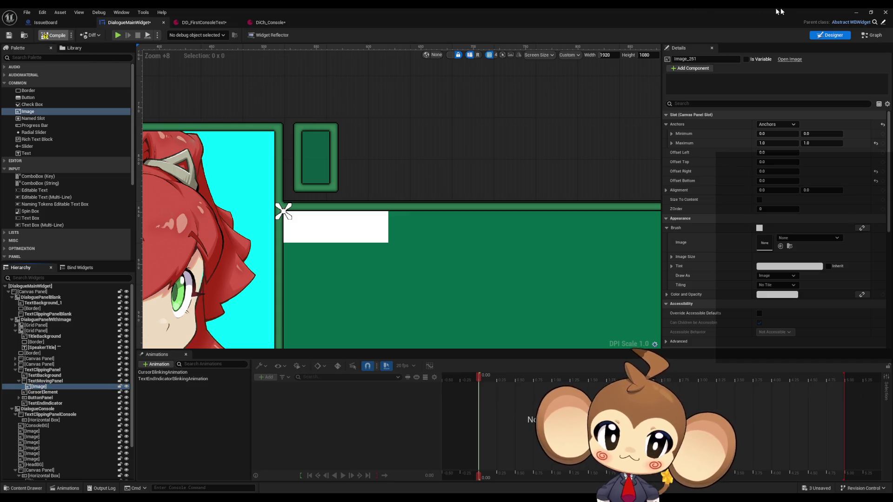
pyautogui.click(857, 13)
pyautogui.click(172, 34)
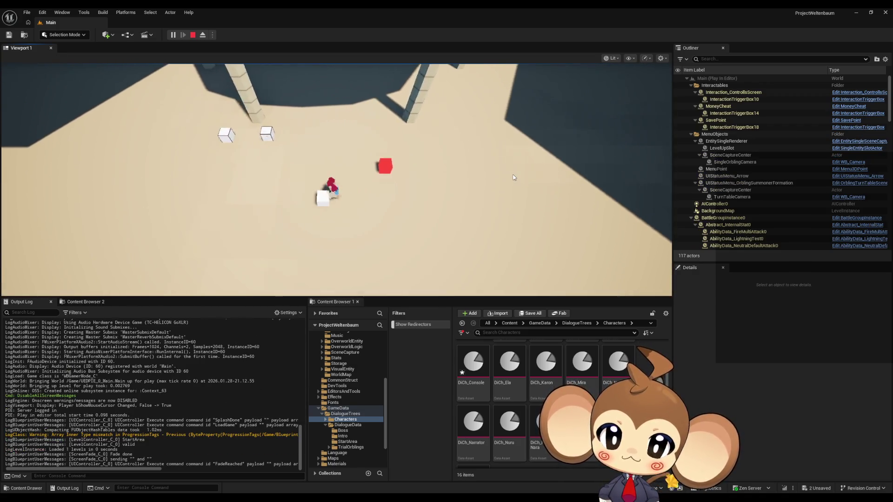
# Check the in-game console, stop the play test, and return to DialogueMainWidget.
pyautogui.press('`')
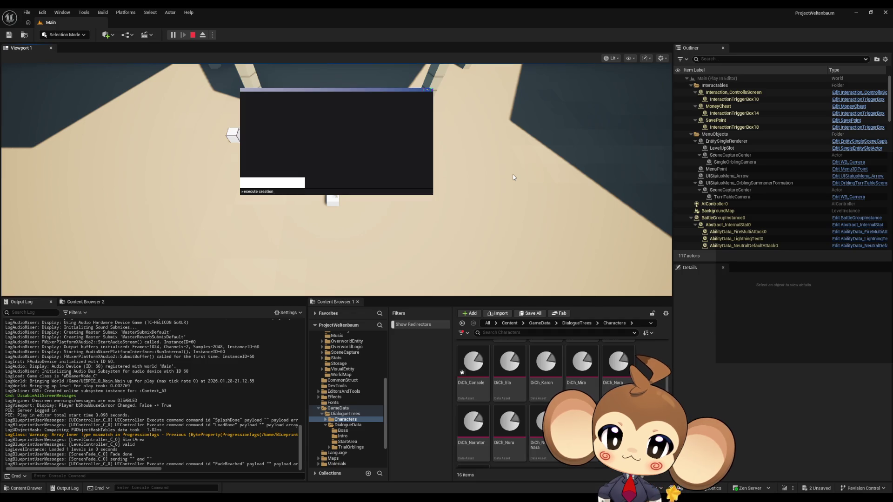
pyautogui.click(193, 35)
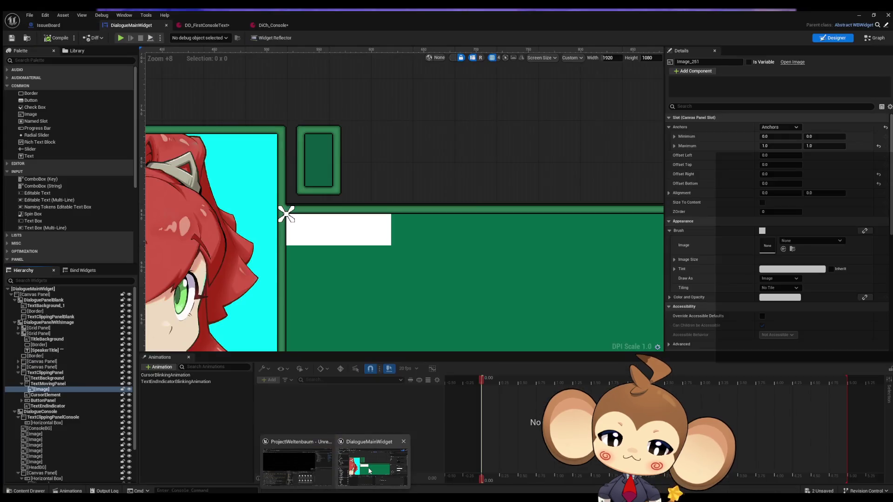
pyautogui.click(370, 471)
# Set the CursorElement box's Brush Tint to black.
pyautogui.click(353, 230)
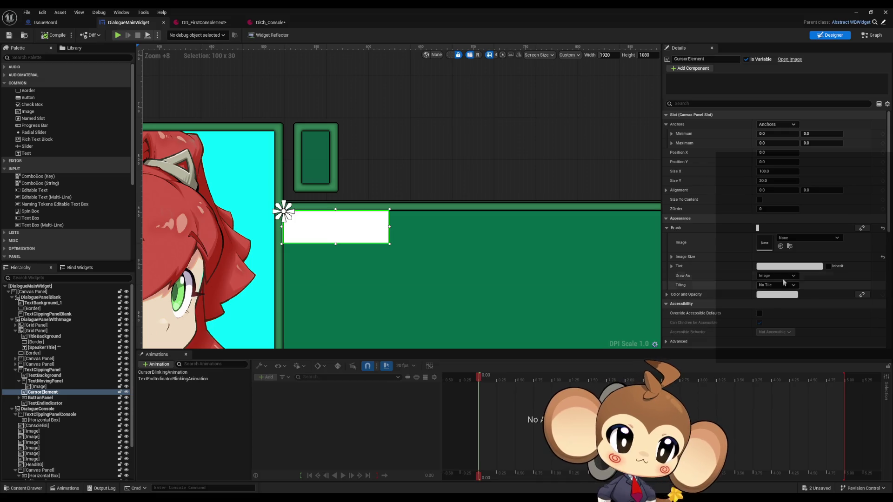
pyautogui.click(790, 266)
pyautogui.moveTo(725, 326); pyautogui.dragTo(725, 351)
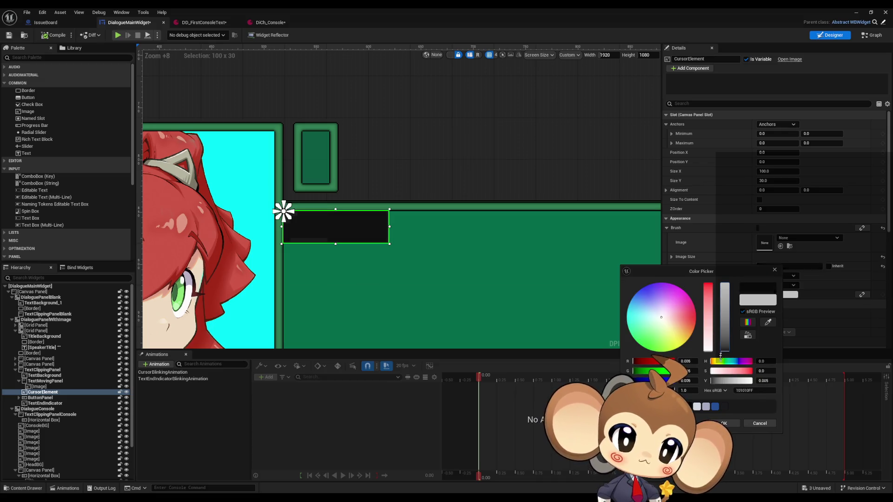
pyautogui.click(723, 424)
# Play-test again, load the saved game, open the console, then stop and return to the widget.
pyautogui.click(855, 13)
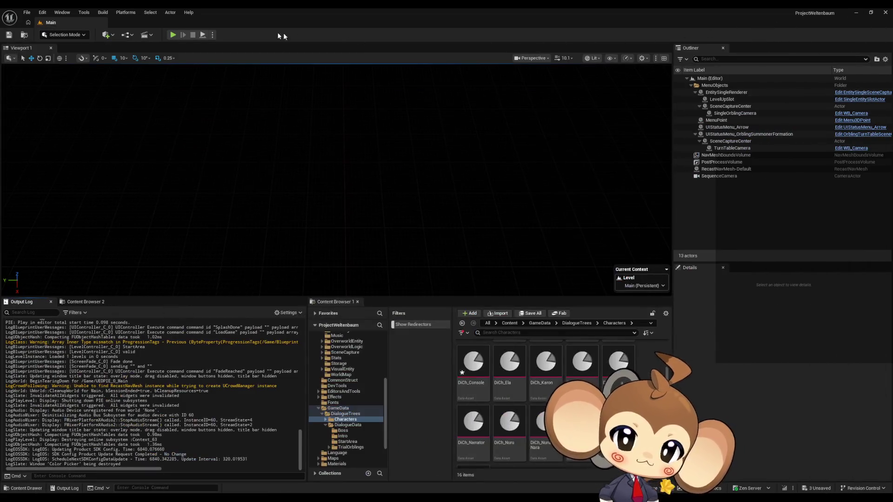
pyautogui.click(171, 35)
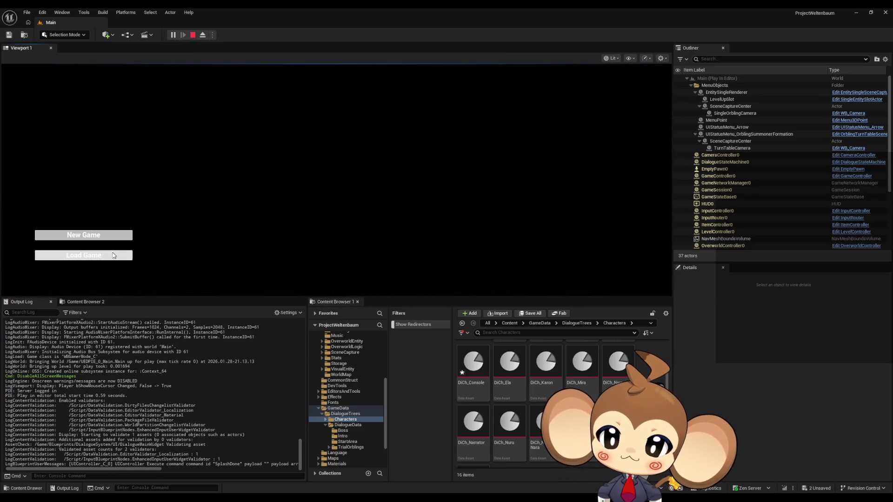
pyautogui.click(113, 256)
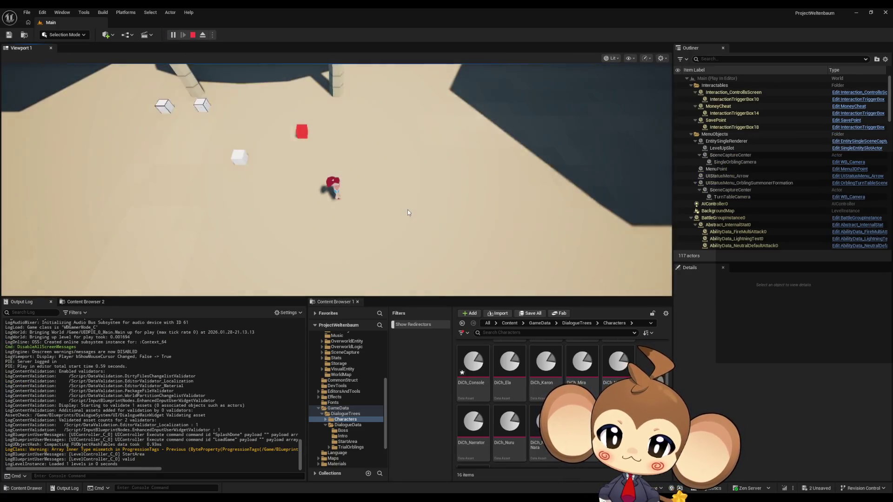
pyautogui.press('`')
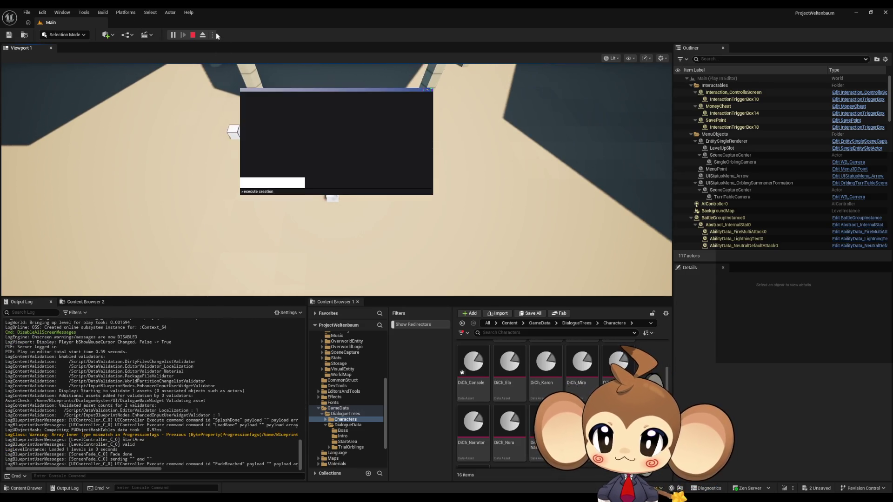
pyautogui.click(193, 35)
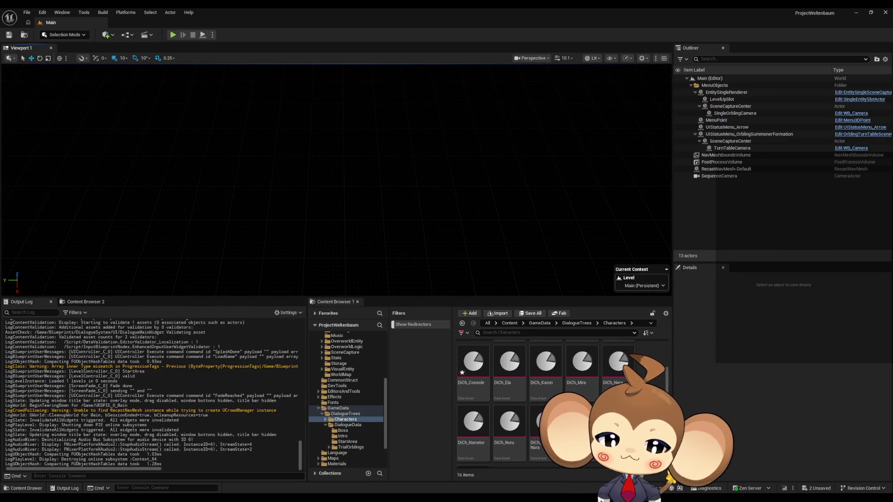
pyautogui.click(369, 474)
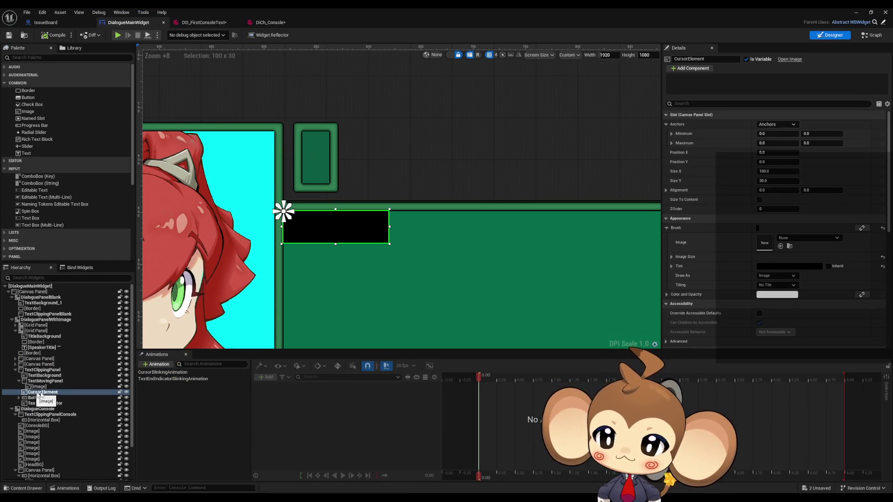
# Undo back to the Horizontal Box holding the Mira2 and aaa texts.
pyautogui.click(126, 393)
pyautogui.click(126, 393)
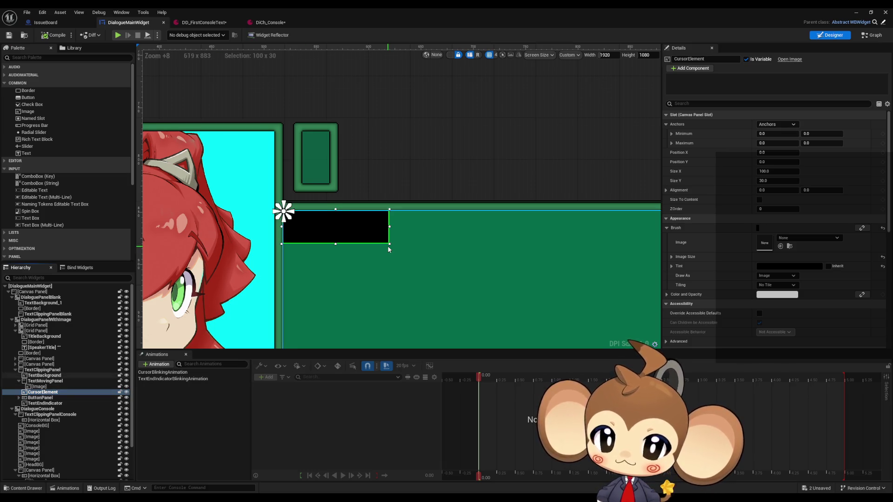
pyautogui.hotkey('ctrl', 'z')
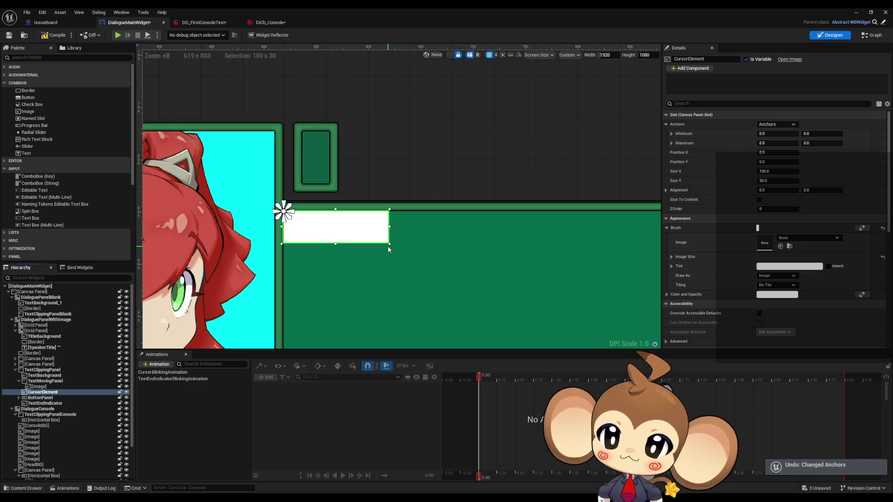
pyautogui.hotkey('ctrl', 'z')
pyautogui.hotkey('ctrl', 'z')
pyautogui.hotkey('ctrl', 'z')
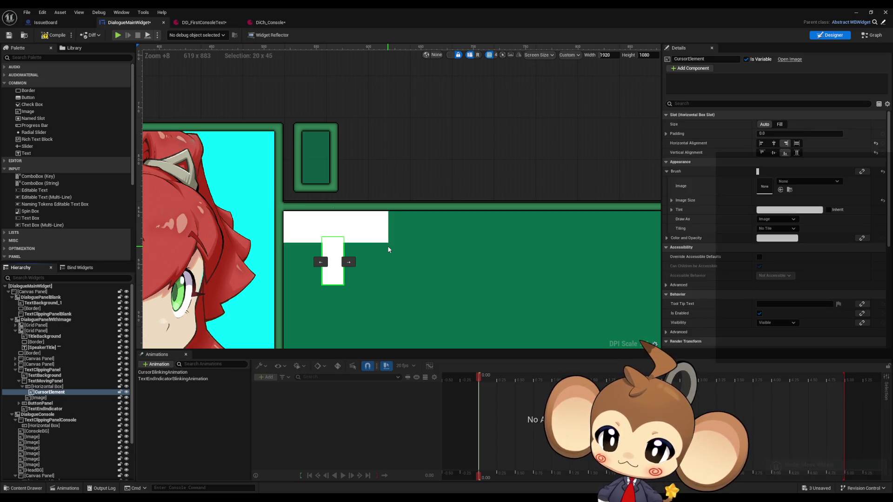
pyautogui.hotkey('ctrl', 'z')
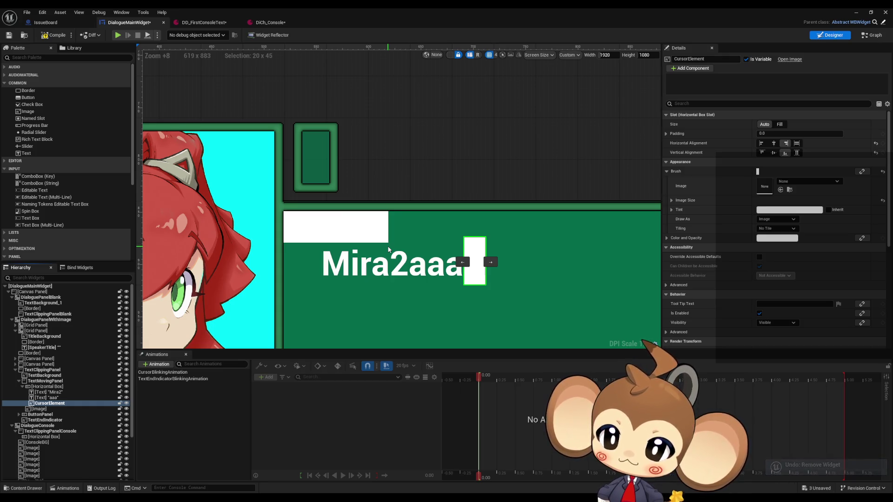
# Anchor the Image to full stretch with Offset Right 0 and Offset Bottom 0.
pyautogui.click(47, 409)
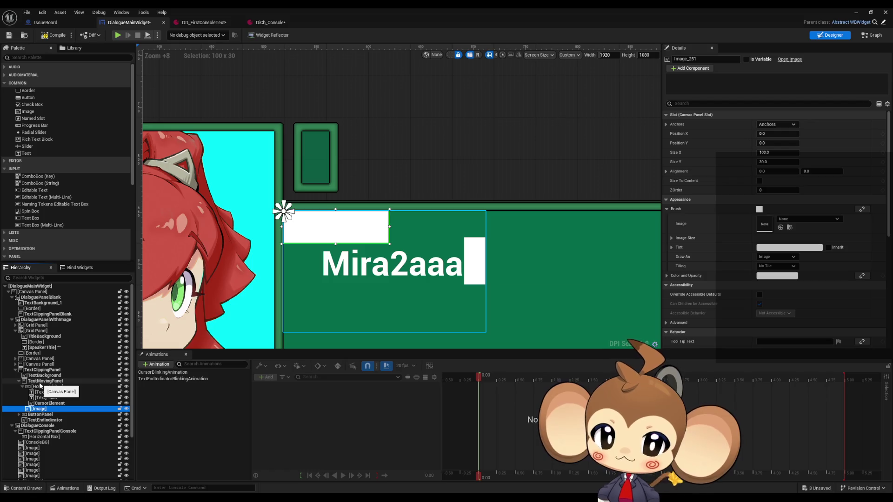
pyautogui.click(777, 124)
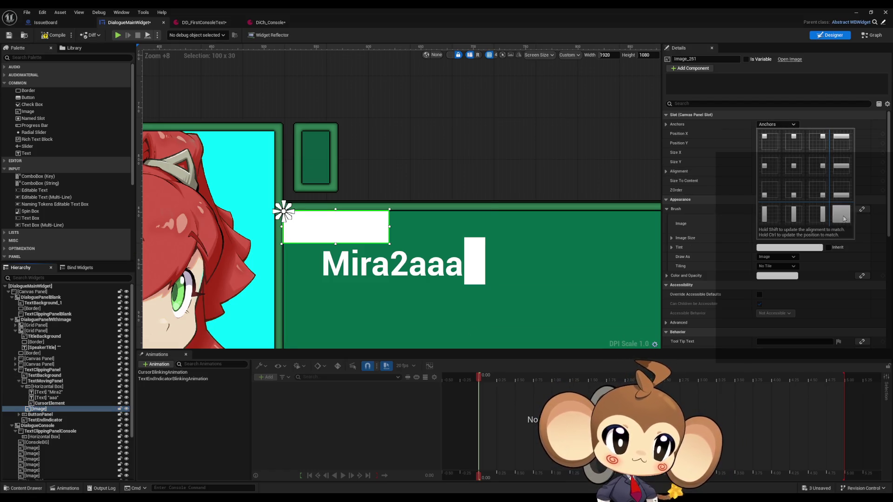
pyautogui.click(844, 218)
pyautogui.click(778, 152)
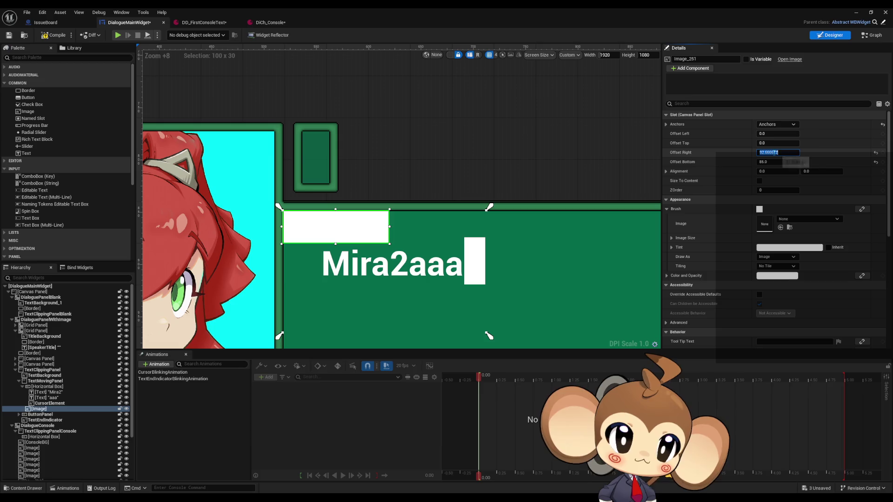
pyautogui.write('0')
pyautogui.press('Tab')
pyautogui.write('0')
pyautogui.press('Return')
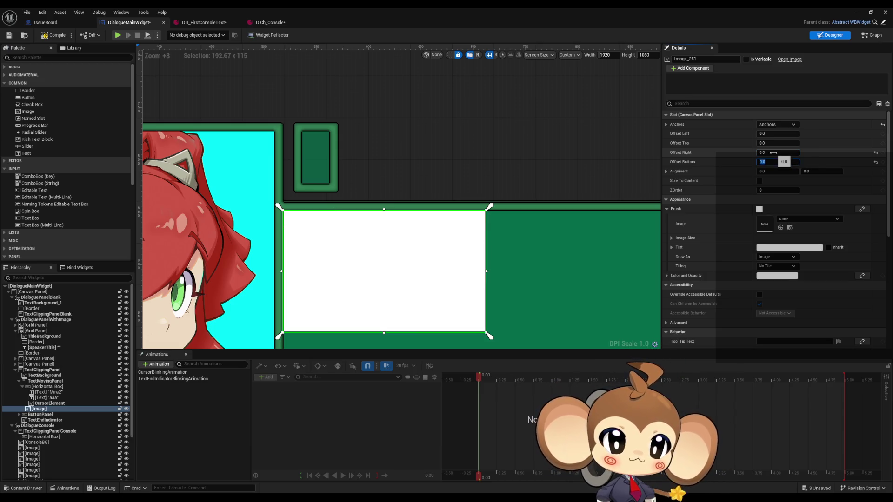
# Tint the Image black and start a new play test.
pyautogui.click(789, 248)
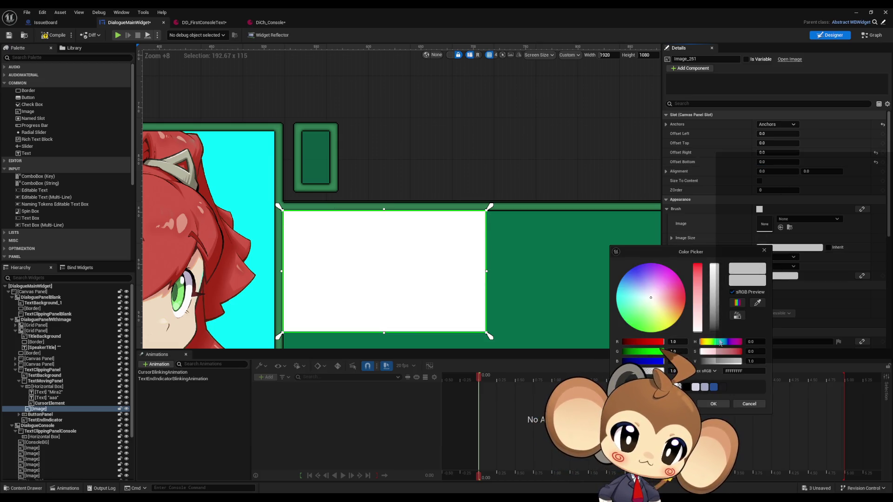
pyautogui.moveTo(719, 361); pyautogui.dragTo(700, 361)
pyautogui.click(712, 403)
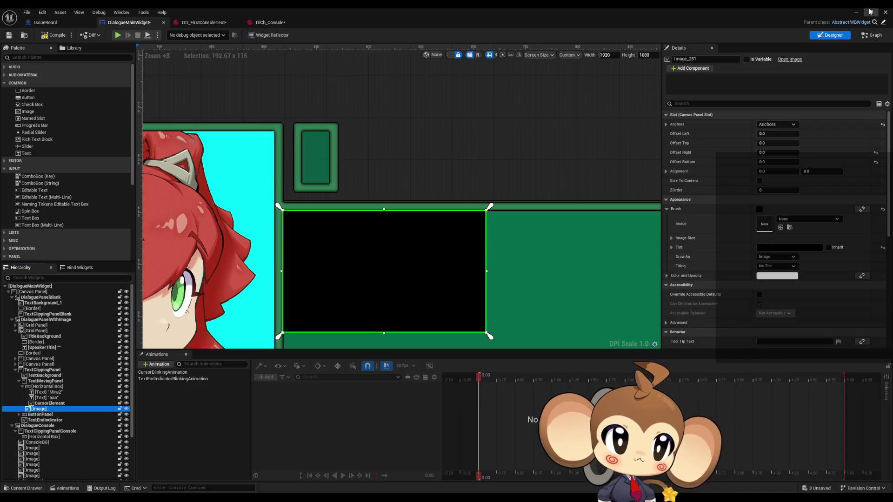
pyautogui.click(870, 12)
pyautogui.click(171, 35)
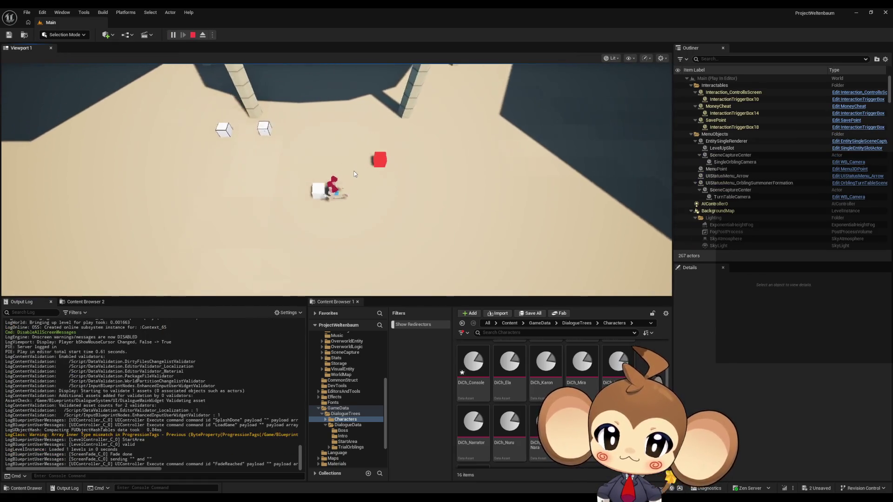
# Open the in-game console to check the AAAA/BBBB lines, then stop the play test.
pyautogui.press('`')
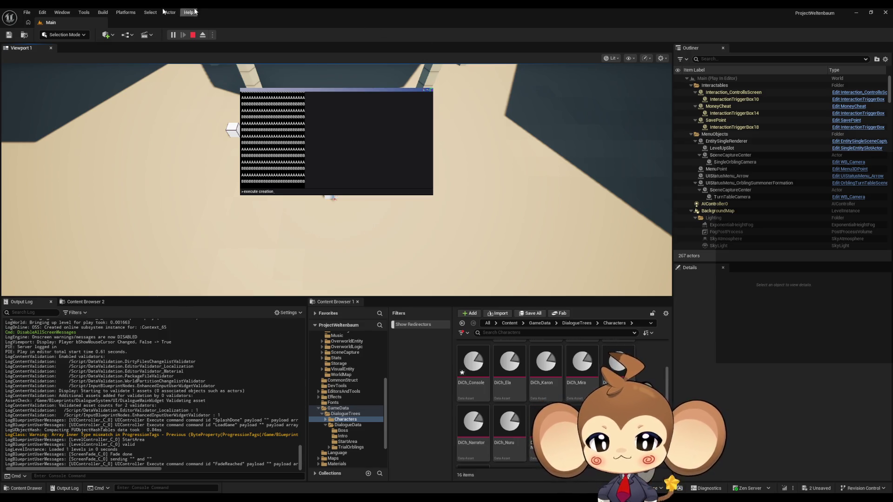
pyautogui.click(192, 35)
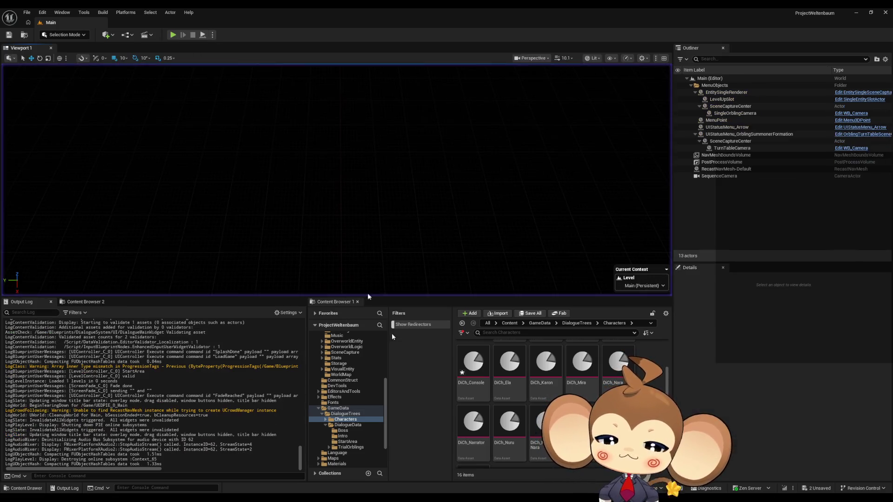
# Bring up the DialogueMainWidget blueprint and inspect TextMovingPanel's layout settings on the designer canvas.
pyautogui.click(364, 472)
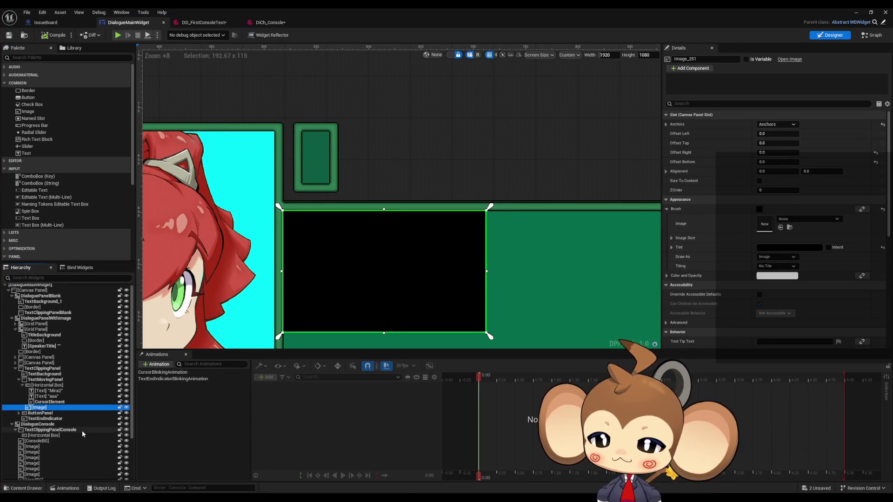
pyautogui.click(43, 380)
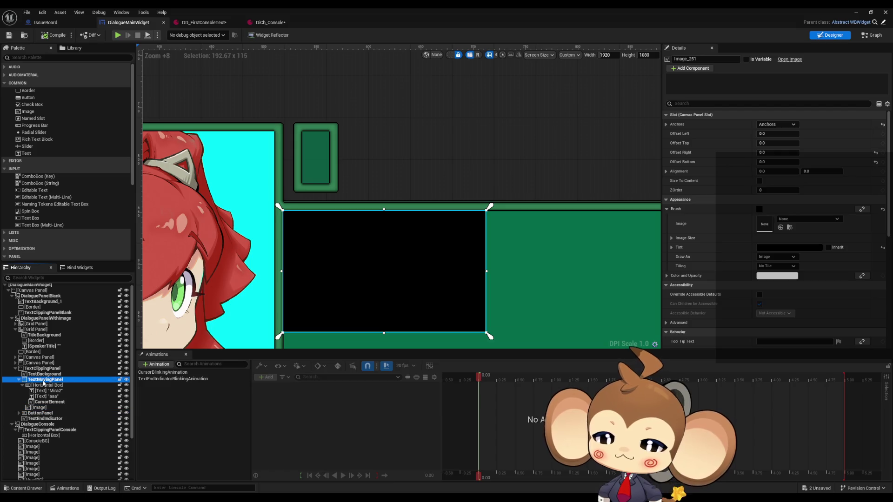
pyautogui.scroll(-1, 315, 253)
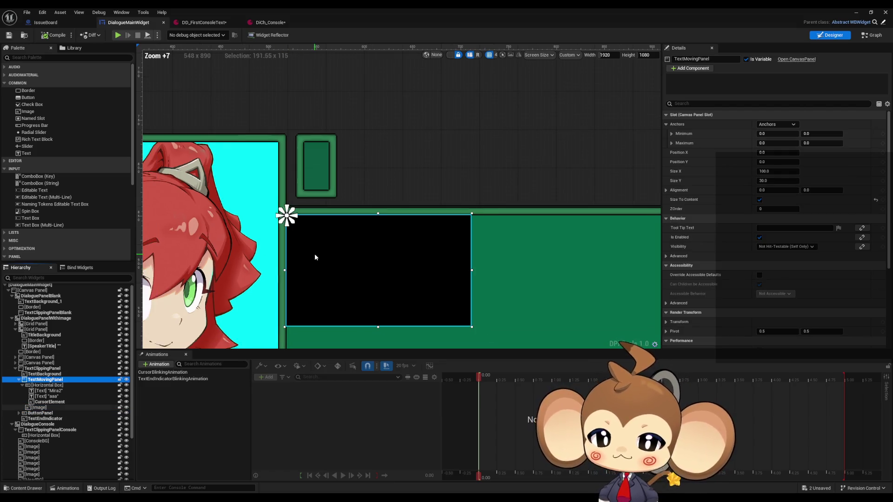
pyautogui.scroll(1, 315, 253)
pyautogui.moveTo(291, 301); pyautogui.dragTo(290, 251)
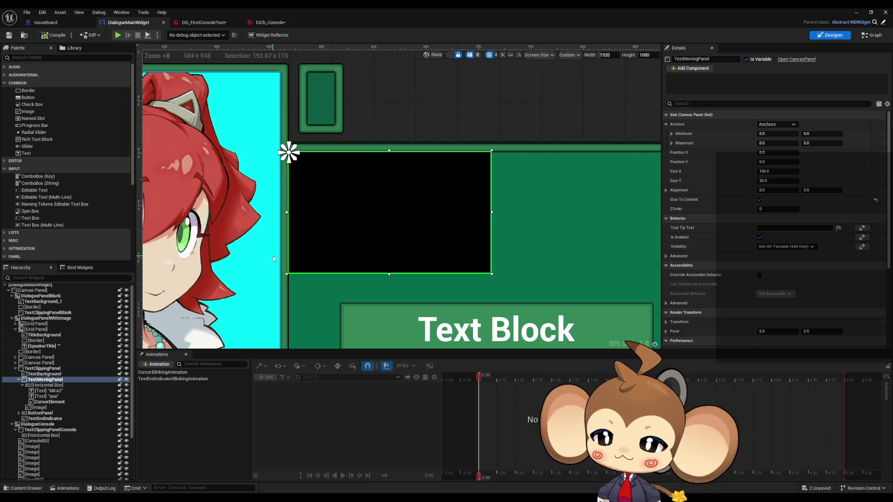
# Inspect the Details of TextMovingPanel's Horizontal Box and the Image below it, then return to the graph.
pyautogui.click(44, 387)
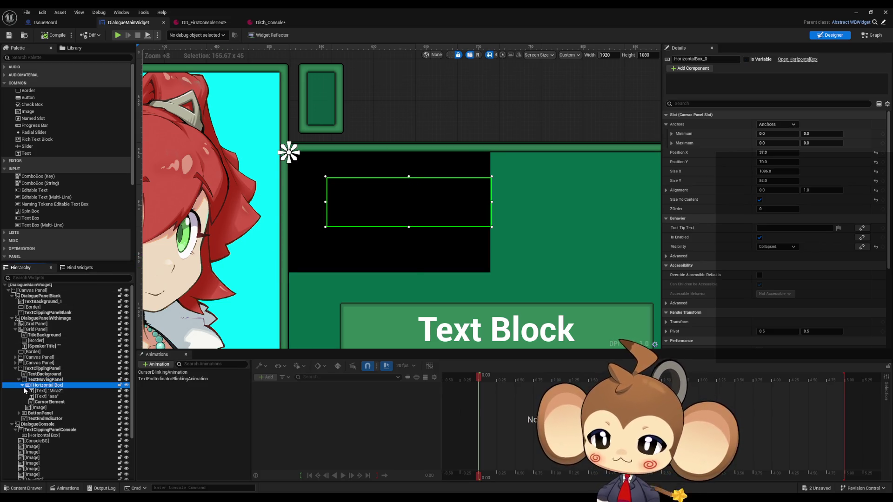
pyautogui.click(22, 385)
pyautogui.click(36, 390)
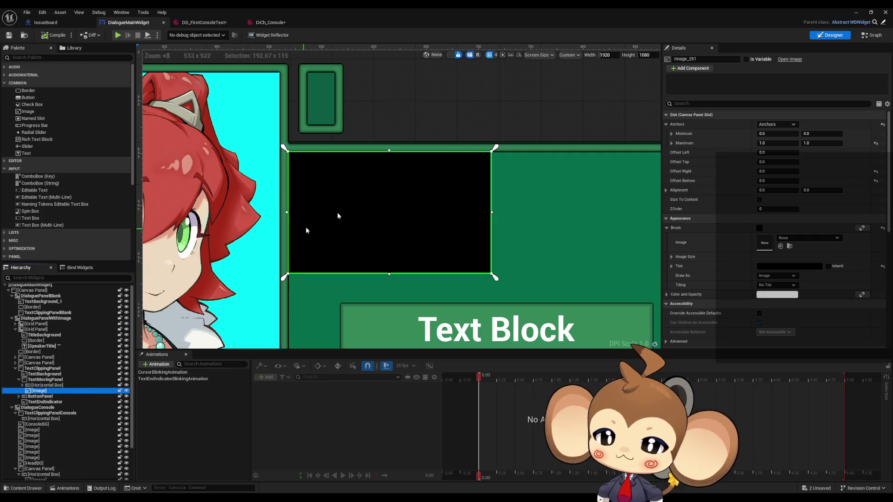
pyautogui.click(871, 35)
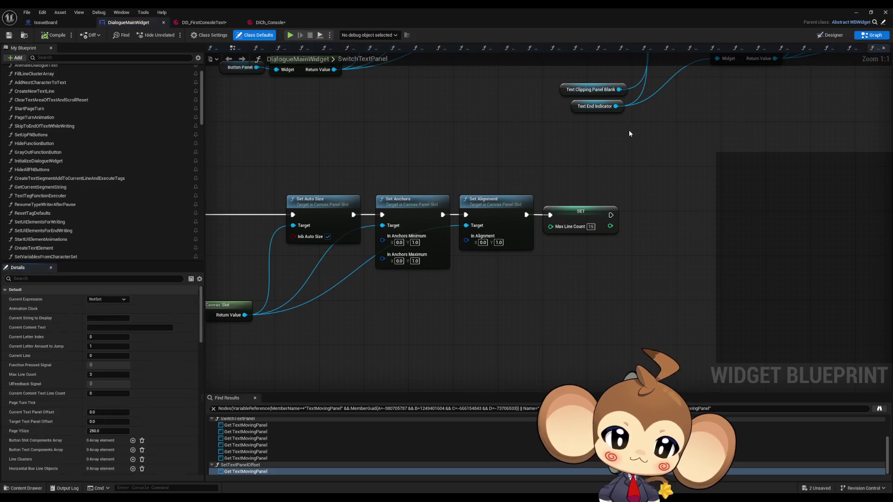
# Zoom around the SwitchTextPanel graph, then open the CreateNewTextLine function.
pyautogui.scroll(-3, 447, 304)
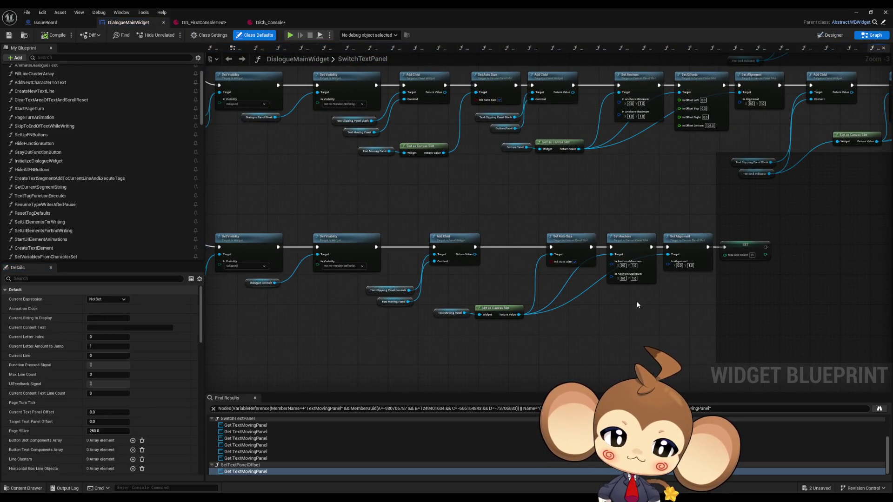
pyautogui.scroll(2, 109, 161)
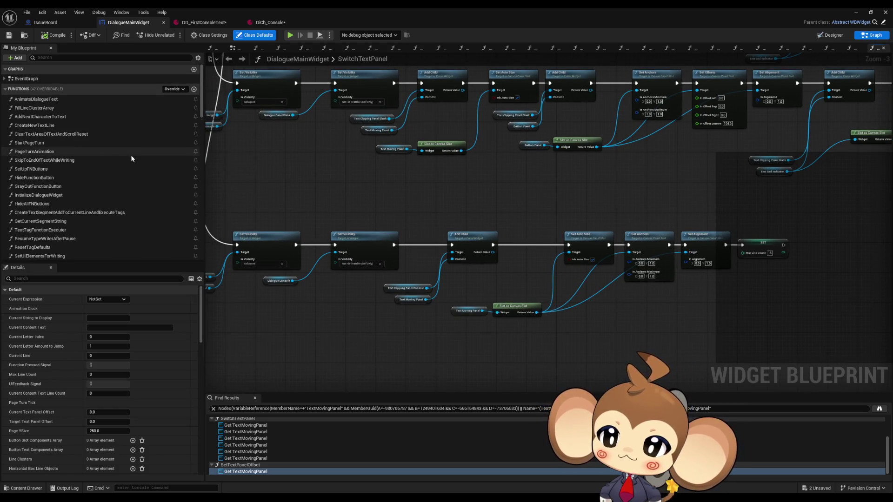
pyautogui.scroll(-2, 130, 156)
pyautogui.scroll(2, 133, 166)
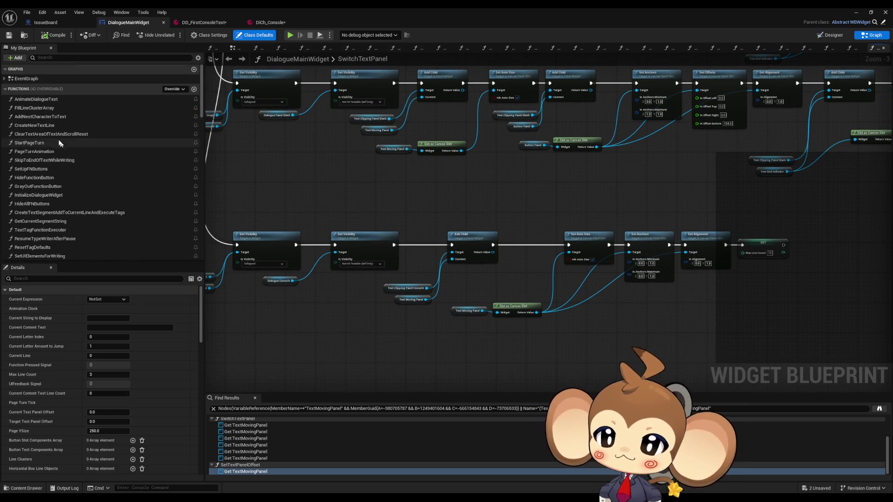
pyautogui.doubleClick(42, 125)
# Review CreateNewTextLine's Construct Horizontal Box, Add Child, and offset/margin nodes, then open DD_FirstConsoleText.
pyautogui.click(392, 191)
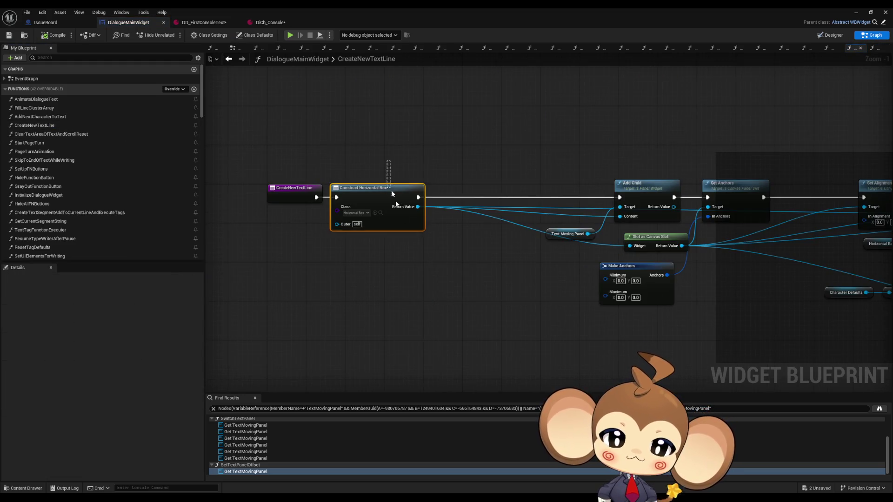
pyautogui.moveTo(442, 139); pyautogui.dragTo(497, 195)
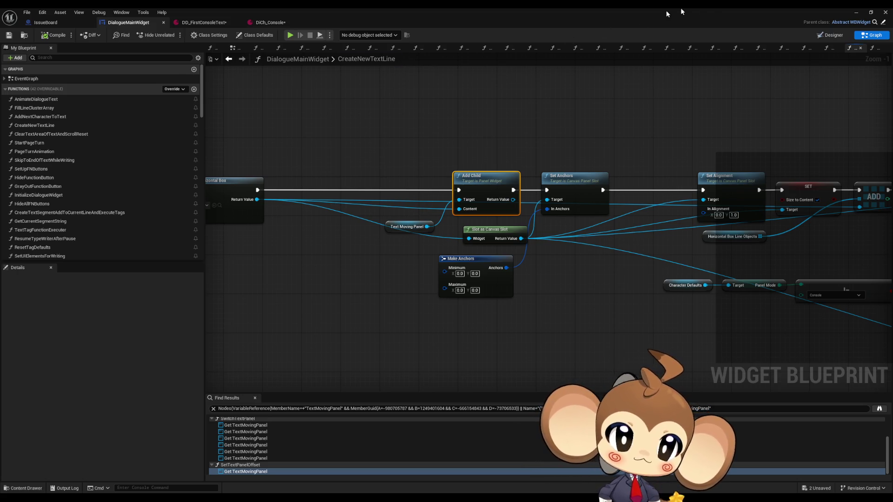
pyautogui.moveTo(718, 197)
pyautogui.mouseDown()
pyautogui.moveTo(581, 196)
pyautogui.moveTo(530, 129)
pyautogui.moveTo(462, 109)
pyautogui.moveTo(527, 127)
pyautogui.moveTo(386, 135)
pyautogui.moveTo(247, 104)
pyautogui.moveTo(207, 56)
pyautogui.mouseUp()
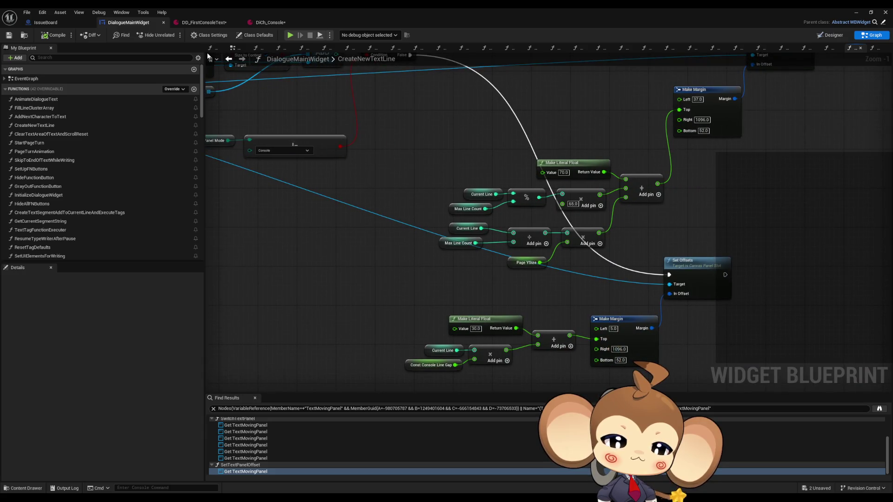
pyautogui.scroll(-1, 416, 131)
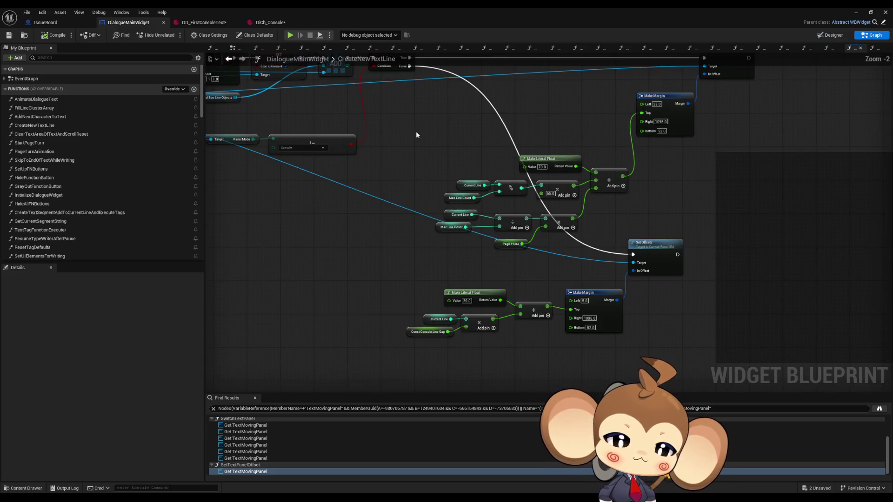
pyautogui.moveTo(416, 131)
pyautogui.mouseDown()
pyautogui.moveTo(581, 203)
pyautogui.moveTo(771, 207)
pyautogui.mouseUp()
pyautogui.moveTo(653, 188)
pyautogui.mouseDown()
pyautogui.moveTo(874, 239)
pyautogui.moveTo(705, 206)
pyautogui.mouseUp()
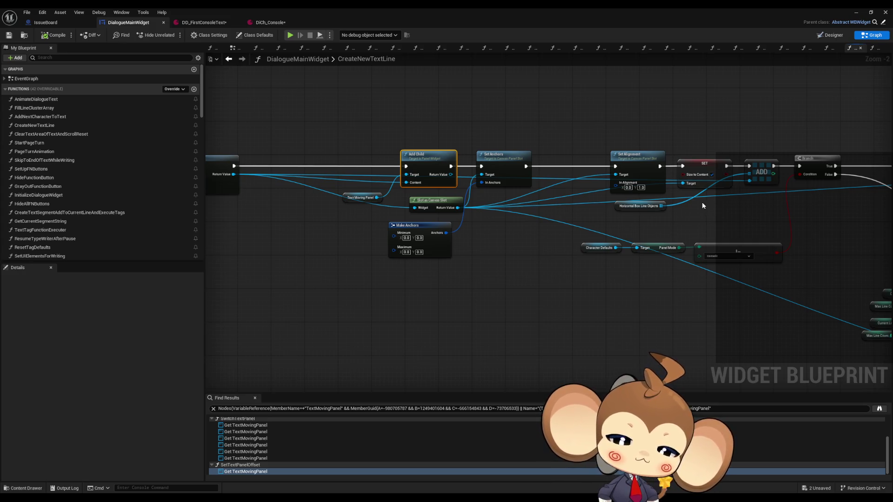
pyautogui.click(232, 26)
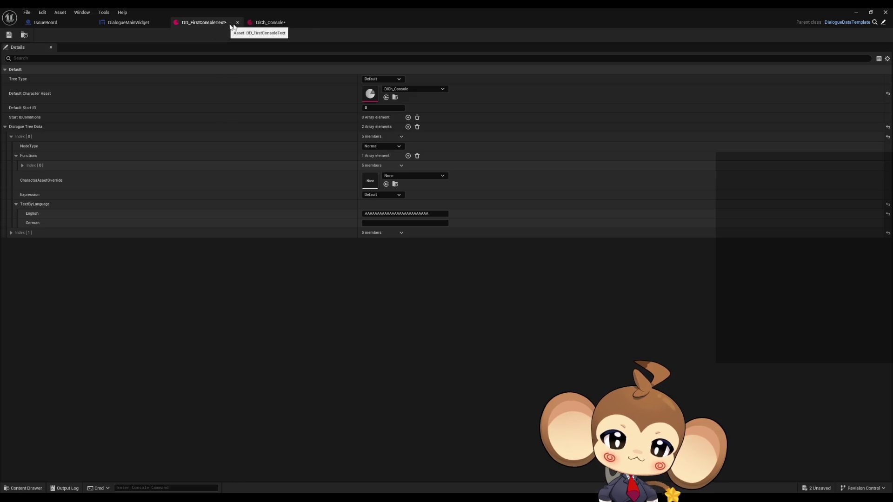
# In DD_FirstConsoleText, collapse the first entry and expand the second entry's TextByLanguage.
pyautogui.click(259, 25)
pyautogui.click(214, 24)
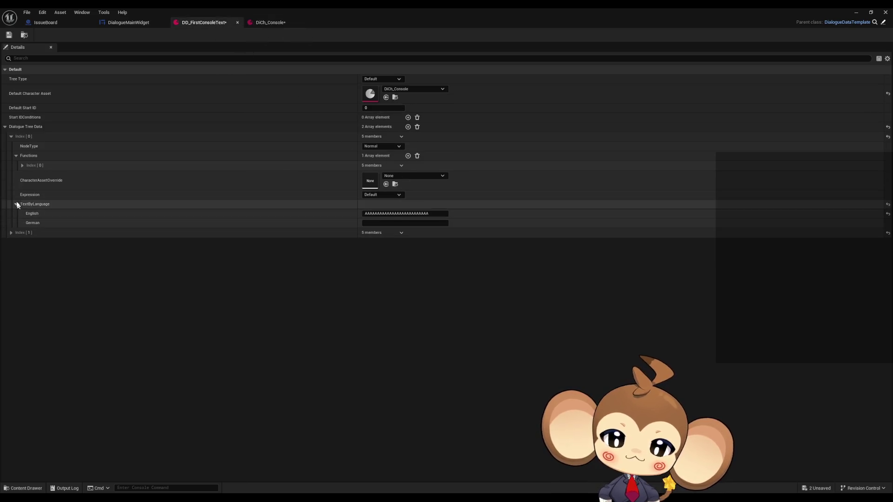
pyautogui.click(11, 137)
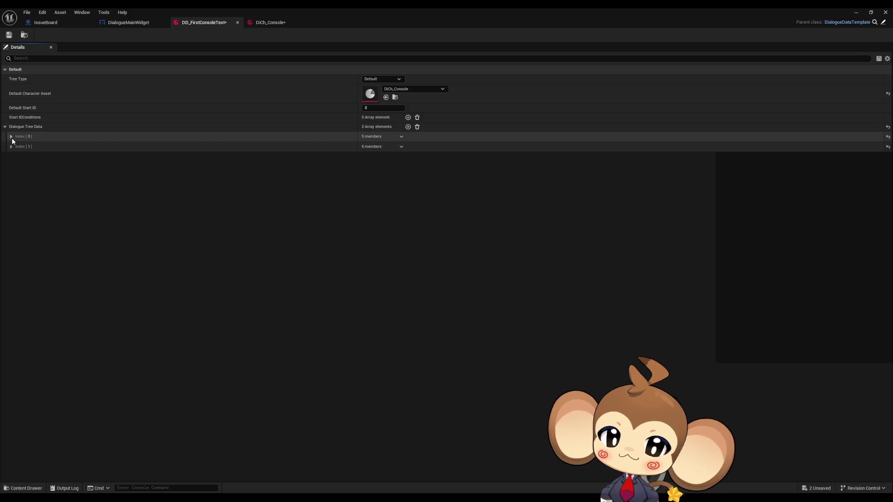
pyautogui.click(11, 147)
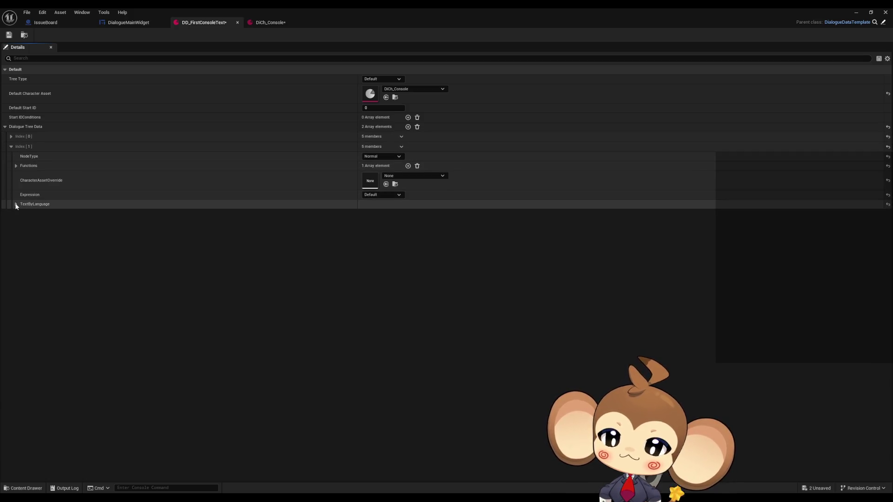
pyautogui.click(16, 204)
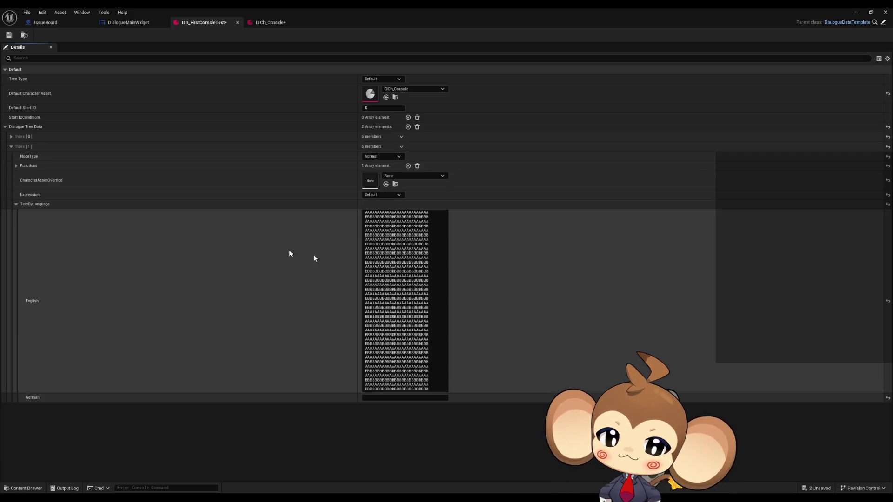
# Replace the third English line of A's with a row of 1s and save the asset.
pyautogui.click(429, 221)
pyautogui.moveTo(429, 221); pyautogui.dragTo(350, 221)
pyautogui.write('1')
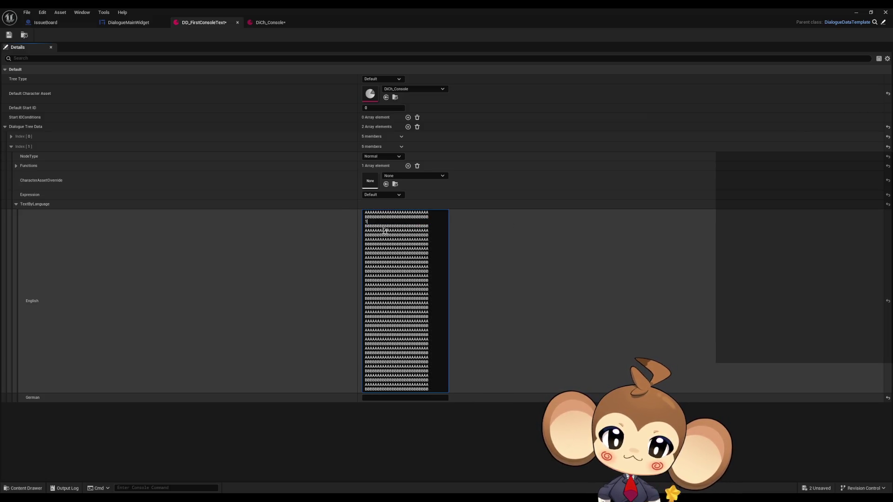
pyautogui.write('11111111111111111111111')
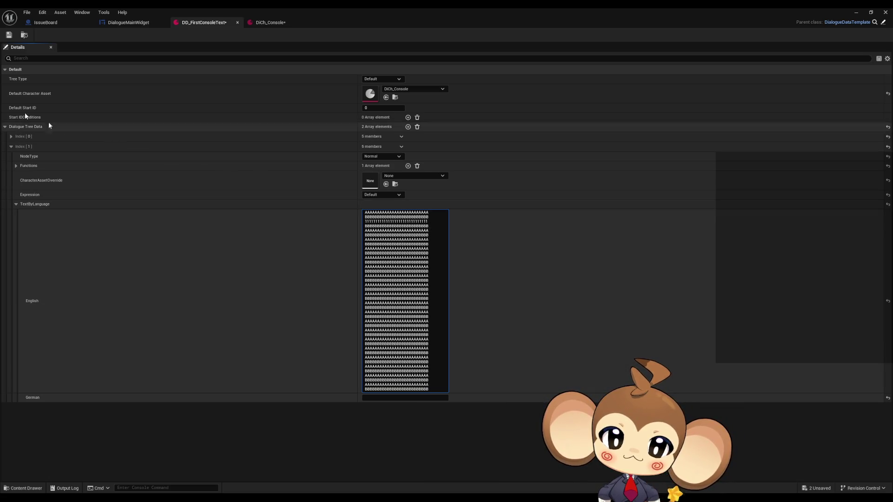
pyautogui.click(9, 35)
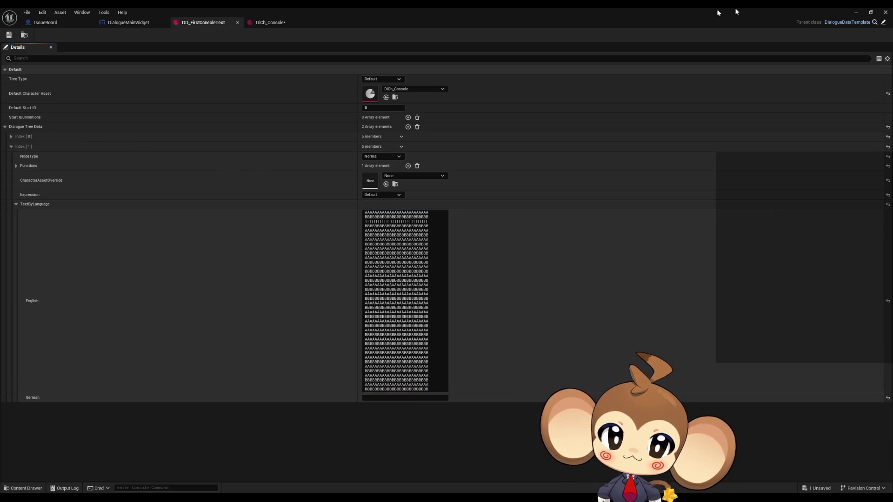
pyautogui.click(856, 14)
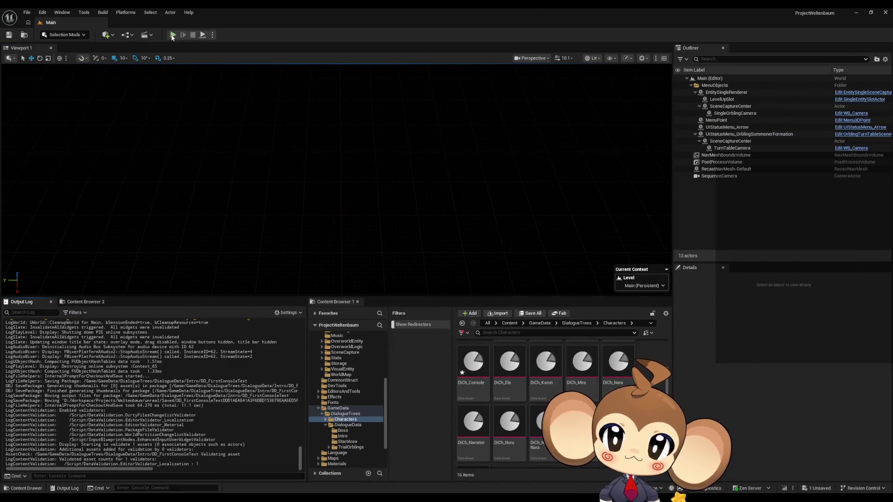
# Play-test the level to watch the edited console text, then stop and return to DialogueMainWidget.
pyautogui.click(172, 36)
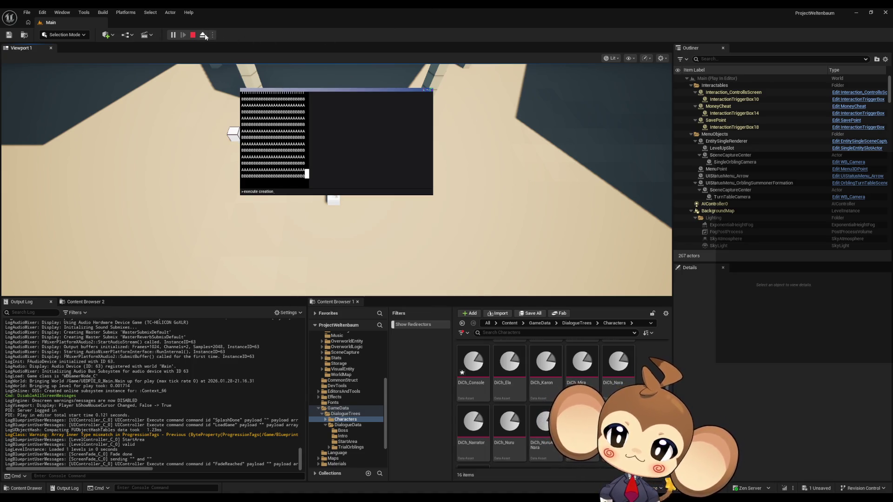
pyautogui.press('Escape')
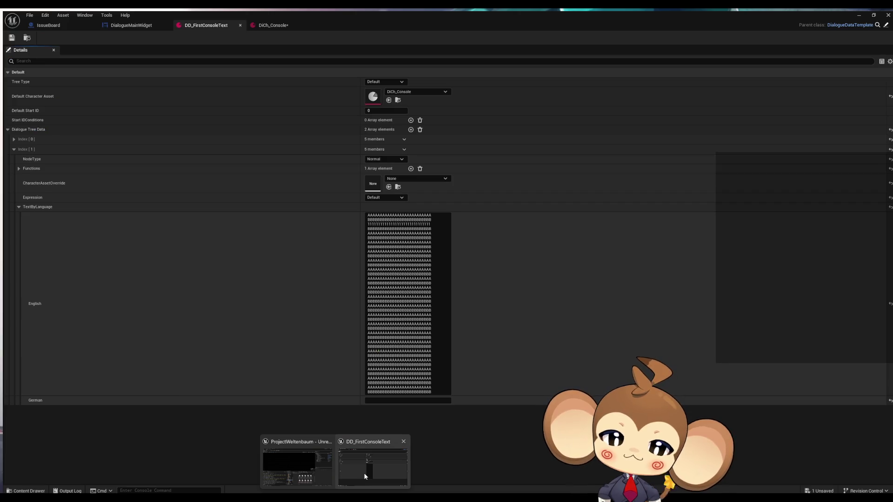
pyautogui.click(366, 476)
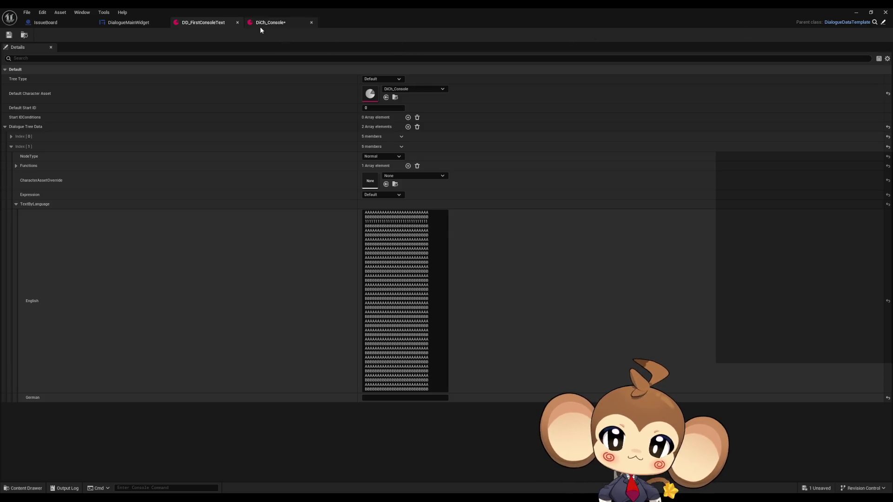
pyautogui.click(115, 23)
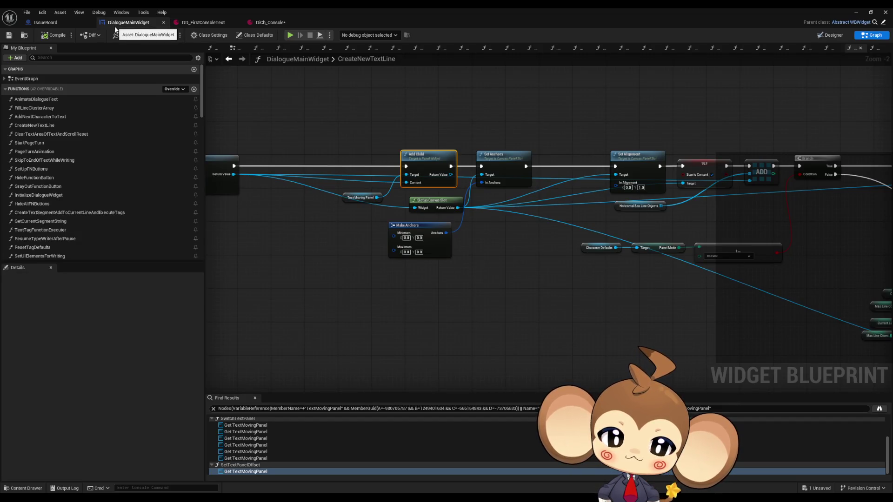
# Touch Set Alignment's Y value, then undo the two most recent graph edits.
pyautogui.moveTo(514, 199)
pyautogui.mouseDown()
pyautogui.moveTo(569, 221)
pyautogui.moveTo(308, 220)
pyautogui.mouseUp()
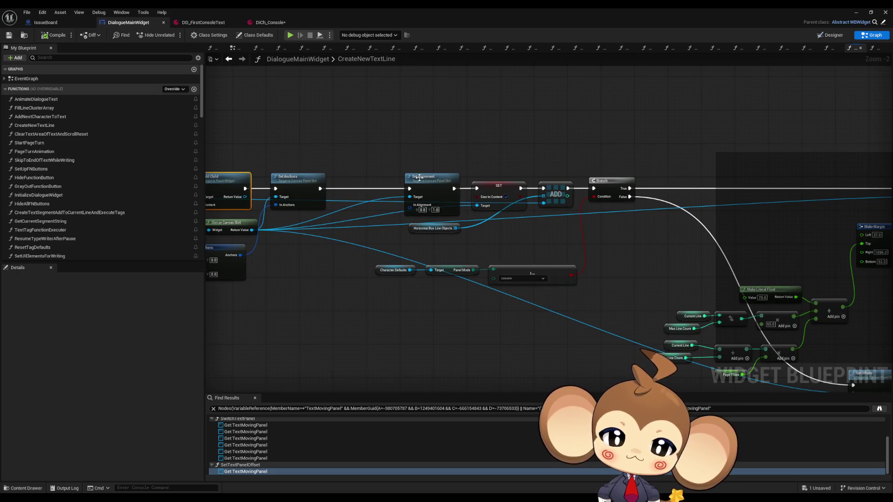
pyautogui.click(436, 209)
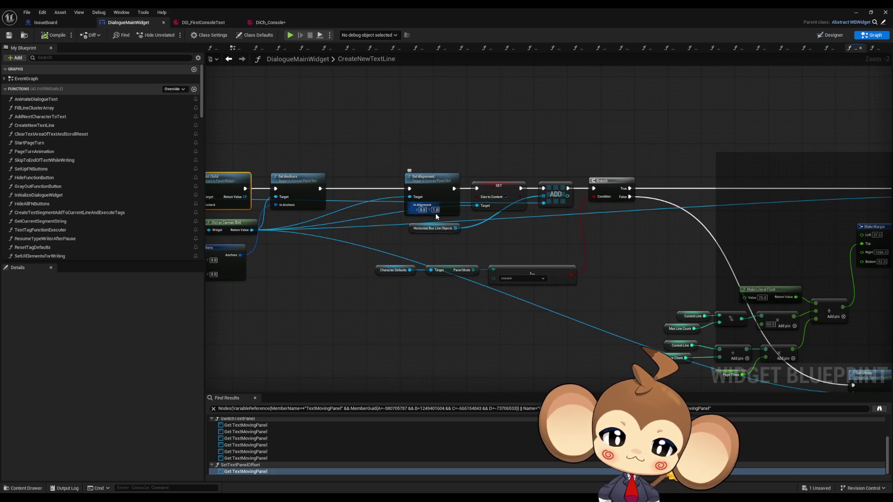
pyautogui.click(306, 269)
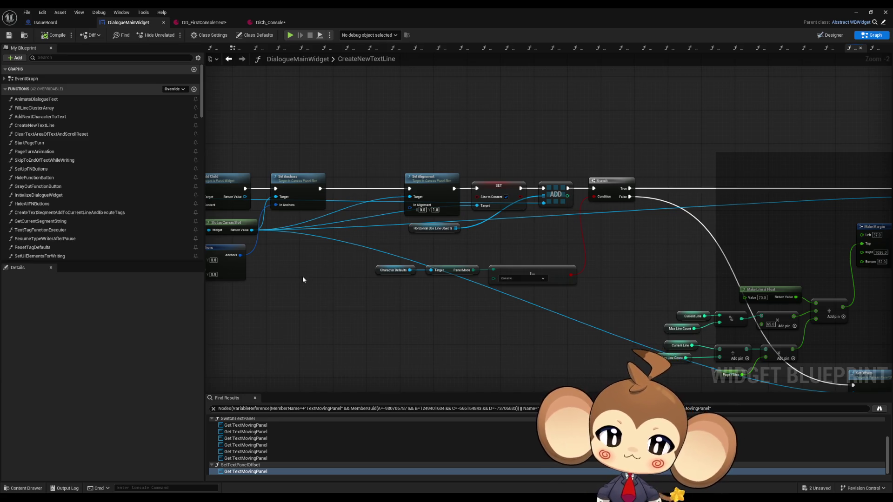
pyautogui.hotkey('ctrl', 'z')
pyautogui.hotkey('ctrl', 'z')
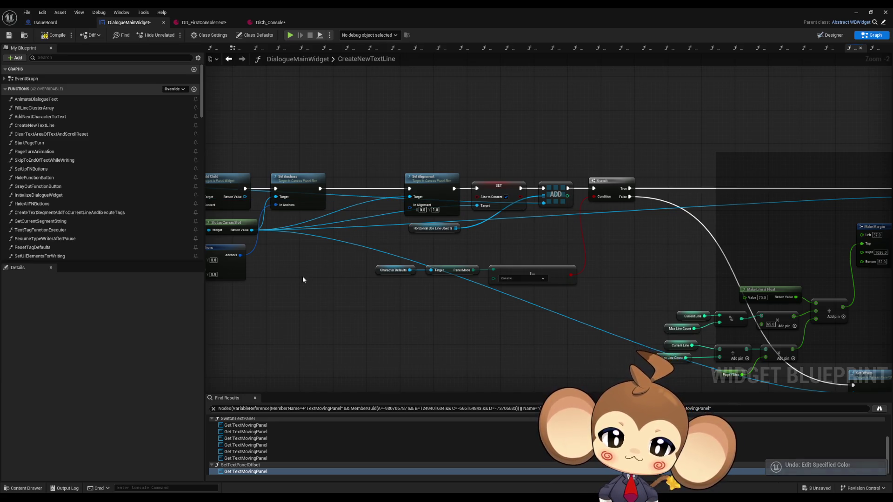
pyautogui.moveTo(302, 275); pyautogui.dragTo(657, 280)
pyautogui.hotkey('ctrl', 'z')
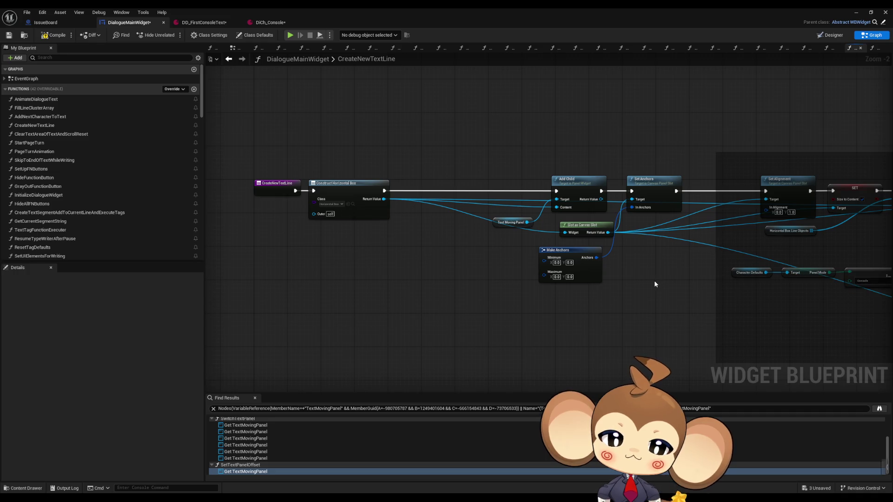
# Redo the colour edit and set Set Alignment's Y value to 0.
pyautogui.scroll(-4, 656, 281)
pyautogui.moveTo(669, 294); pyautogui.dragTo(605, 263)
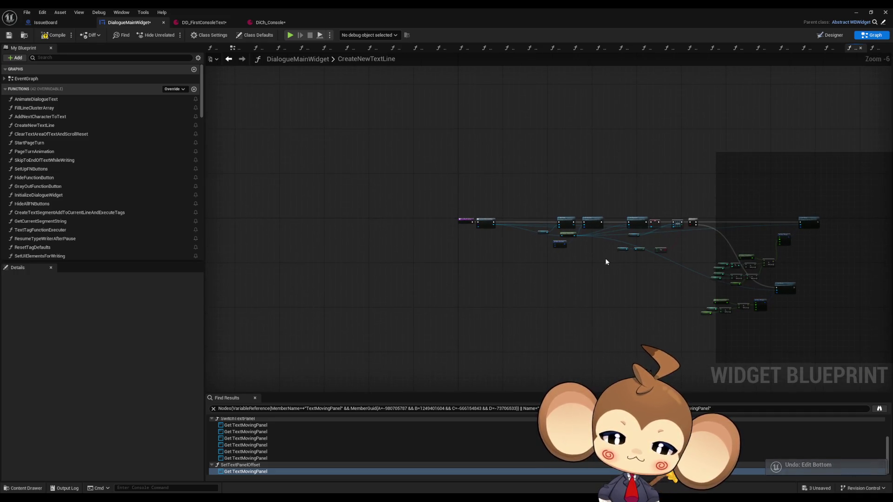
pyautogui.hotkey('ctrl', 'y')
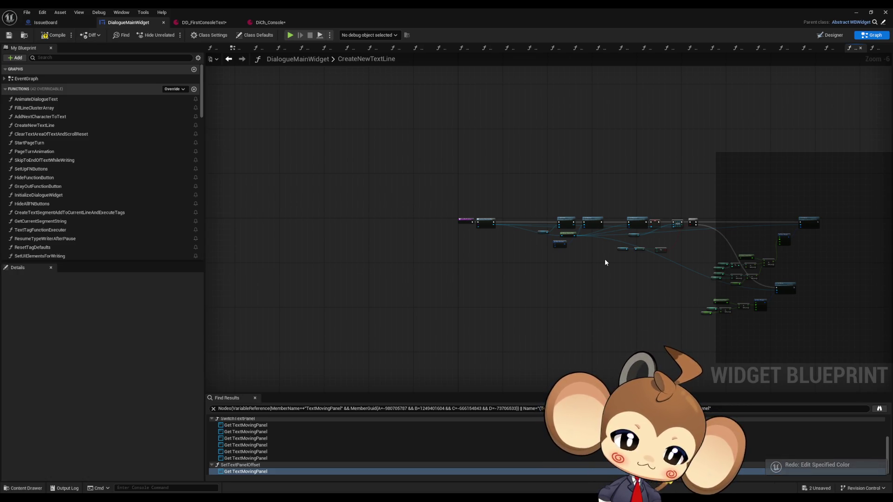
pyautogui.scroll(6, 624, 233)
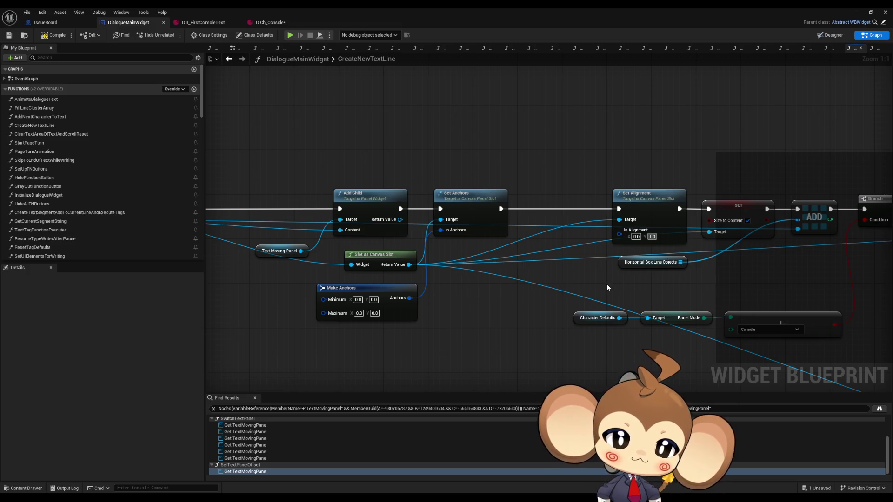
pyautogui.write('0')
pyautogui.press('Return')
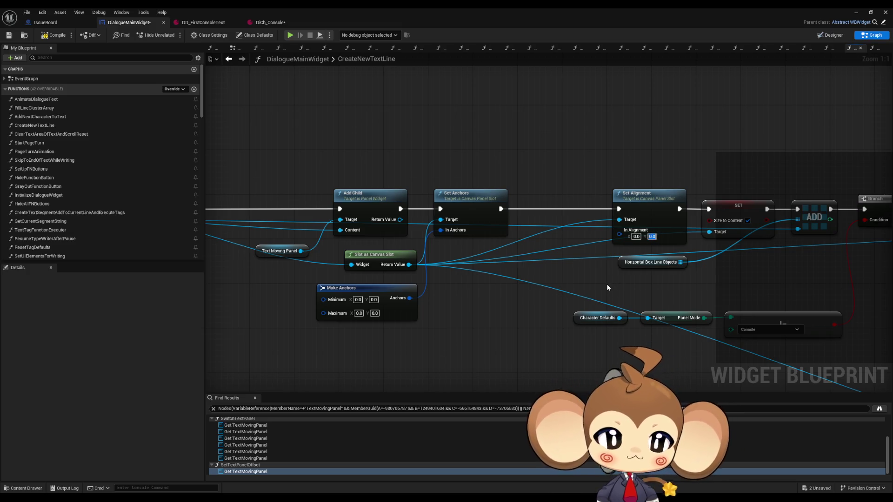
pyautogui.click(856, 13)
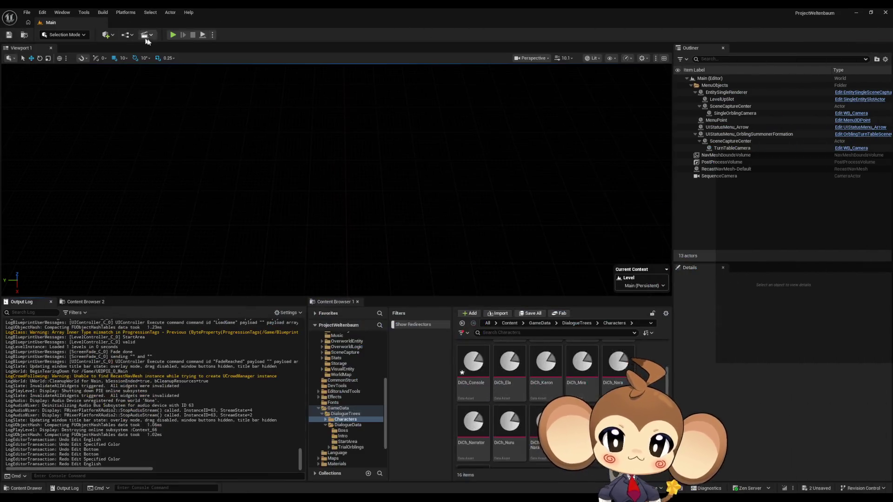
# Play the game, load the save, and watch the console text lines in the in-game console.
pyautogui.click(169, 35)
pyautogui.press('Return')
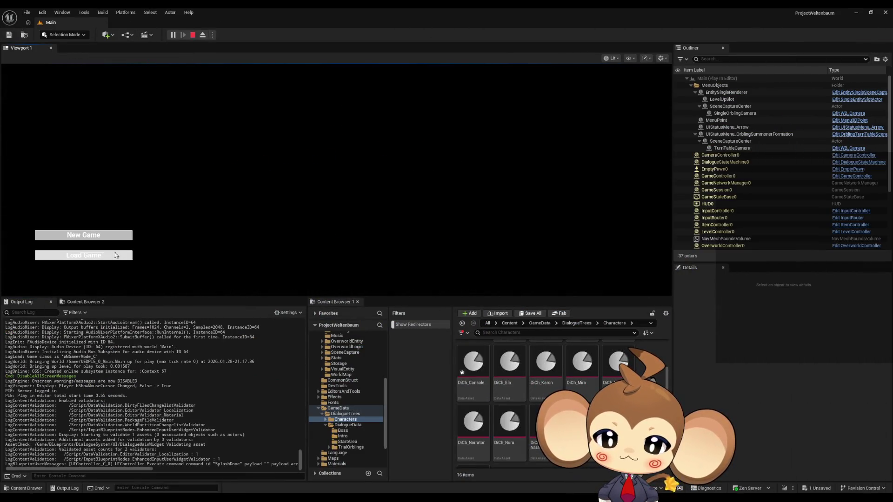
pyautogui.press('Return')
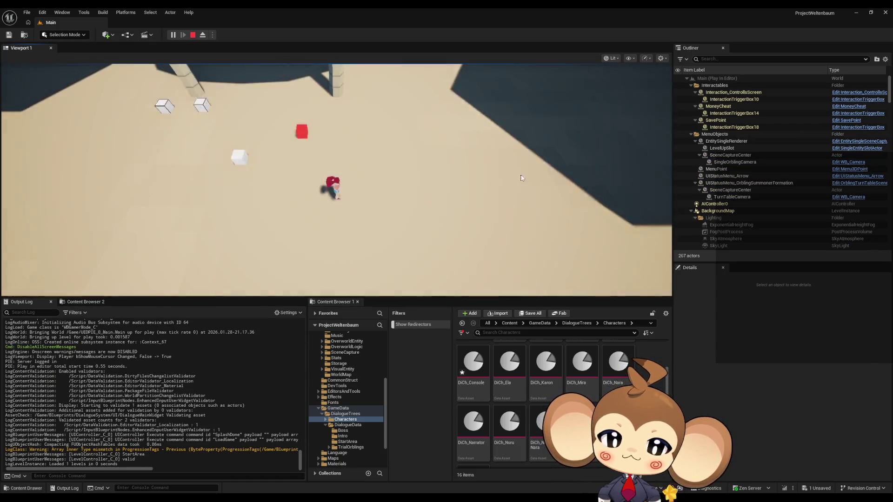
pyautogui.press('`')
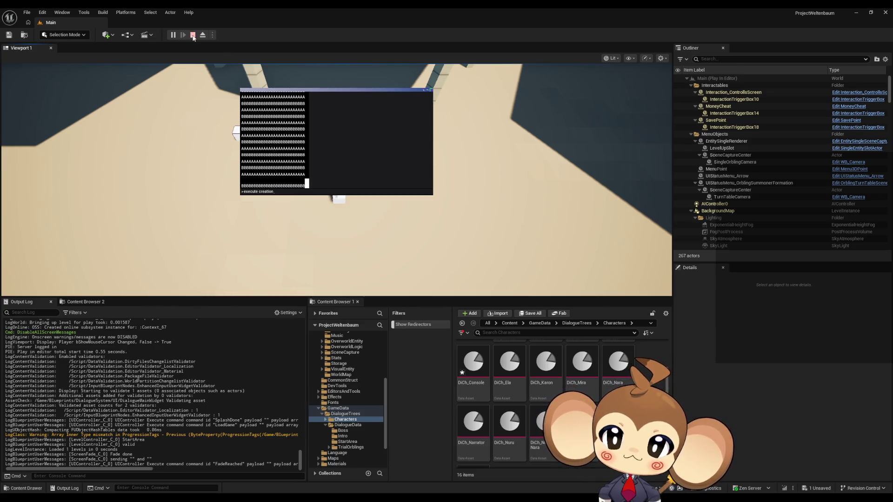
pyautogui.press('Escape')
pyautogui.moveTo(335, 497)
pyautogui.click(361, 467)
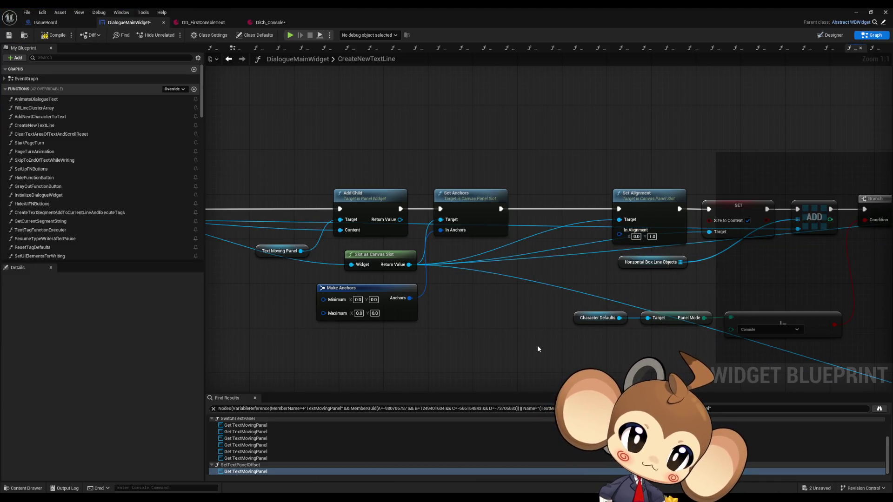
# Survey CreateNewTextLine's nodes from the offset logic back to the function's start.
pyautogui.scroll(-4, 538, 345)
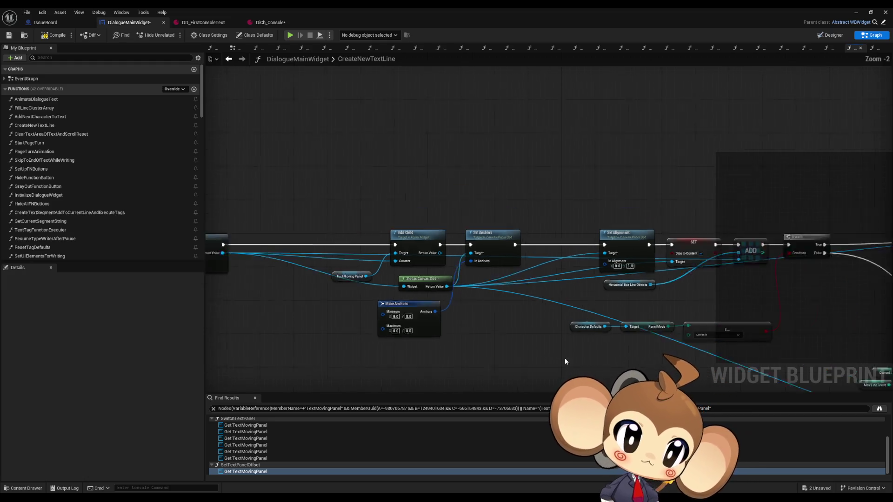
pyautogui.moveTo(610, 346); pyautogui.dragTo(490, 280)
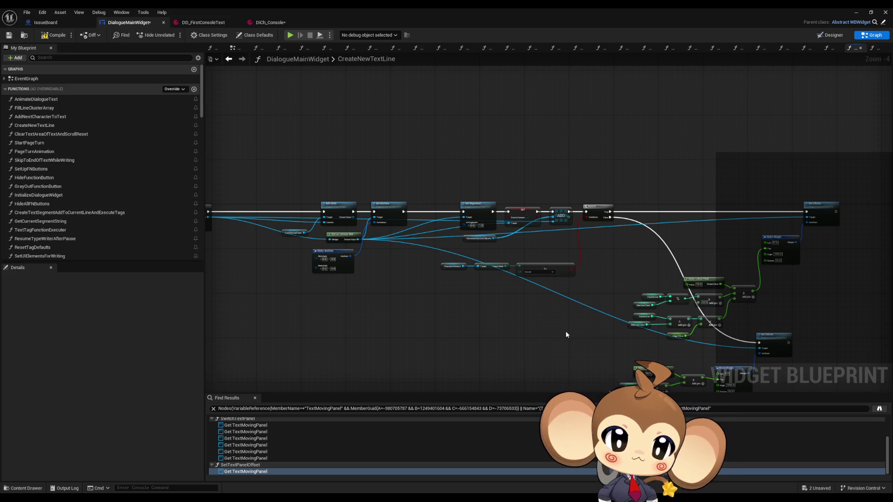
pyautogui.moveTo(567, 335)
pyautogui.mouseDown()
pyautogui.moveTo(686, 334)
pyautogui.moveTo(625, 319)
pyautogui.mouseUp()
pyautogui.scroll(4, 600, 321)
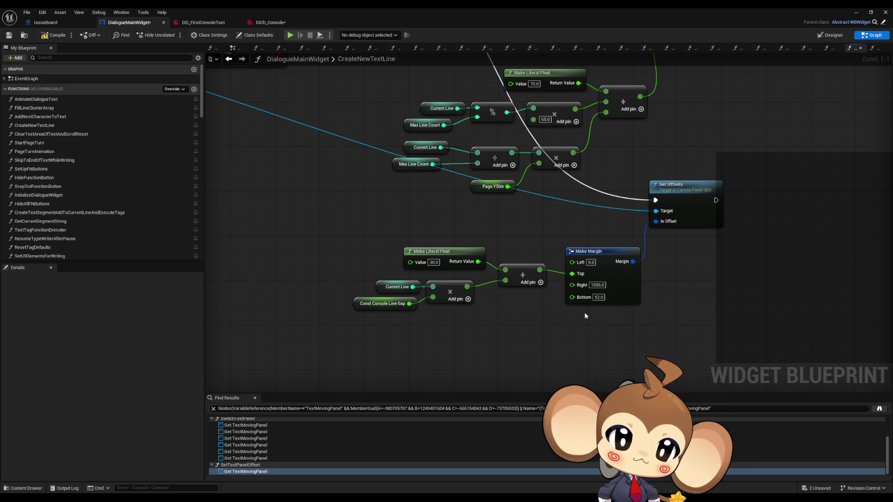
pyautogui.scroll(-4, 584, 312)
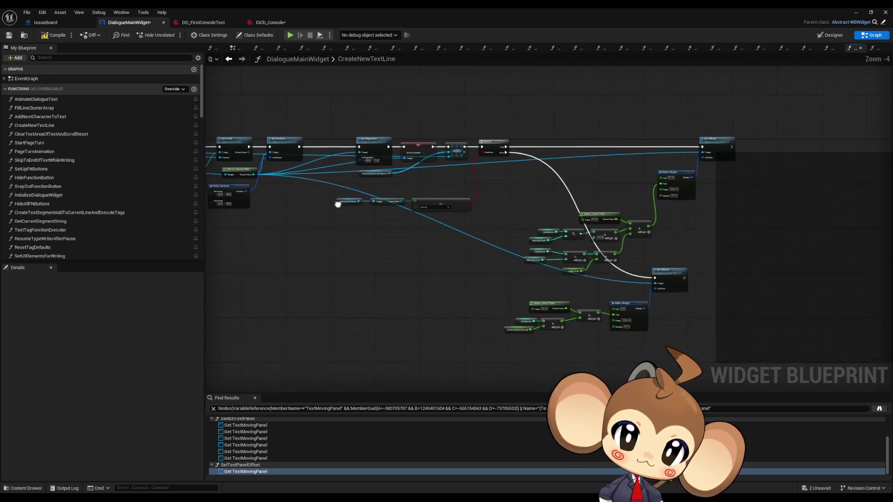
pyautogui.moveTo(339, 199)
pyautogui.mouseDown()
pyautogui.moveTo(425, 240)
pyautogui.moveTo(504, 259)
pyautogui.moveTo(600, 263)
pyautogui.mouseUp()
pyautogui.scroll(3, 387, 238)
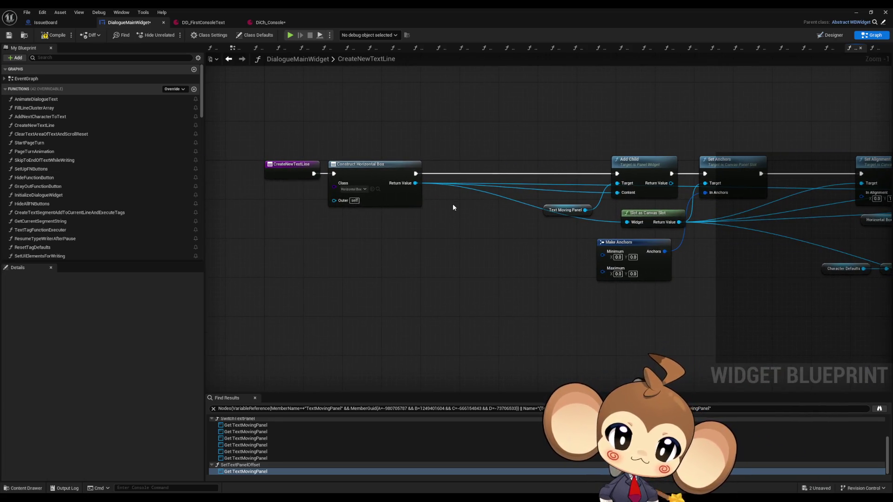
# Add a Slot as Canvas Slot node fed by the Construct Horizontal Box return value.
pyautogui.moveTo(415, 183); pyautogui.dragTo(454, 219)
pyautogui.write('auto')
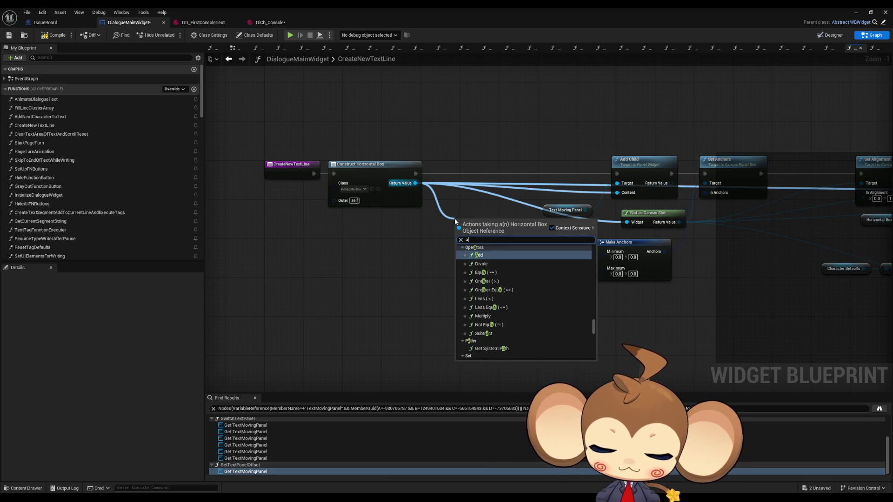
pyautogui.click(359, 244)
pyautogui.moveTo(414, 183); pyautogui.dragTo(436, 258)
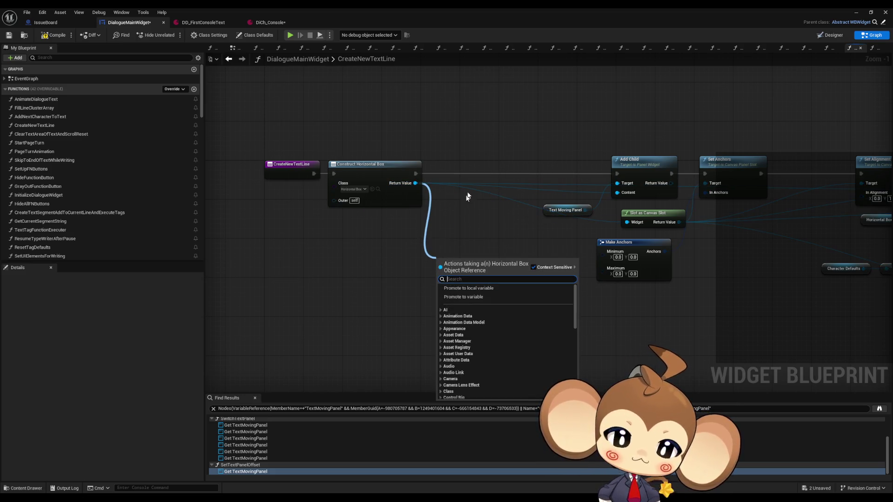
pyautogui.write('slot')
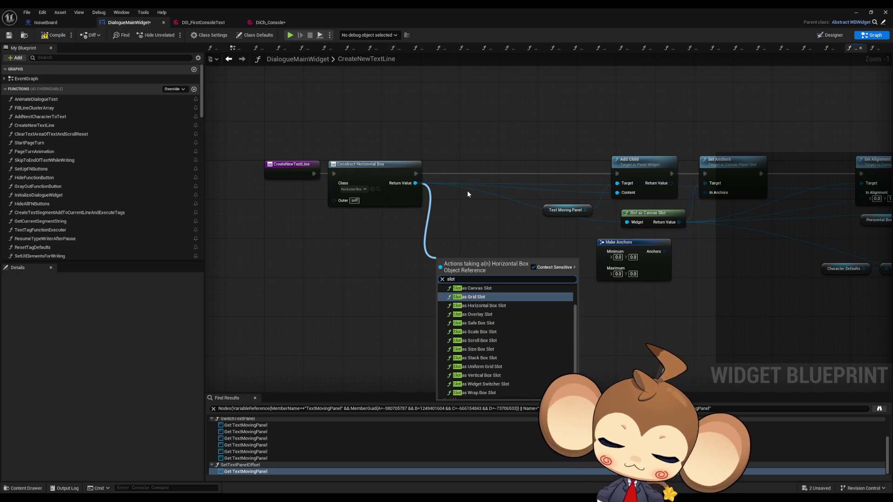
pyautogui.write(' hor')
pyautogui.press('Return')
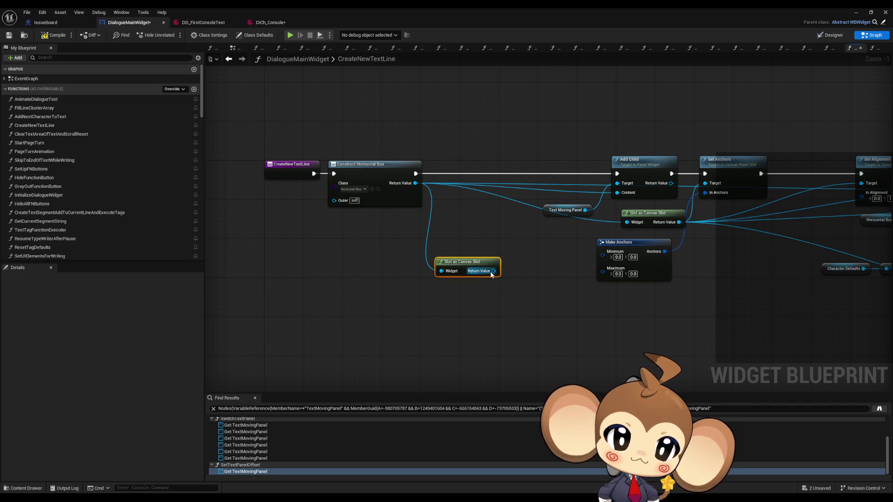
# Add a checked Set Auto Size node for the slot, wired between Construct Horizontal Box and Add Child.
pyautogui.moveTo(494, 271); pyautogui.dragTo(515, 301)
pyautogui.write('auto size')
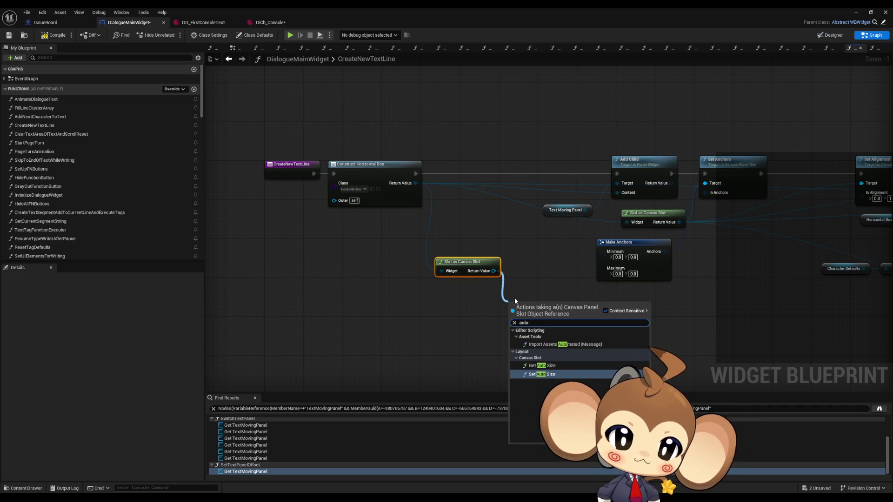
pyautogui.click(538, 367)
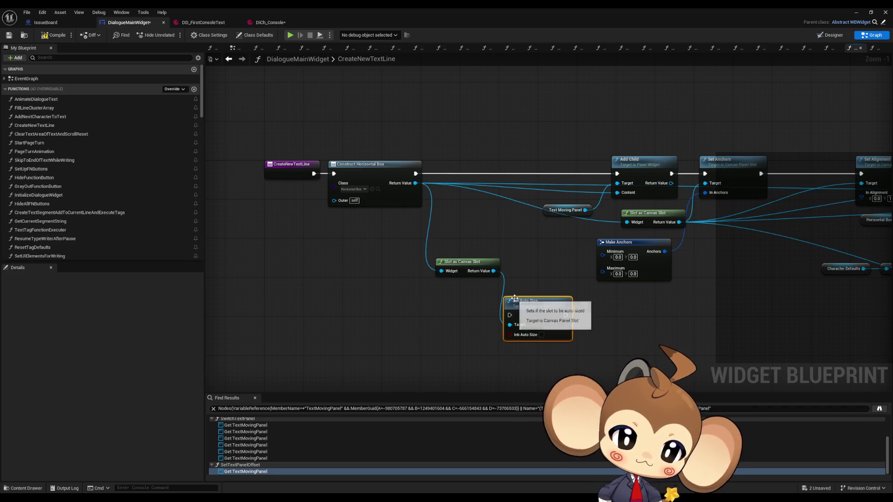
pyautogui.click(541, 335)
pyautogui.moveTo(566, 315); pyautogui.dragTo(616, 174)
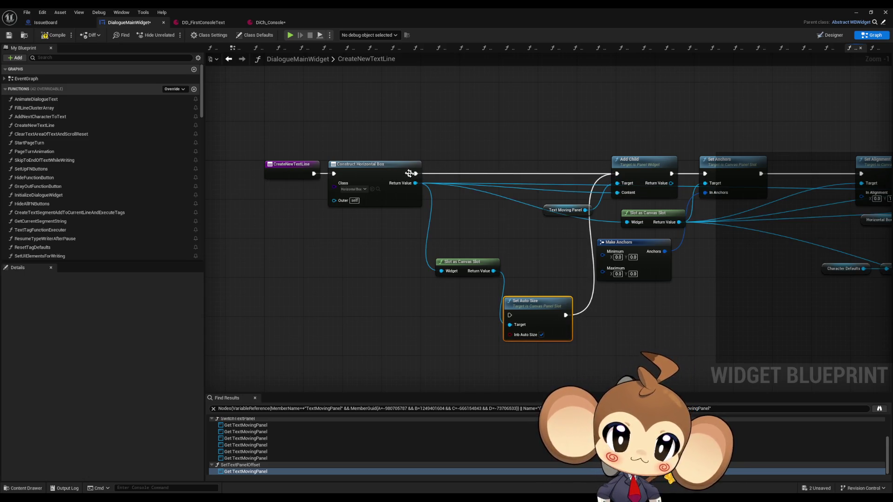
pyautogui.moveTo(415, 173); pyautogui.dragTo(511, 314)
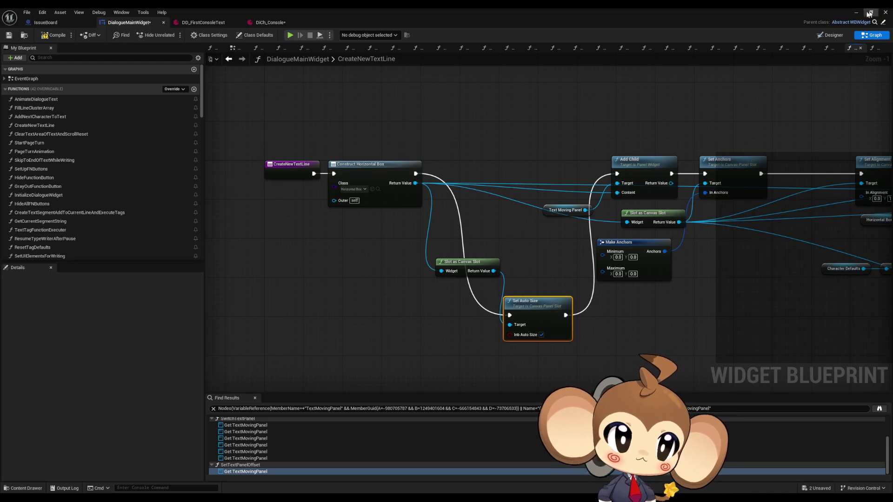
pyautogui.press('super+Down')
pyautogui.click(173, 35)
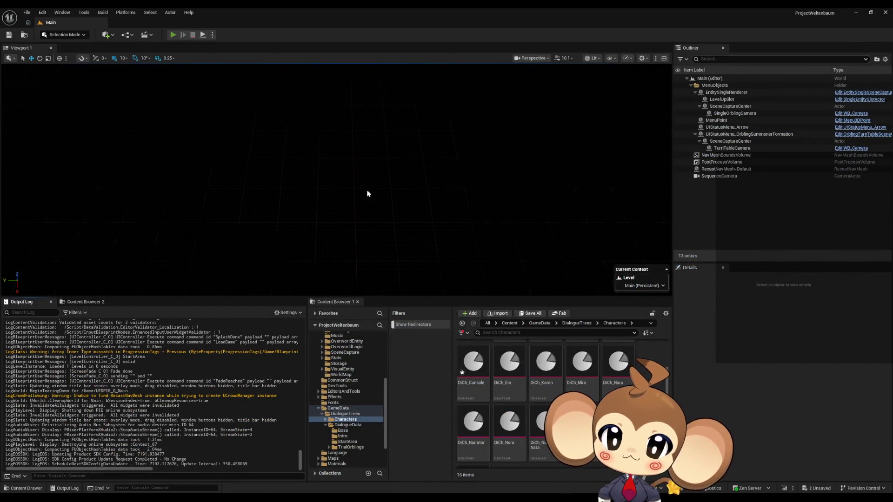
# Load the saved game in the play test, stop it, and return to CreateNewTextLine.
pyautogui.click(101, 260)
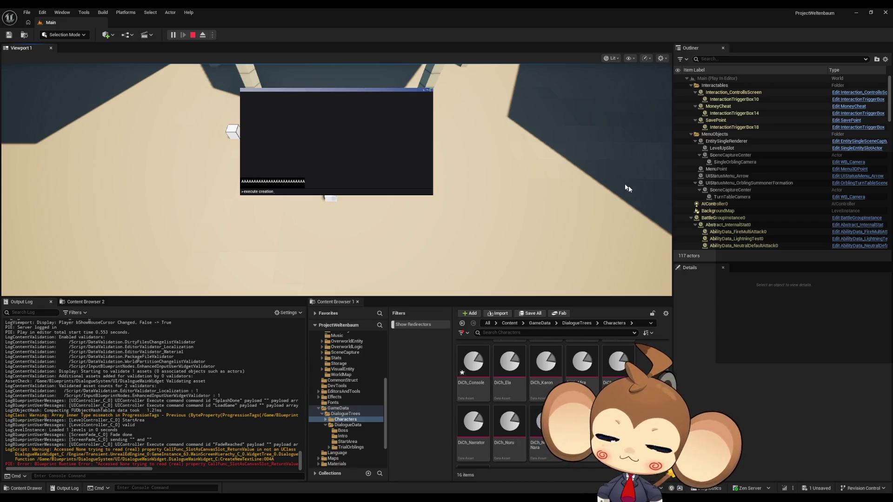
pyautogui.click(193, 35)
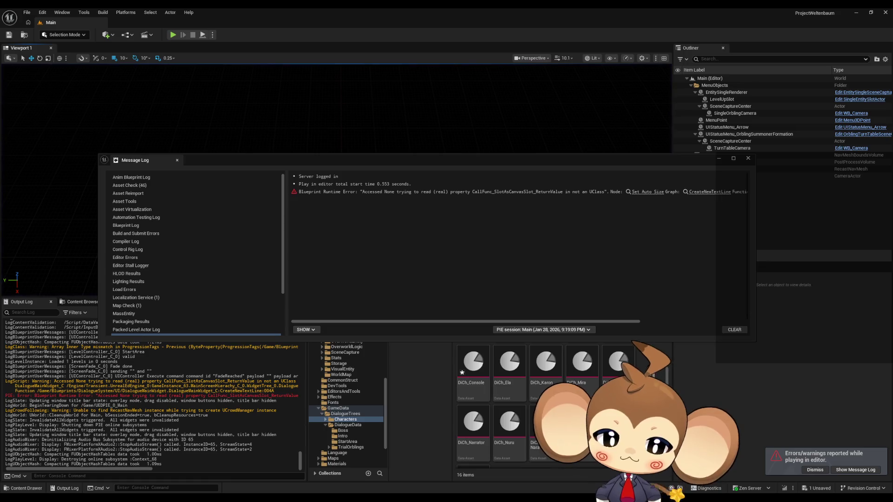
pyautogui.click(357, 475)
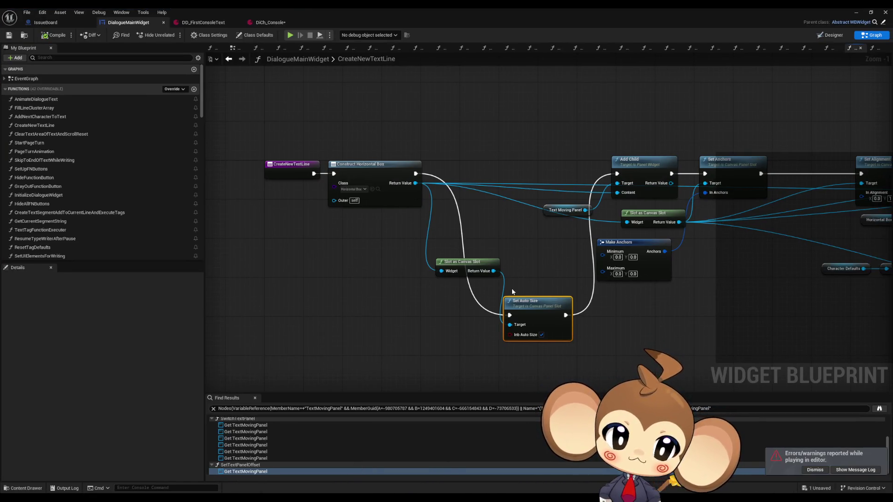
# Try adding a Slot as Horizontal Box Slot node and searching its 'set auto' actions.
pyautogui.moveTo(375, 179); pyautogui.dragTo(372, 219)
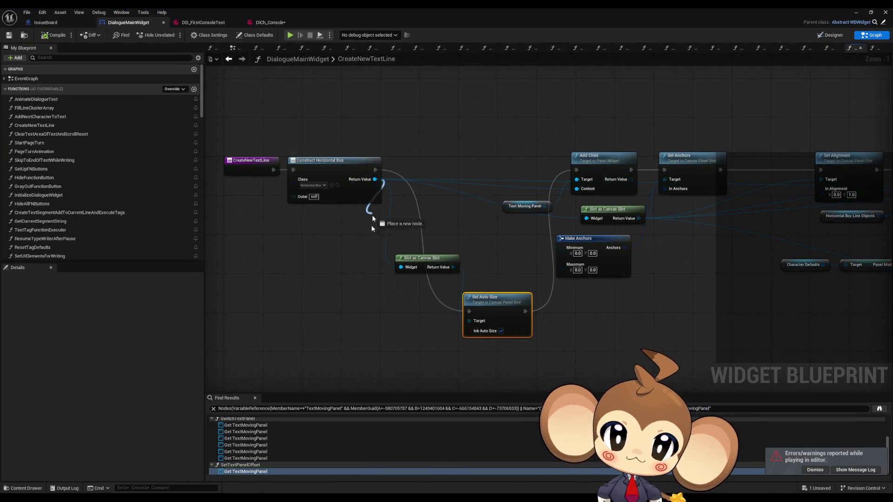
pyautogui.moveTo(370, 309); pyautogui.dragTo(370, 311)
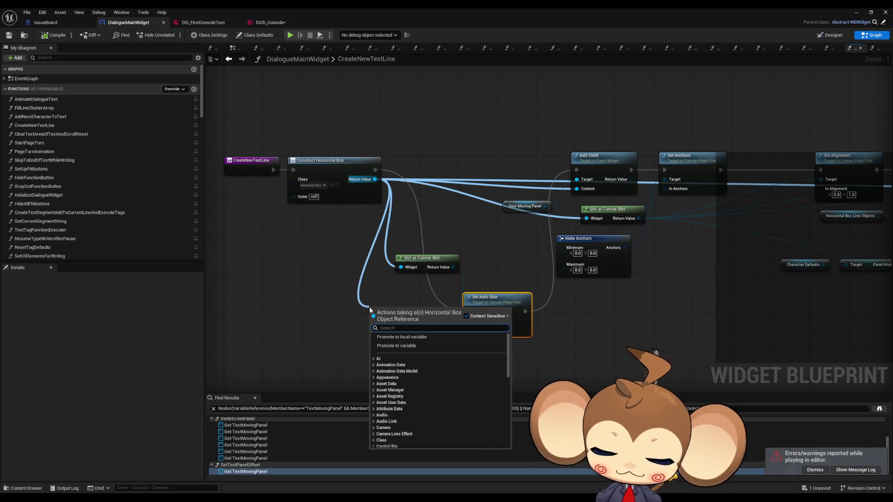
pyautogui.write('hori')
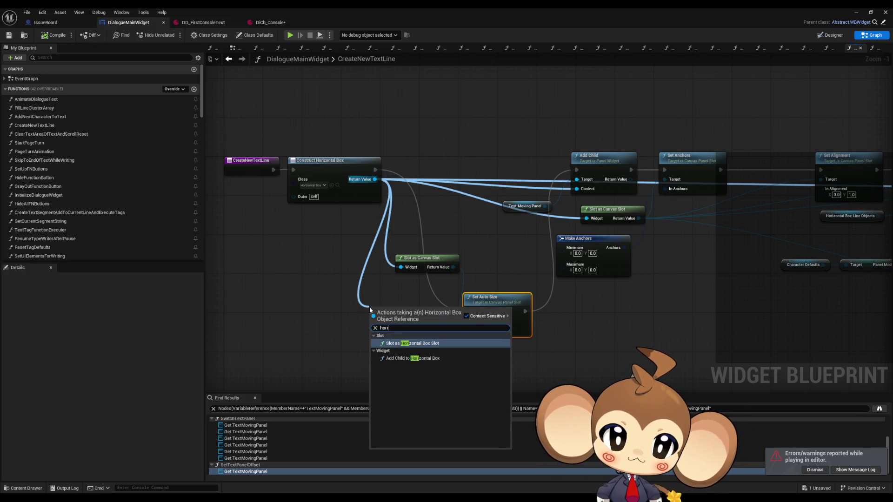
pyautogui.click(404, 343)
pyautogui.moveTo(428, 316); pyautogui.dragTo(437, 352)
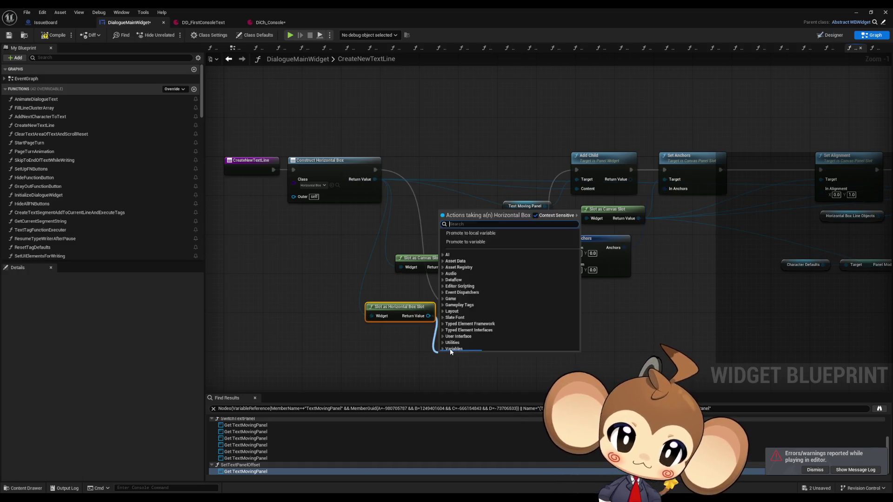
pyautogui.write('a')
pyautogui.press('BackSpace')
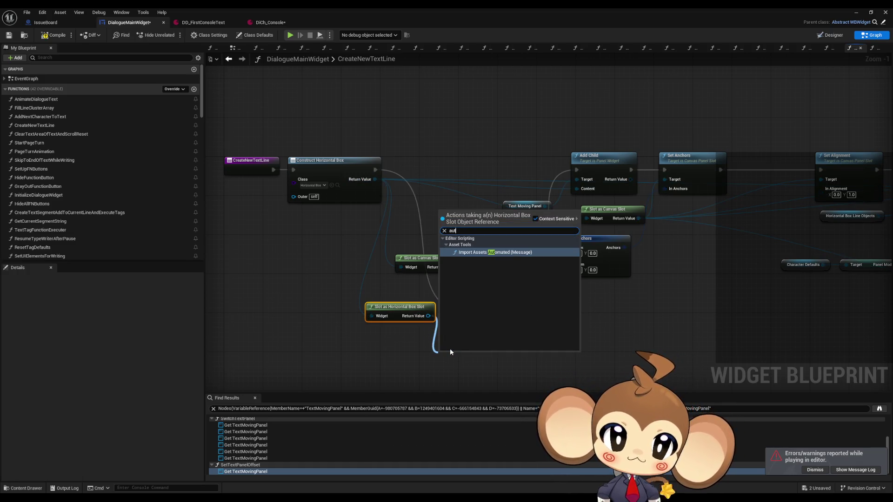
pyautogui.write('set auto')
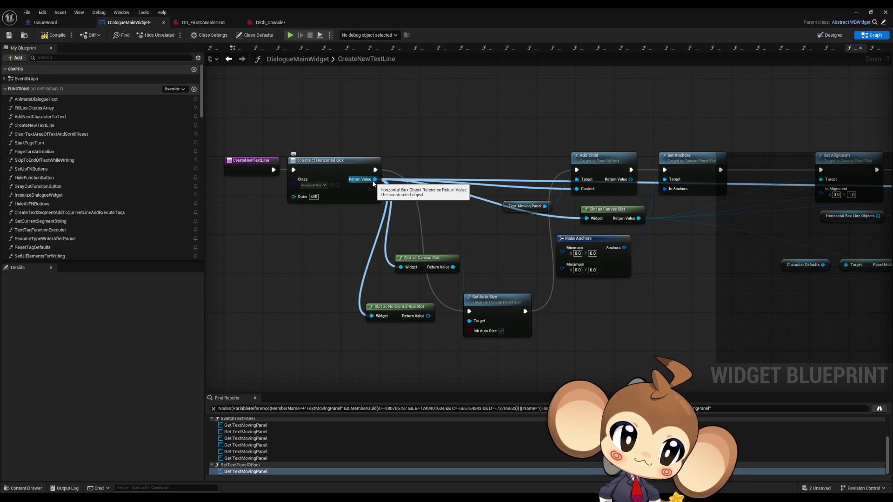
# Delete both slot conversion nodes, wire Construct to Add Child, and place Set Auto Size after Add Child.
pyautogui.moveTo(367, 247); pyautogui.dragTo(436, 328)
pyautogui.press('Delete')
pyautogui.moveTo(375, 170); pyautogui.dragTo(572, 174)
pyautogui.moveTo(511, 296)
pyautogui.mouseDown()
pyautogui.moveTo(590, 307)
pyautogui.moveTo(652, 301)
pyautogui.moveTo(673, 186)
pyautogui.moveTo(665, 171)
pyautogui.moveTo(634, 169)
pyautogui.moveTo(670, 298)
pyautogui.moveTo(613, 317)
pyautogui.mouseUp()
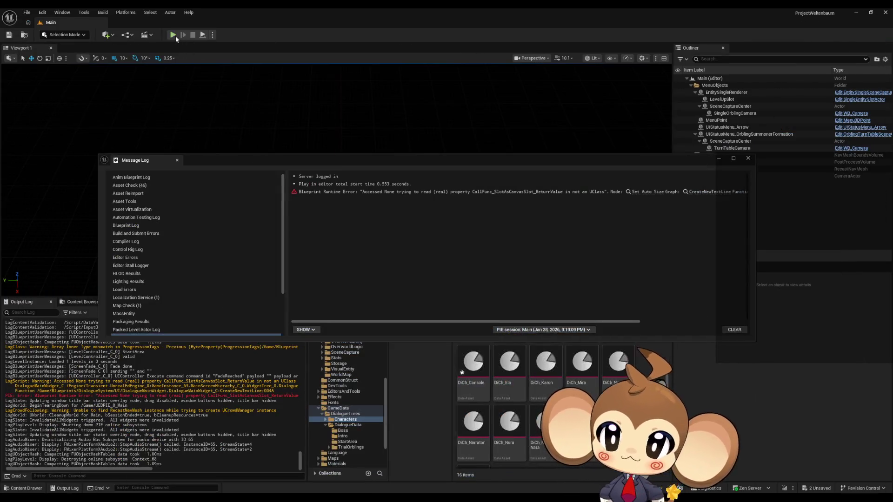
# Try a play test, cancel the uncompiled-blueprint prompt, and return to the DialogueMainWidget editor.
pyautogui.click(173, 34)
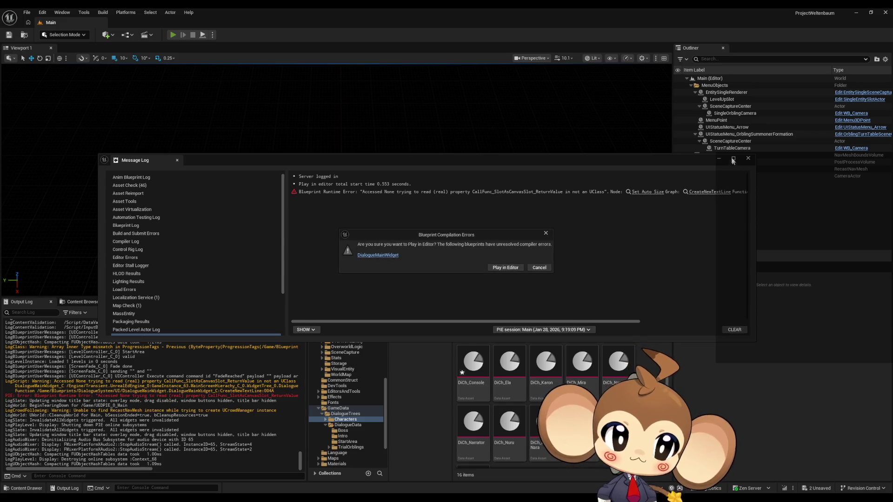
pyautogui.click(545, 233)
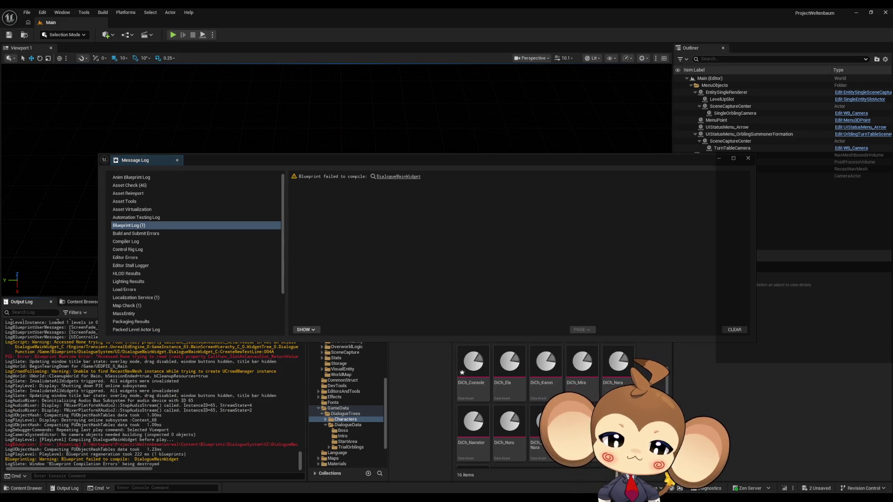
pyautogui.moveTo(383, 461)
pyautogui.click(334, 466)
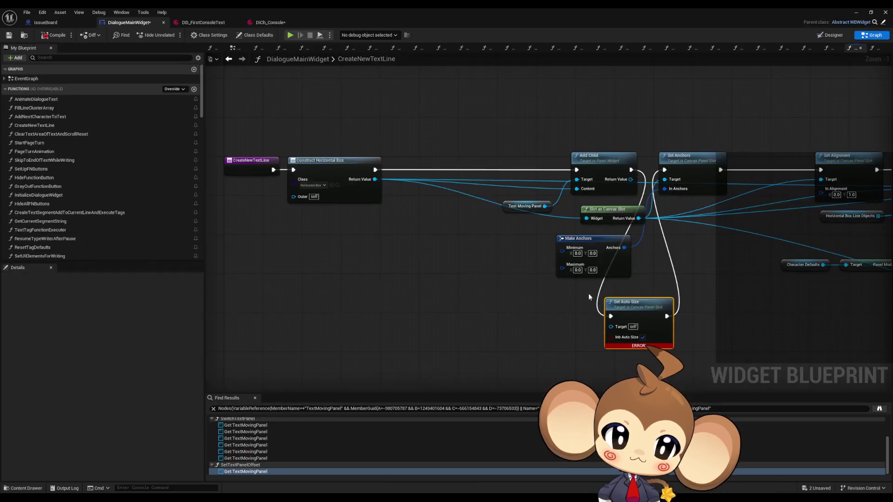
# Connect Slot as Canvas Slot's Return Value to Set Auto Size's Target, save, and play-test.
pyautogui.moveTo(611, 327)
pyautogui.mouseDown()
pyautogui.moveTo(368, 179)
pyautogui.moveTo(377, 180)
pyautogui.mouseUp()
pyautogui.moveTo(639, 219)
pyautogui.mouseDown()
pyautogui.moveTo(600, 320)
pyautogui.moveTo(610, 327)
pyautogui.mouseUp()
pyautogui.click(857, 12)
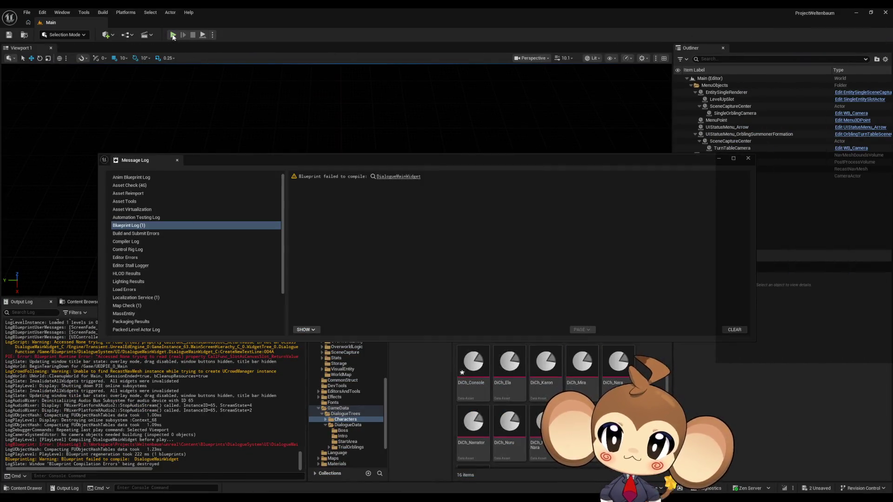
pyautogui.hotkey('ctrl', 's')
pyautogui.hotkey('alt', 'p')
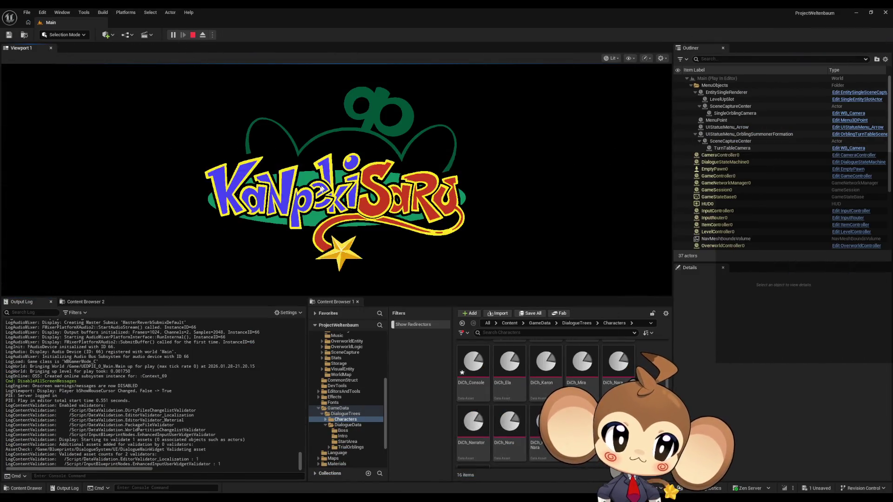
# Load a saved game, run 'execute creation' in the in-game console, then stop the play session.
pyautogui.click(122, 255)
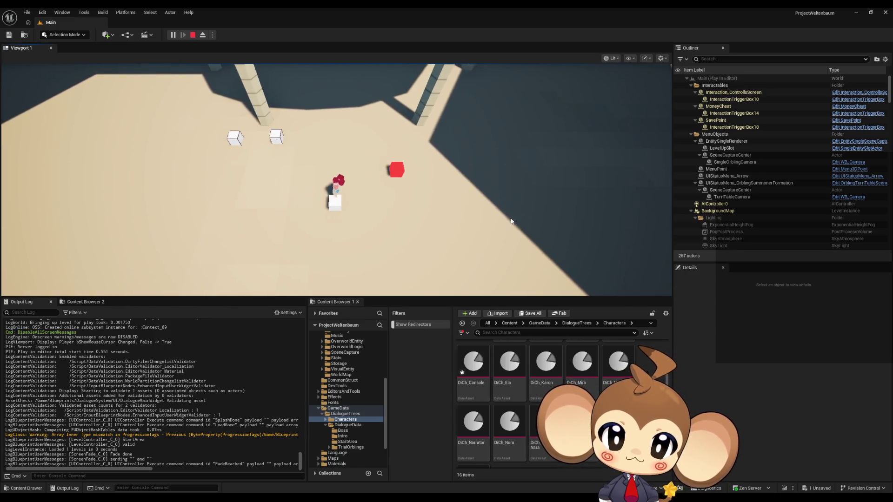
pyautogui.press('`')
pyautogui.write('execute creation_')
pyautogui.press('Return')
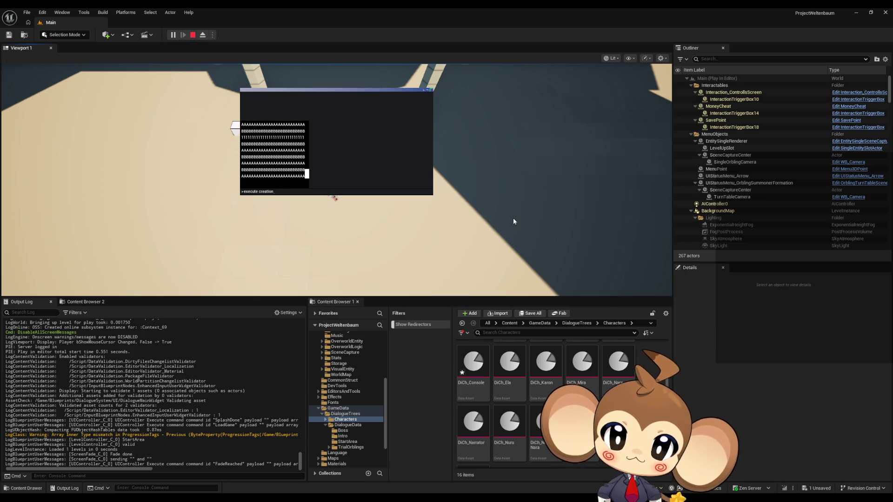
pyautogui.click(192, 35)
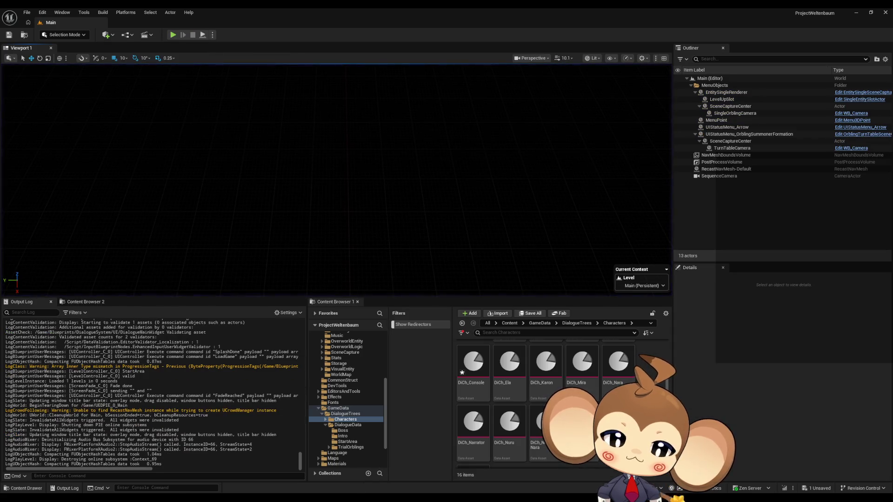
pyautogui.moveTo(365, 482)
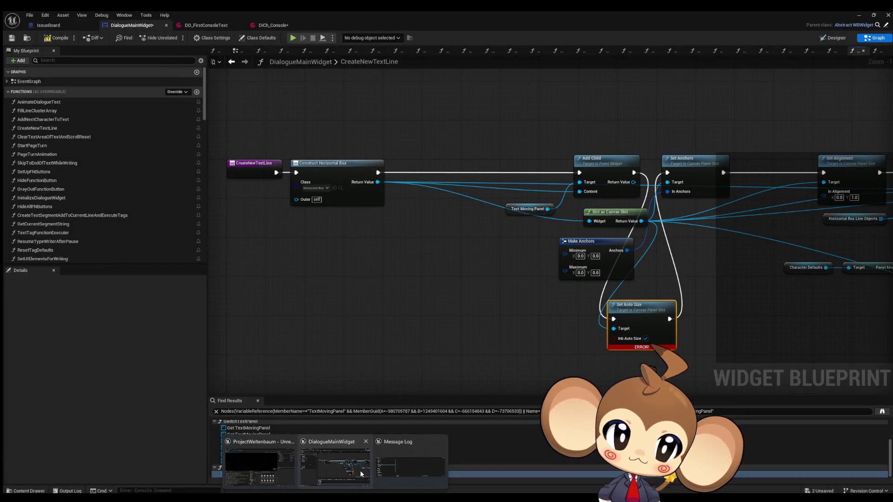
pyautogui.click(361, 474)
pyautogui.scroll(-1, 434, 262)
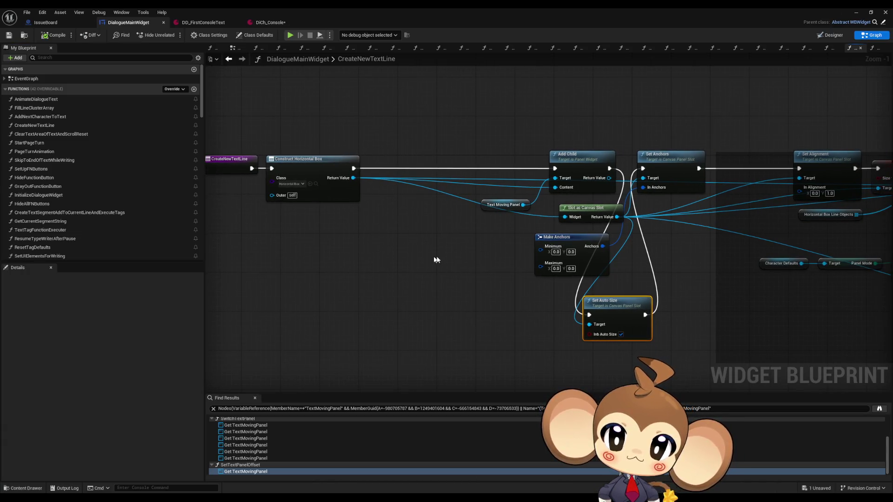
pyautogui.scroll(-2, 437, 259)
pyautogui.moveTo(557, 269); pyautogui.dragTo(369, 241)
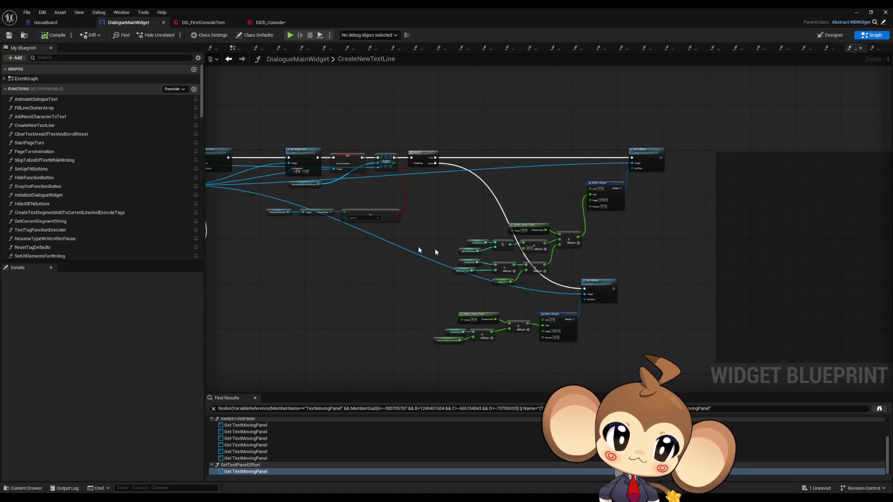
pyautogui.scroll(3, 517, 260)
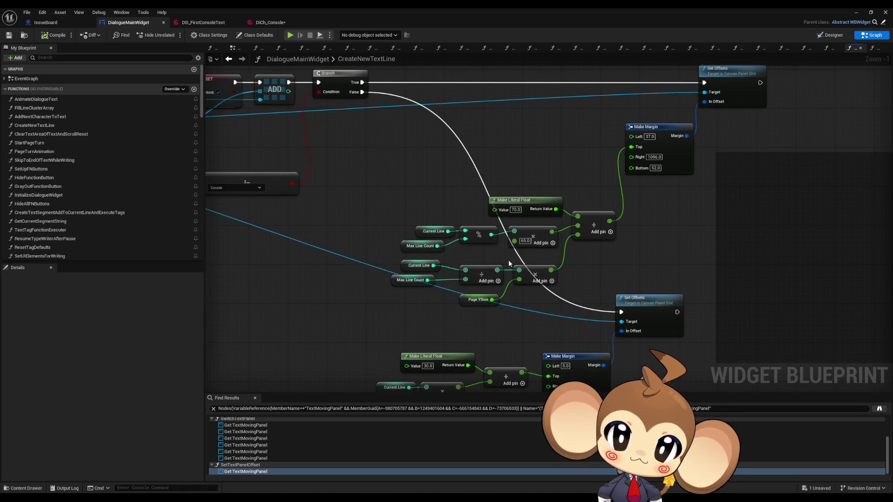
pyautogui.click(663, 312)
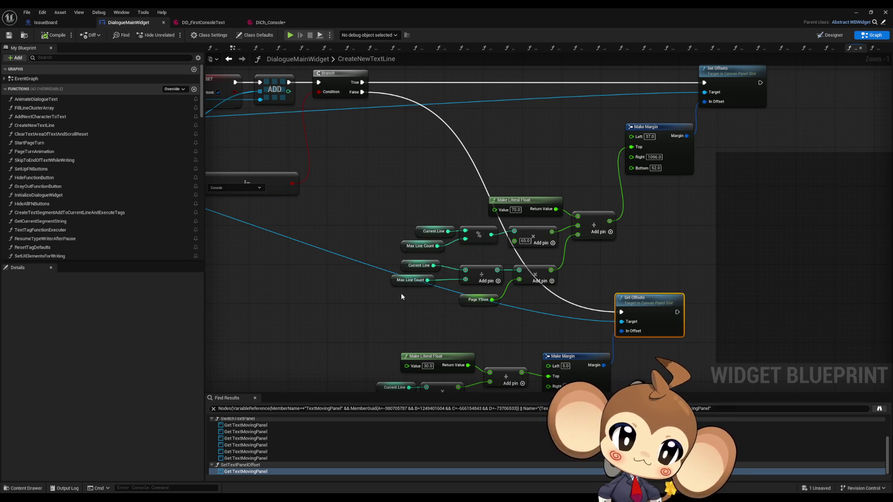
pyautogui.scroll(-3, 401, 293)
pyautogui.moveTo(288, 288)
pyautogui.mouseDown()
pyautogui.moveTo(576, 305)
pyautogui.moveTo(646, 319)
pyautogui.mouseUp()
pyautogui.scroll(2, 385, 257)
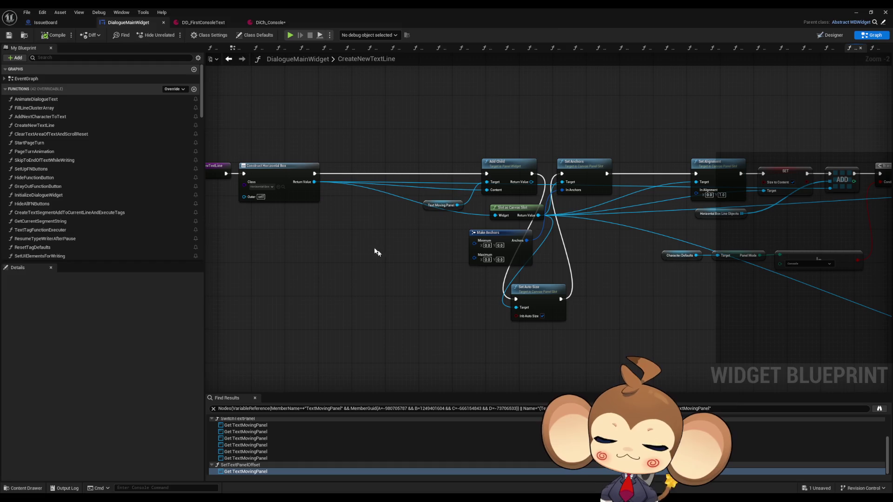
# Wire Add Child straight into Set Anchors and delete the Set Auto Size node.
pyautogui.moveTo(533, 174)
pyautogui.mouseDown()
pyautogui.moveTo(571, 173)
pyautogui.moveTo(562, 173)
pyautogui.mouseUp()
pyautogui.press('Delete')
pyautogui.moveTo(554, 273)
pyautogui.mouseDown()
pyautogui.moveTo(601, 321)
pyautogui.moveTo(538, 261)
pyautogui.moveTo(513, 259)
pyautogui.mouseUp()
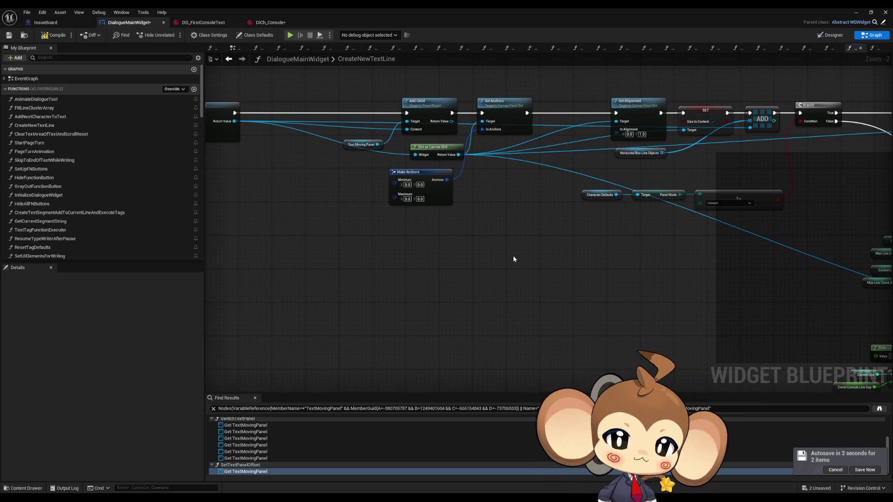
# Feed the Current Line × Console Line Gap product into Make Margin's Top, then play-test again.
pyautogui.moveTo(624, 246); pyautogui.dragTo(261, 187)
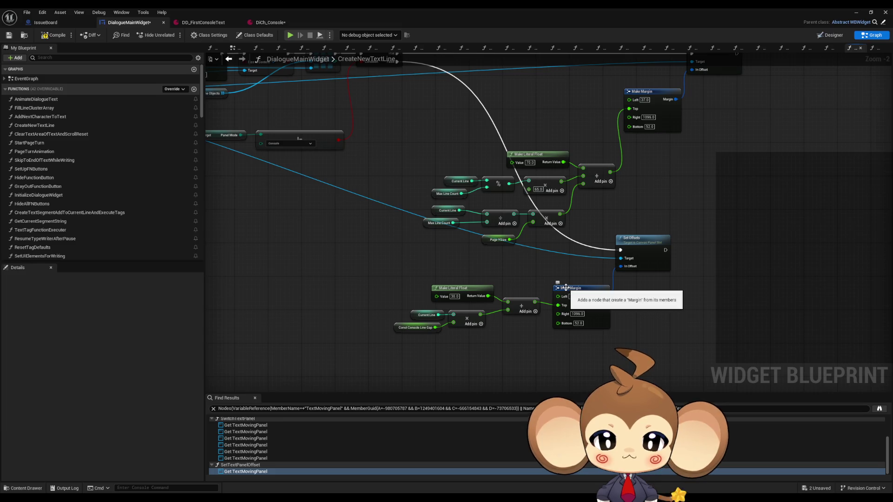
pyautogui.scroll(2, 519, 330)
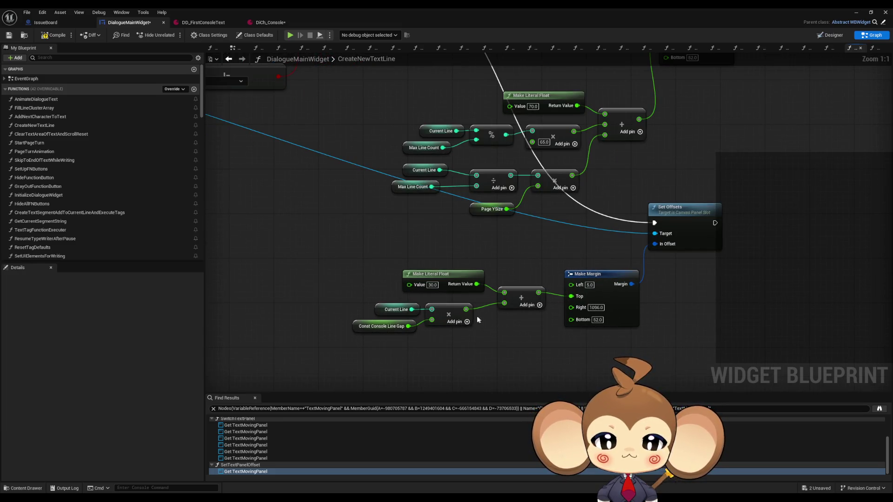
pyautogui.moveTo(466, 309); pyautogui.dragTo(572, 296)
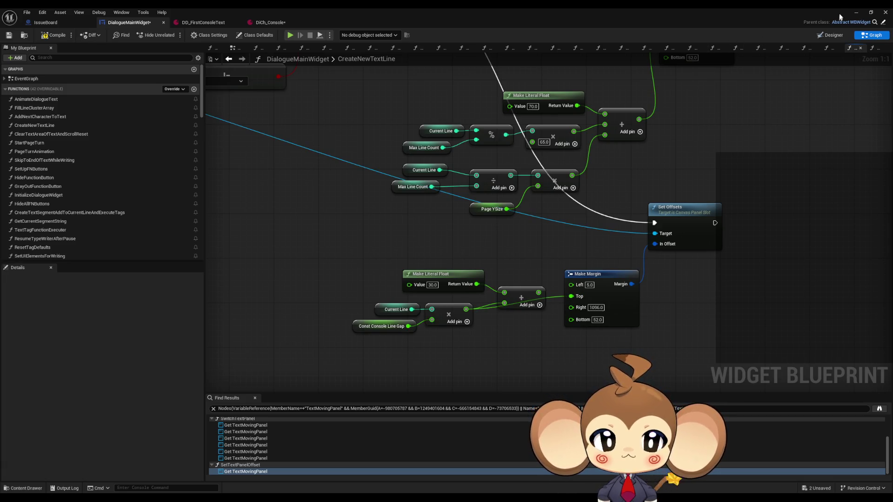
pyautogui.click(856, 12)
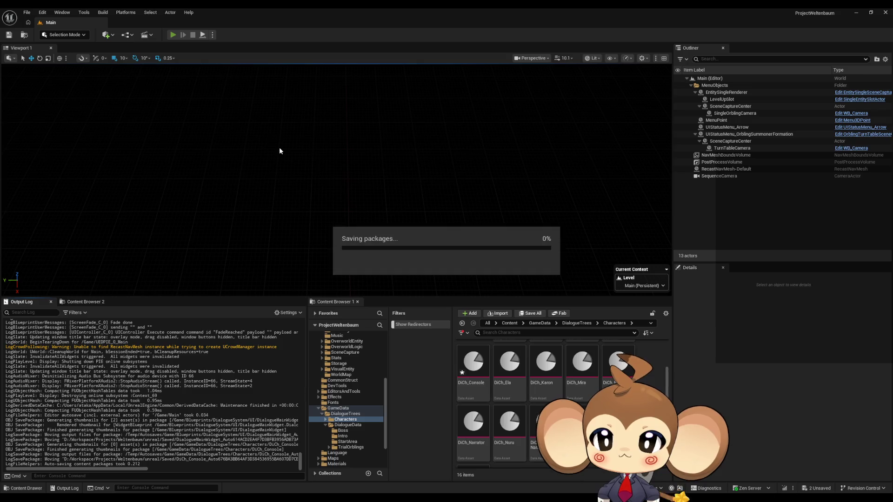
pyautogui.hotkey('alt', 'p')
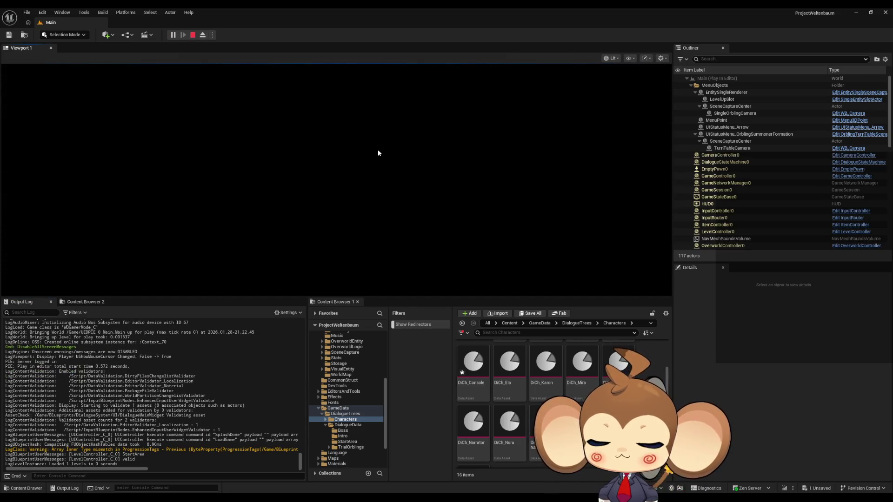
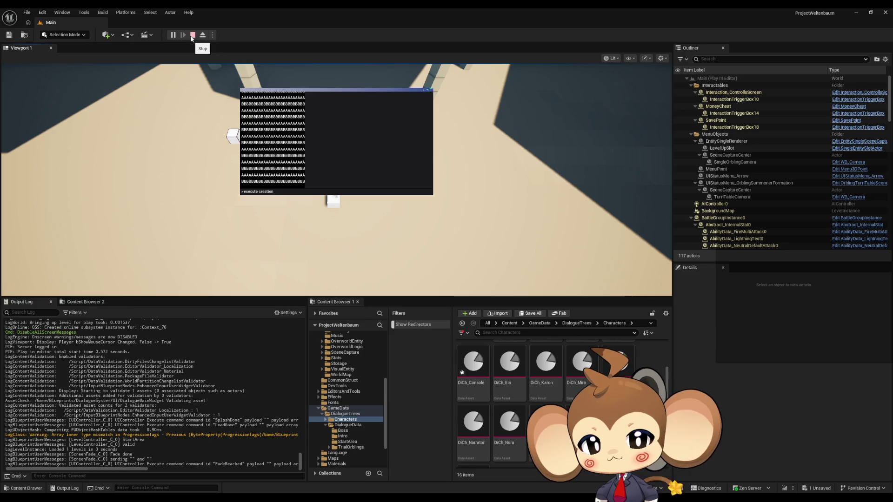
# Stop the play test and open AddNextCharacterToText in the DialogueMainWidget blueprint.
pyautogui.click(191, 35)
pyautogui.moveTo(341, 495)
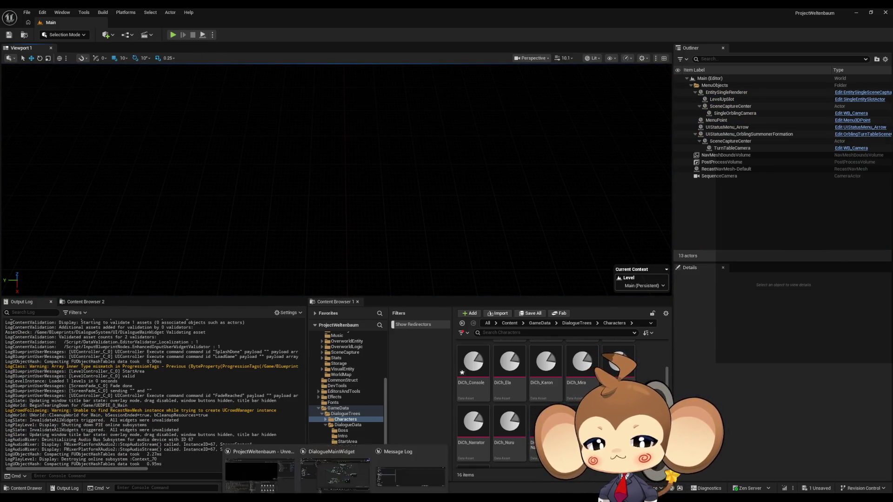
pyautogui.click(368, 465)
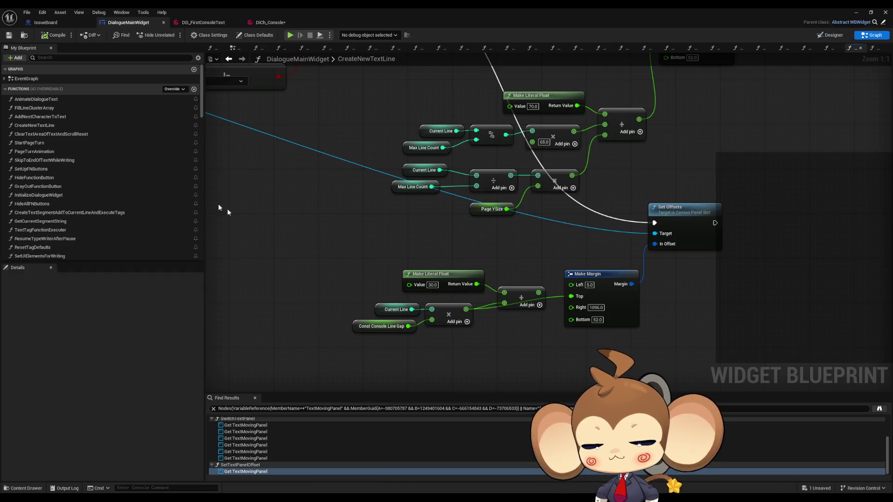
pyautogui.doubleClick(41, 116)
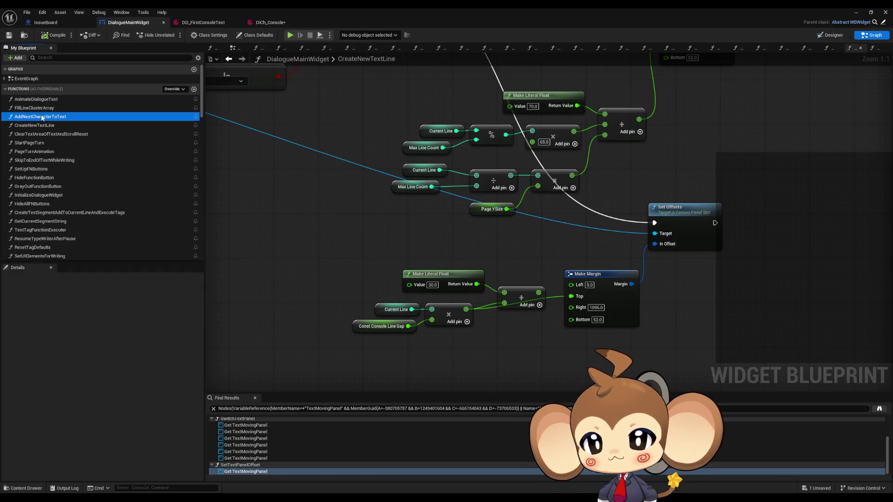
# Inspect the Period Function node's inputs and the surrounding node network.
pyautogui.scroll(6, 526, 222)
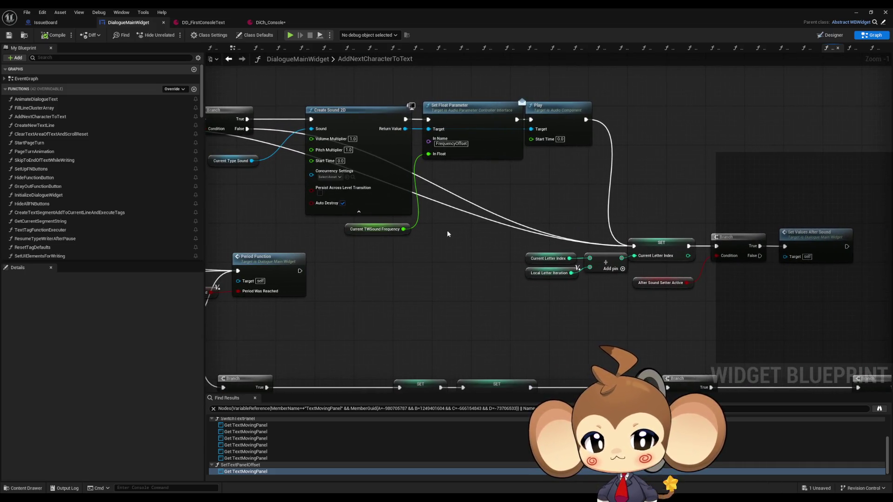
pyautogui.scroll(-4, 442, 281)
pyautogui.scroll(3, 465, 260)
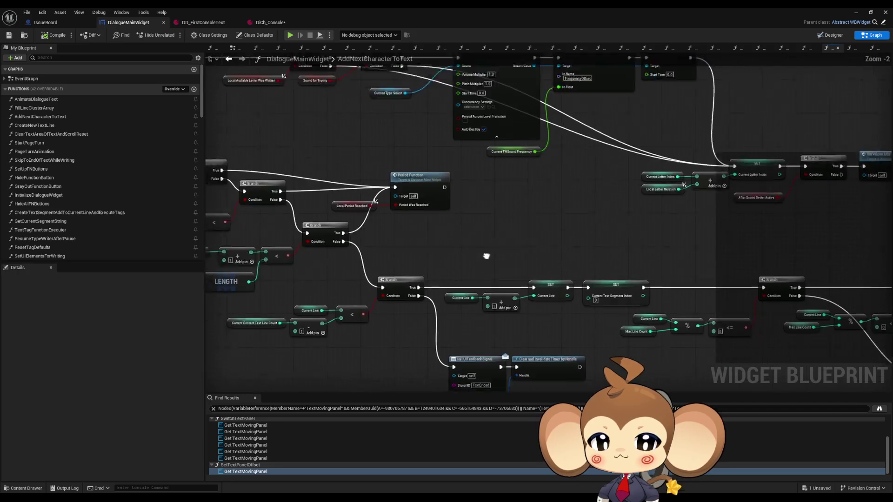
pyautogui.moveTo(469, 228); pyautogui.dragTo(398, 214)
pyautogui.click(322, 136)
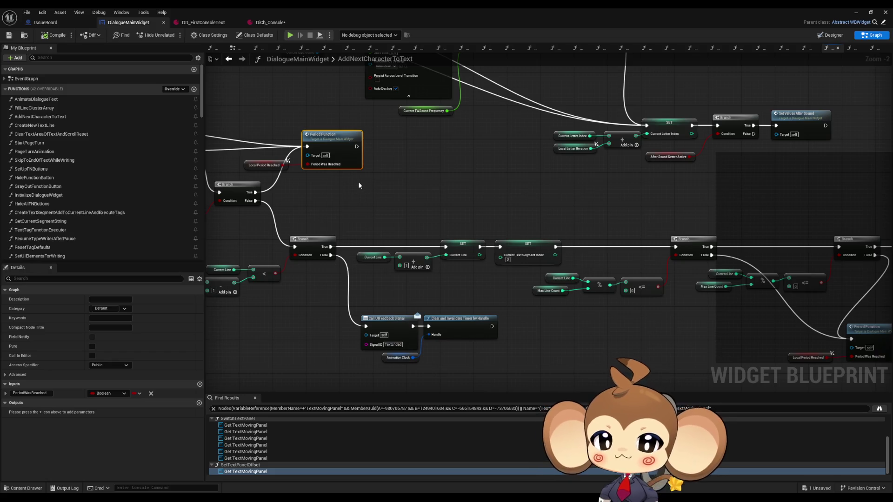
pyautogui.moveTo(531, 204)
pyautogui.mouseDown()
pyautogui.moveTo(321, 169)
pyautogui.moveTo(371, 203)
pyautogui.moveTo(443, 301)
pyautogui.moveTo(614, 336)
pyautogui.moveTo(798, 340)
pyautogui.moveTo(824, 313)
pyautogui.moveTo(830, 277)
pyautogui.moveTo(766, 232)
pyautogui.moveTo(796, 369)
pyautogui.mouseUp()
pyautogui.scroll(-1, 444, 302)
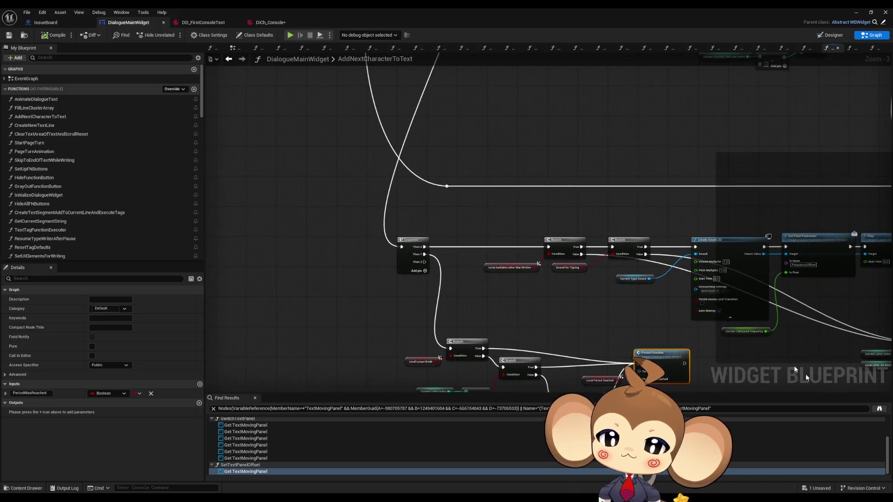
pyautogui.scroll(-3, 522, 244)
pyautogui.moveTo(522, 244)
pyautogui.mouseDown()
pyautogui.moveTo(528, 261)
pyautogui.moveTo(457, 288)
pyautogui.mouseUp()
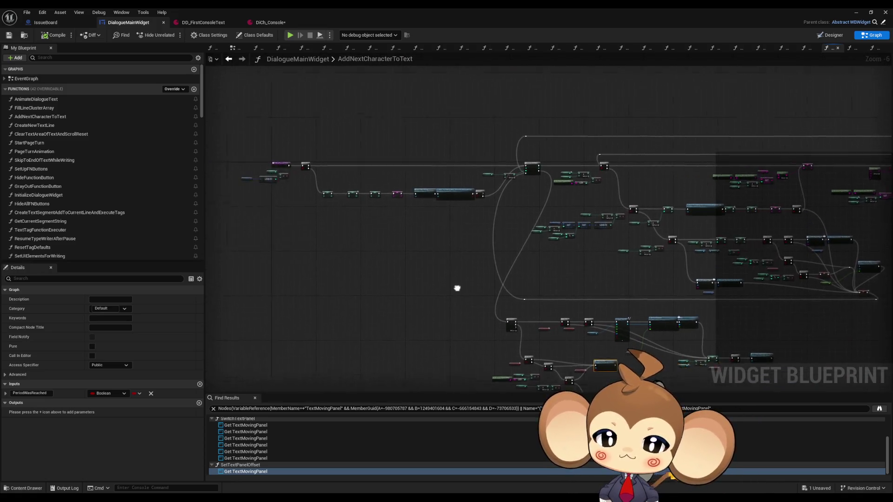
pyautogui.scroll(4, 443, 213)
pyautogui.moveTo(552, 269); pyautogui.dragTo(307, 172)
pyautogui.scroll(-5, 127, 215)
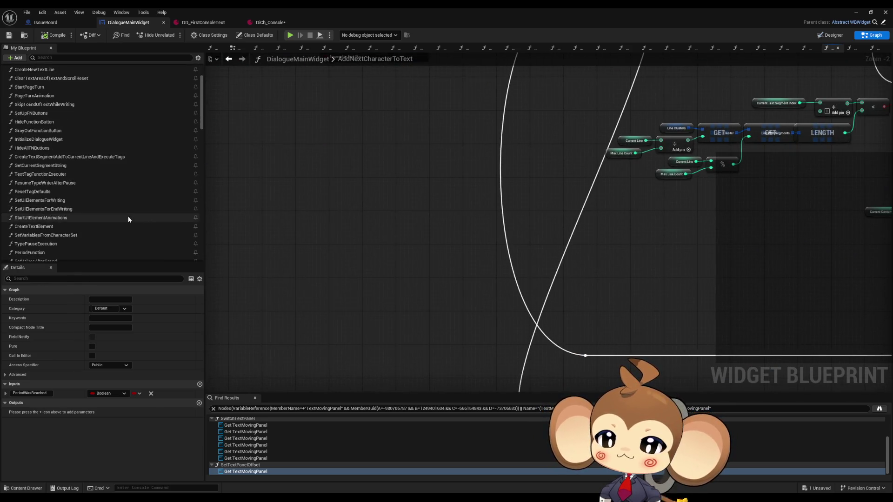
pyautogui.scroll(-6, 133, 219)
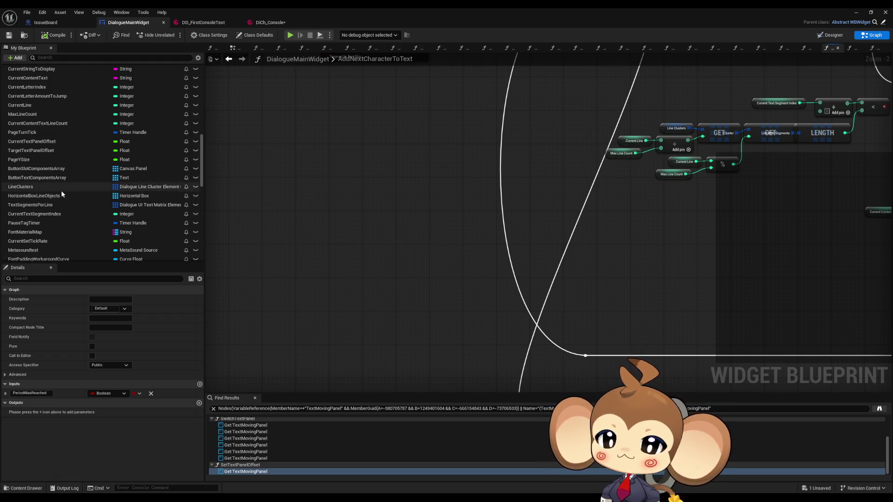
pyautogui.scroll(-1, 70, 197)
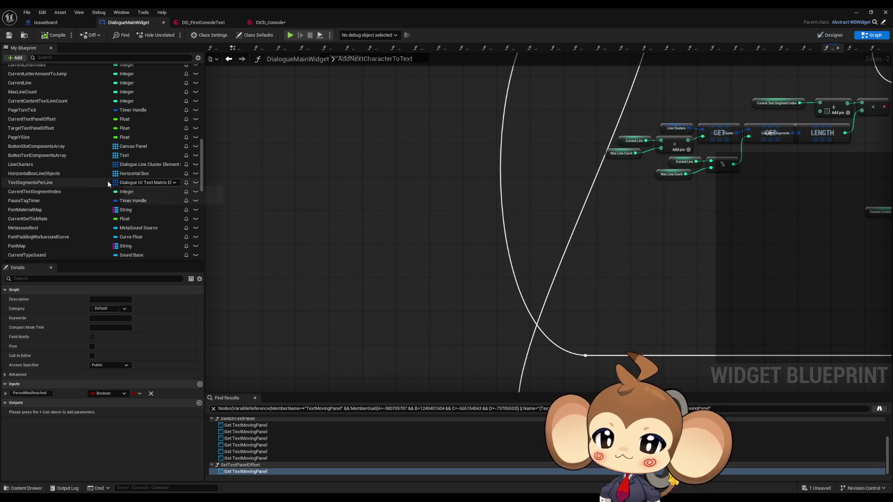
pyautogui.scroll(-1, 166, 191)
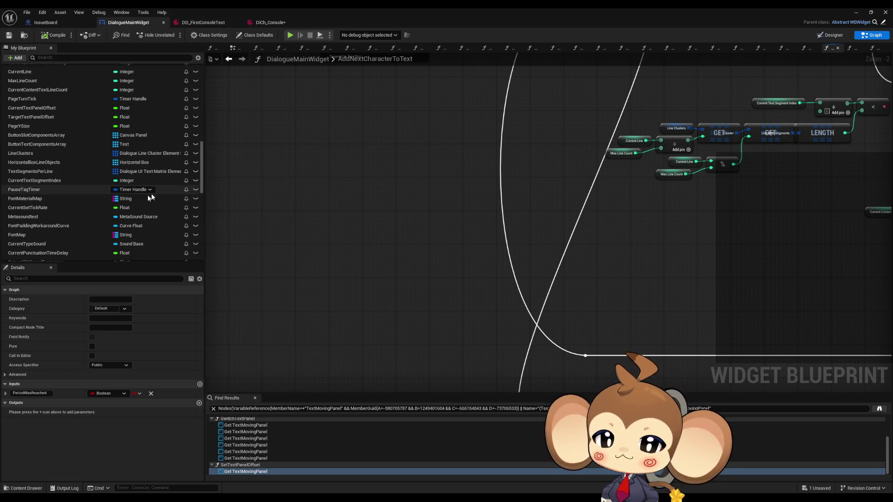
pyautogui.scroll(-3, 150, 224)
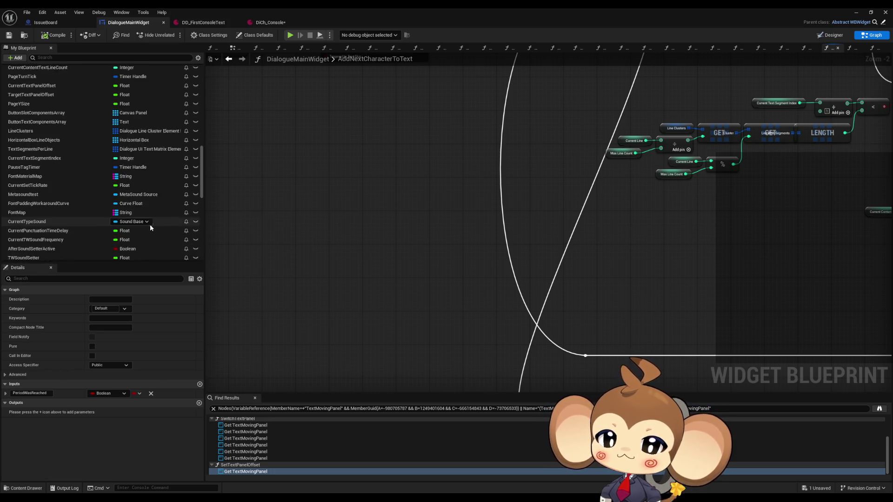
pyautogui.scroll(1, 152, 217)
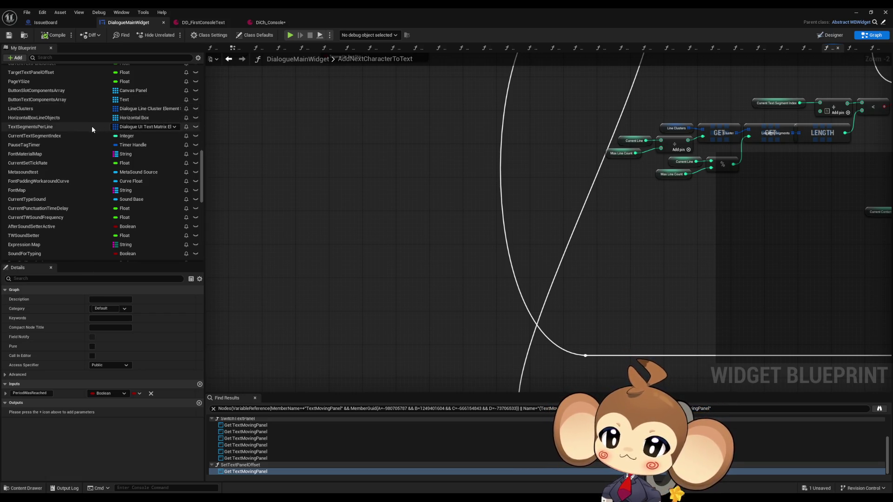
pyautogui.scroll(-4, 339, 243)
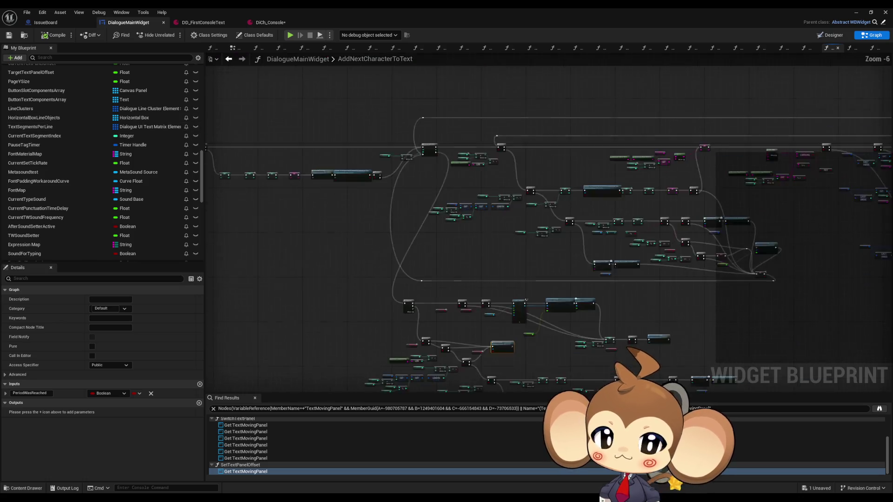
pyautogui.doubleClick(501, 287)
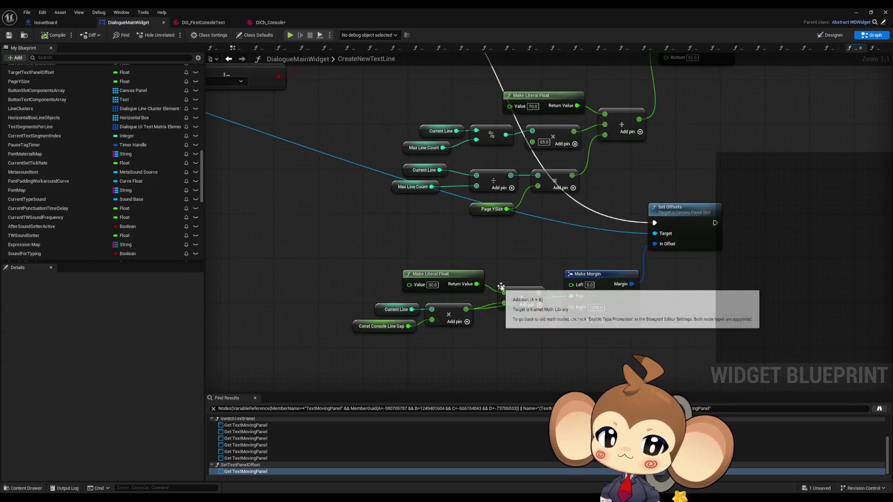
pyautogui.scroll(-2, 501, 287)
pyautogui.moveTo(501, 287); pyautogui.dragTo(612, 214)
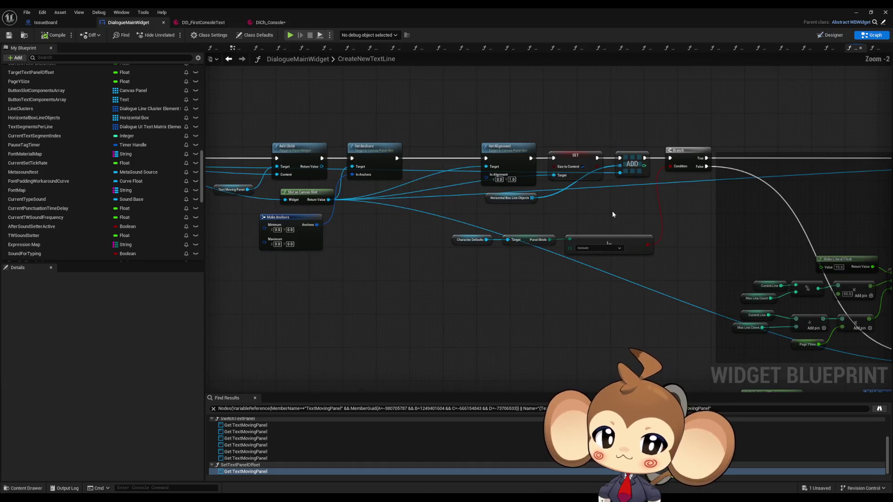
pyautogui.click(512, 198)
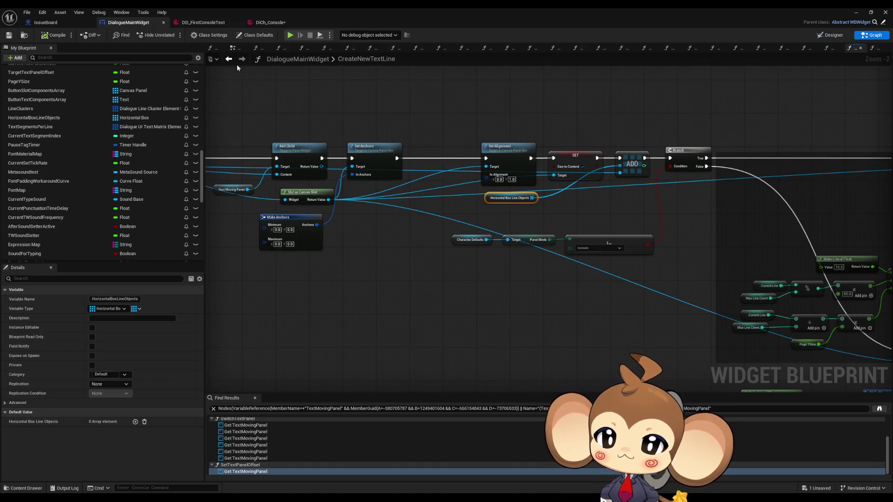
pyautogui.click(229, 59)
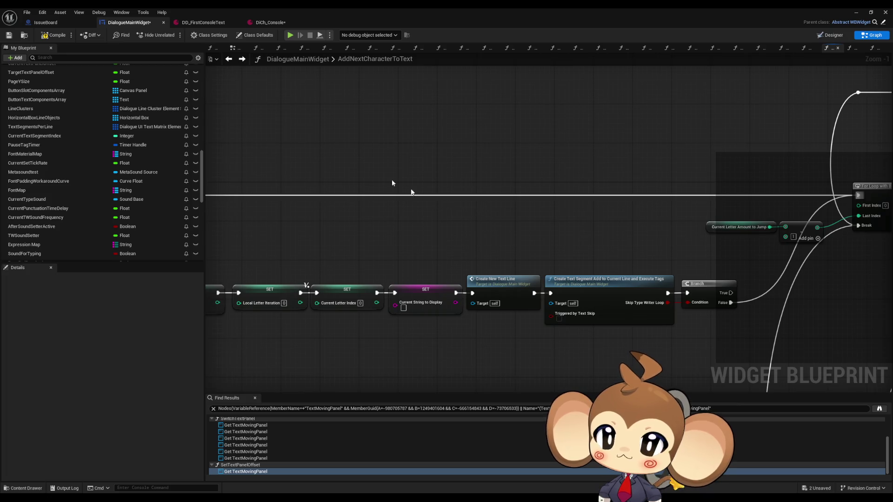
pyautogui.click(242, 60)
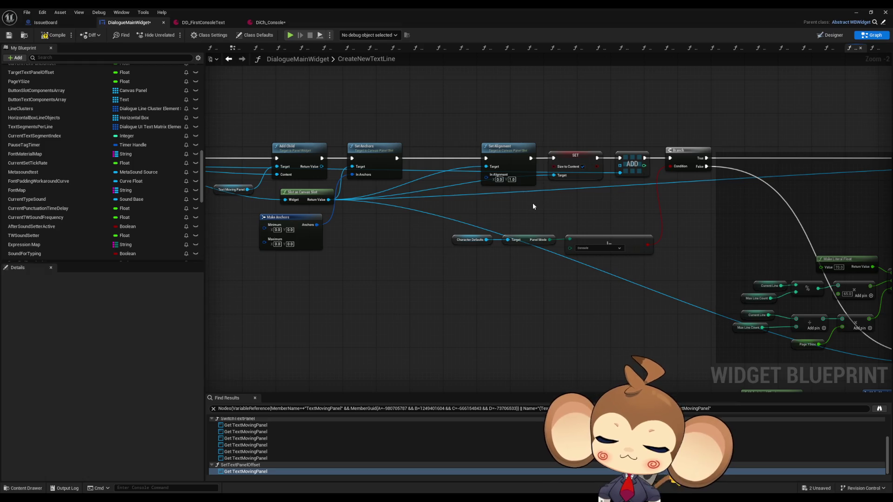
pyautogui.hotkey('ctrl', 'z')
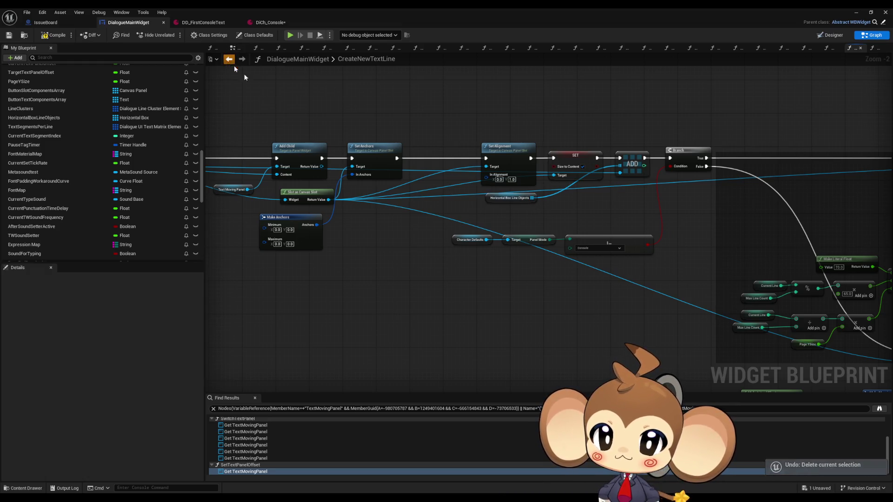
pyautogui.click(229, 59)
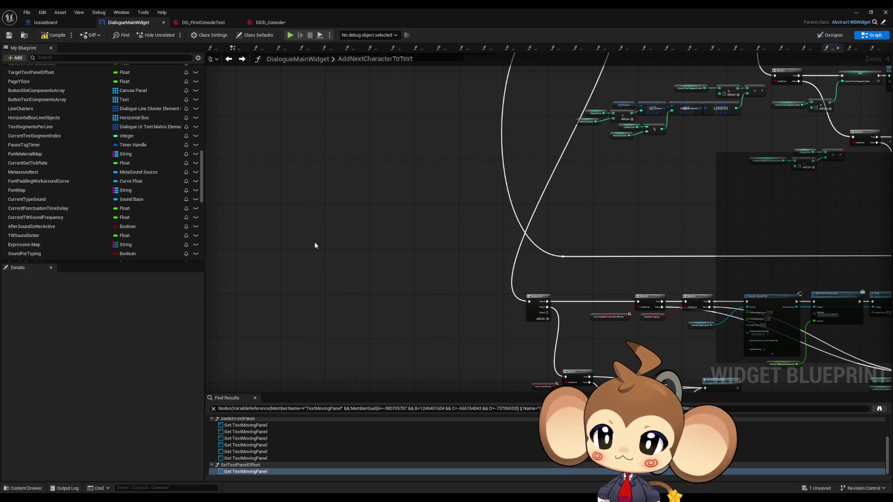
pyautogui.moveTo(32, 118)
pyautogui.mouseDown()
pyautogui.moveTo(60, 125)
pyautogui.moveTo(308, 286)
pyautogui.moveTo(603, 248)
pyautogui.mouseUp()
# Add a HorizontalBoxLineObjects getter feeding a LENGTH node.
pyautogui.click(288, 281)
pyautogui.scroll(-3, 390, 283)
pyautogui.scroll(6, 344, 264)
pyautogui.moveTo(496, 242)
pyautogui.mouseDown()
pyautogui.moveTo(558, 252)
pyautogui.moveTo(546, 251)
pyautogui.mouseUp()
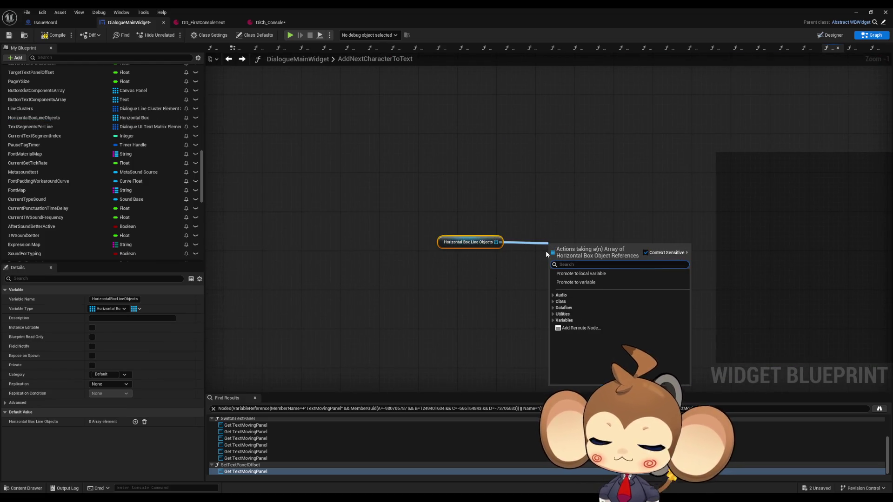
pyautogui.write('length')
pyautogui.press('Return')
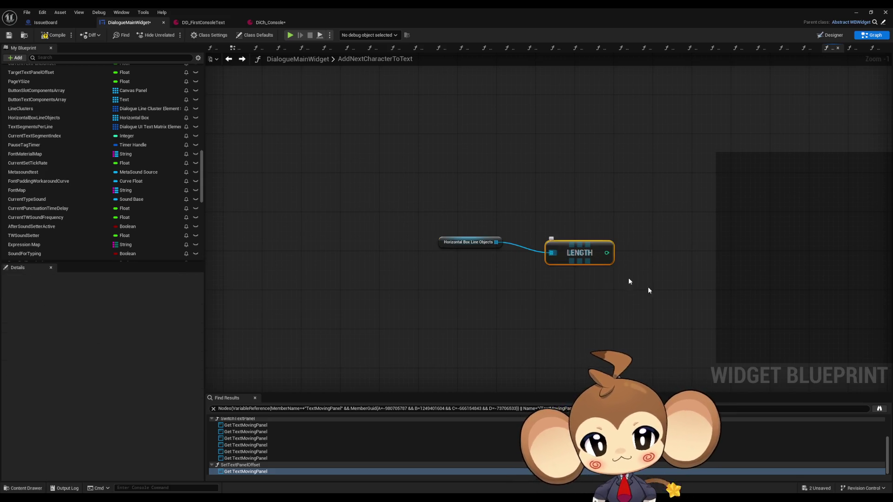
# Add a Print String node and wire the array length into its In String.
pyautogui.rightClick(666, 235)
pyautogui.write('print sta')
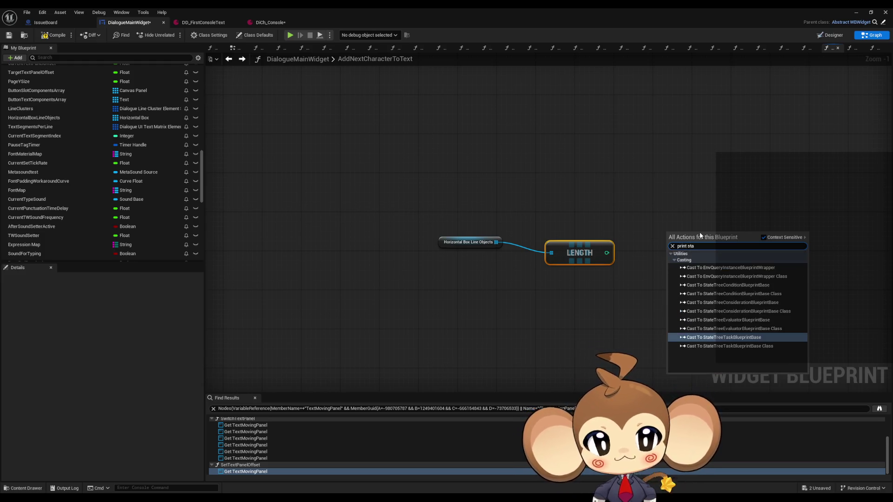
pyautogui.press('BackSpace')
pyautogui.press('BackSpace')
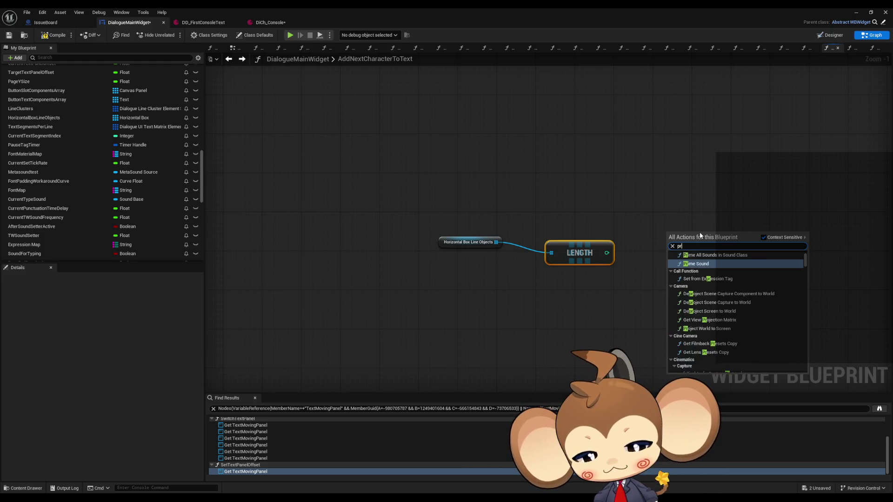
pyautogui.write('trin')
pyautogui.press('Return')
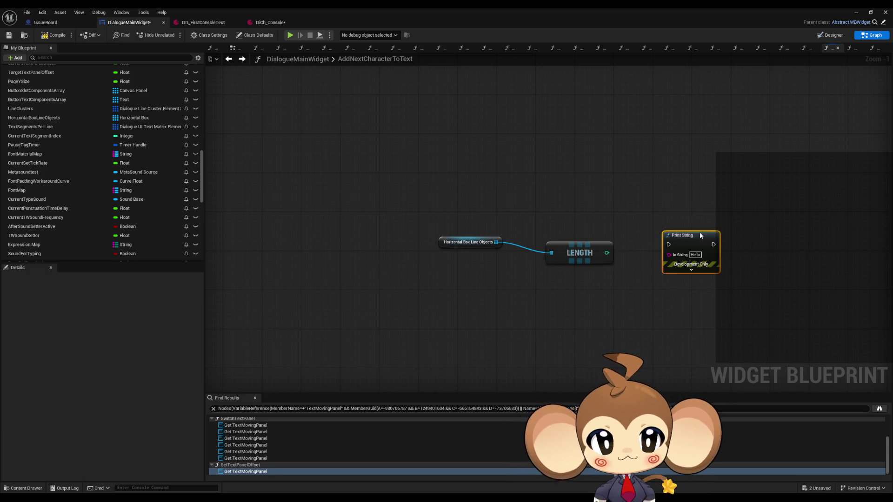
pyautogui.moveTo(607, 253); pyautogui.dragTo(669, 255)
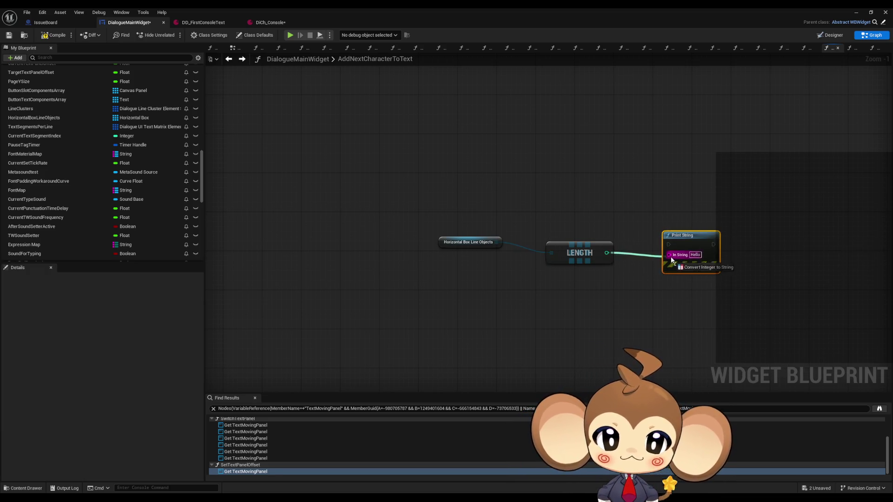
# Move the LENGTH and Print String nodes right, then return to the level editor.
pyautogui.scroll(-3, 535, 216)
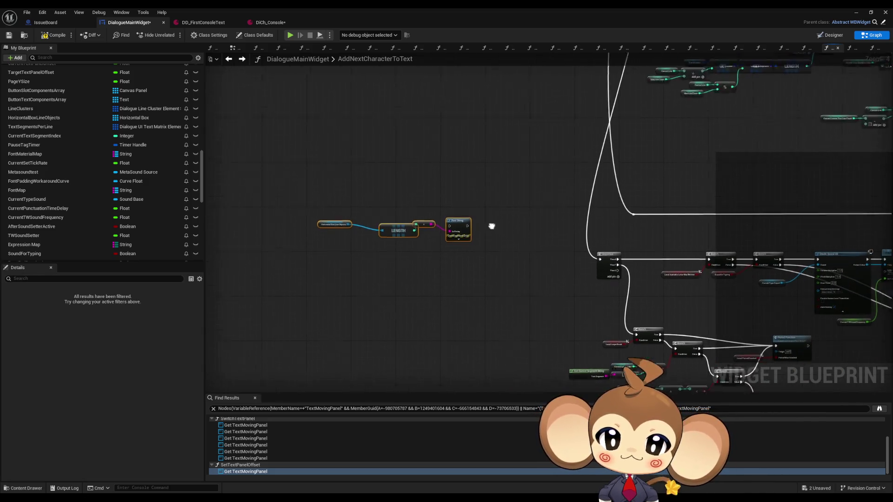
pyautogui.moveTo(251, 233); pyautogui.dragTo(423, 270)
pyautogui.moveTo(405, 246)
pyautogui.mouseDown()
pyautogui.moveTo(490, 246)
pyautogui.moveTo(441, 302)
pyautogui.mouseUp()
pyautogui.scroll(3, 498, 249)
pyautogui.scroll(-1, 441, 302)
pyautogui.scroll(-3, 463, 241)
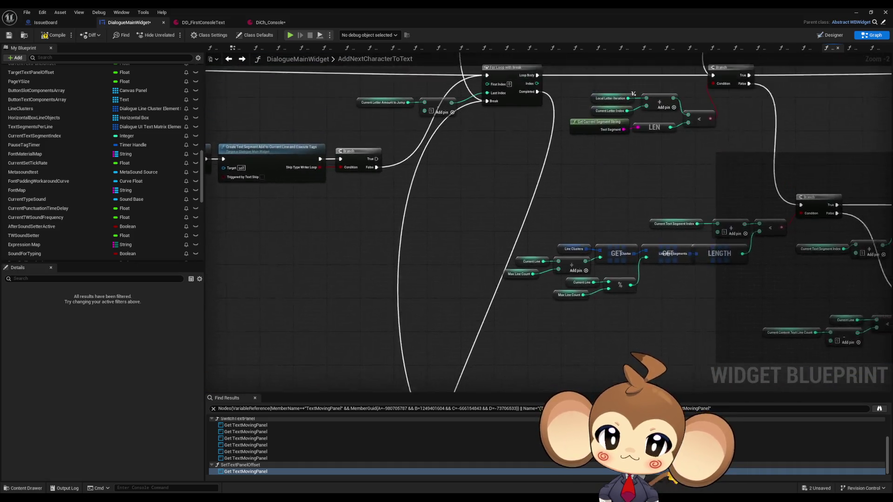
pyautogui.scroll(3, 422, 293)
pyautogui.moveTo(521, 107)
pyautogui.mouseDown()
pyautogui.moveTo(422, 293)
pyautogui.moveTo(329, 294)
pyautogui.moveTo(432, 334)
pyautogui.moveTo(426, 348)
pyautogui.mouseUp()
pyautogui.click(858, 14)
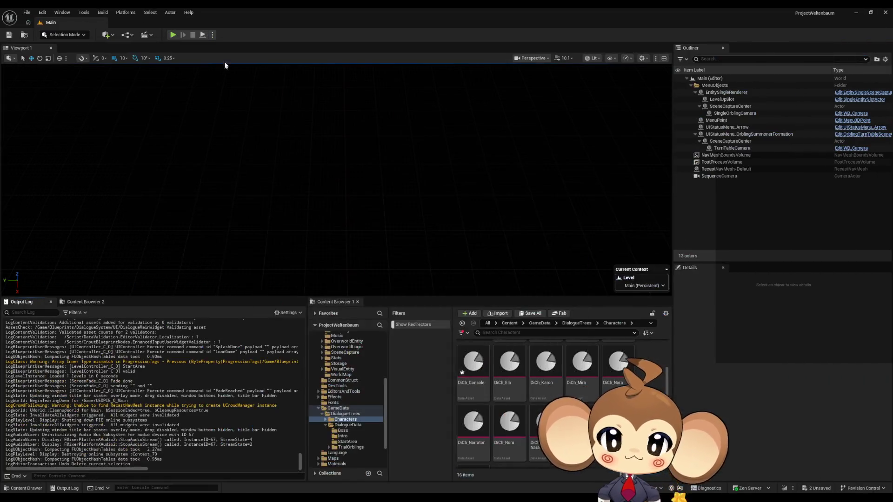
# Play, load a game, run the console 'creation' command repeatedly, then stop the test.
pyautogui.click(173, 35)
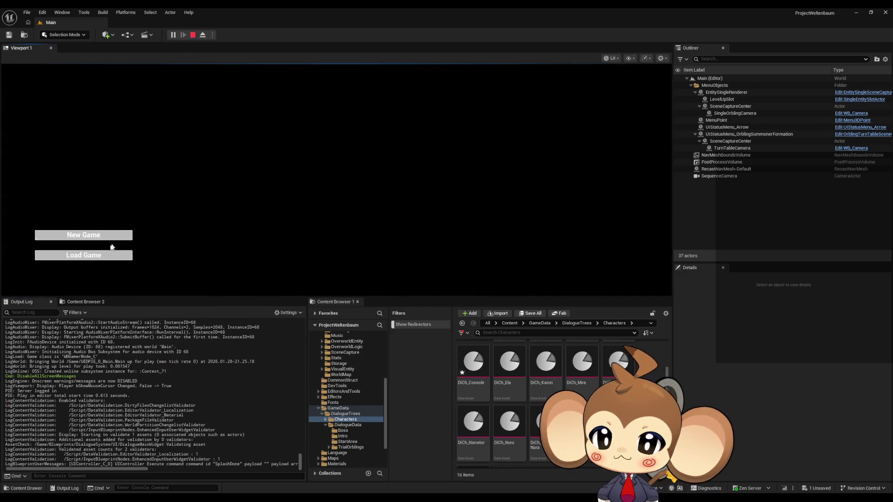
pyautogui.click(113, 247)
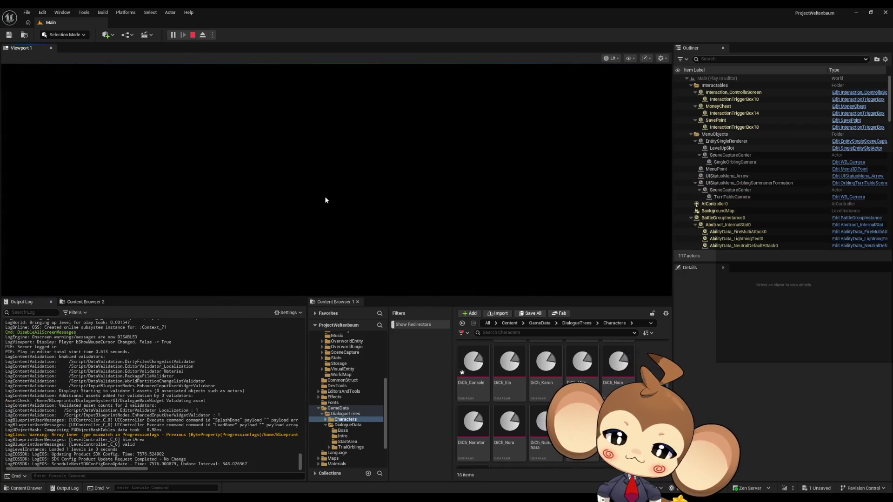
pyautogui.press('`')
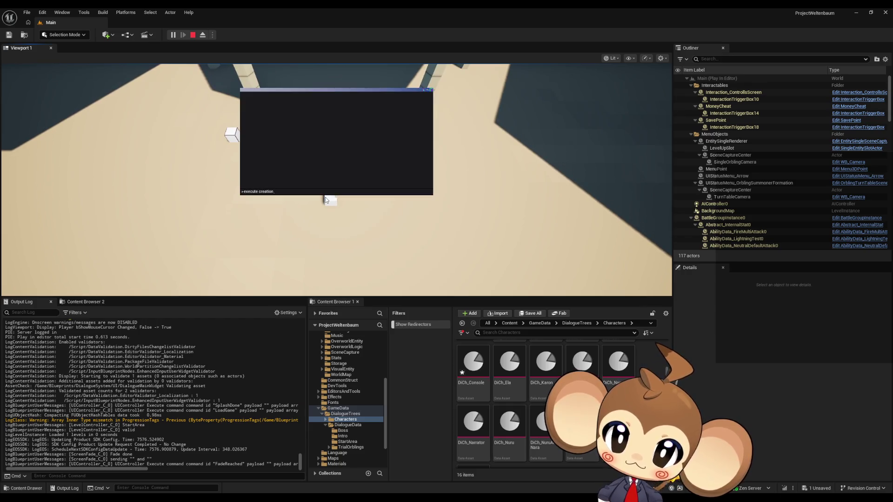
pyautogui.press('Return')
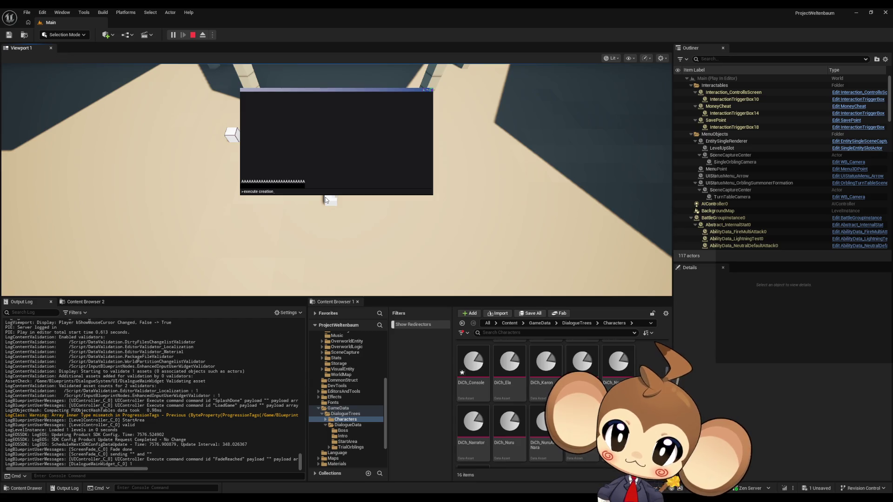
pyautogui.press('Return')
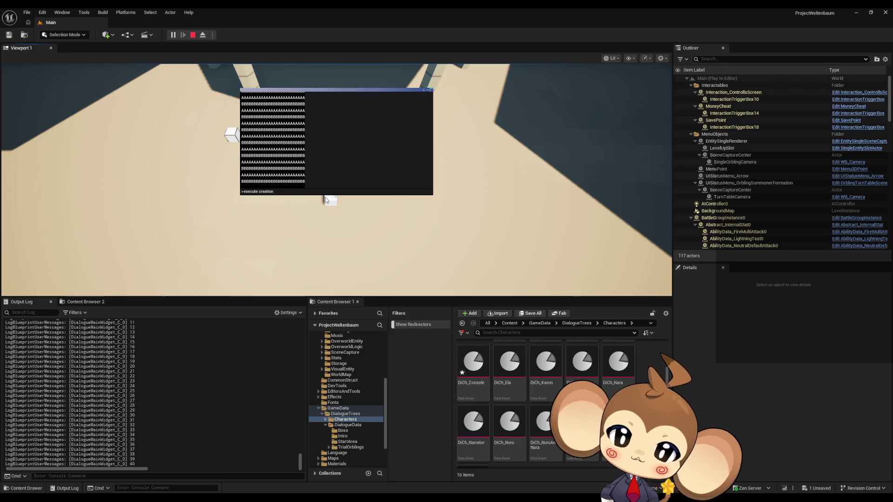
pyautogui.click(192, 36)
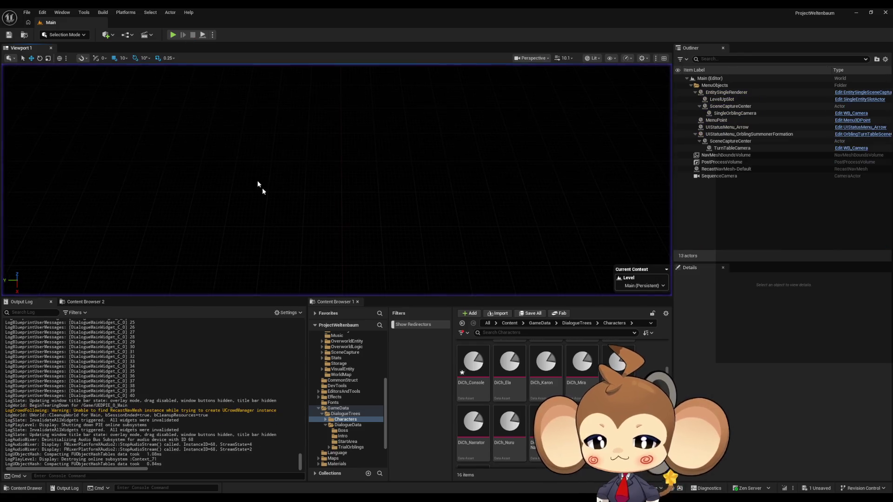
# Wire the For Loop with Break's Completed output into the Sequence node in DialogueMainWidget.
pyautogui.moveTo(335, 497)
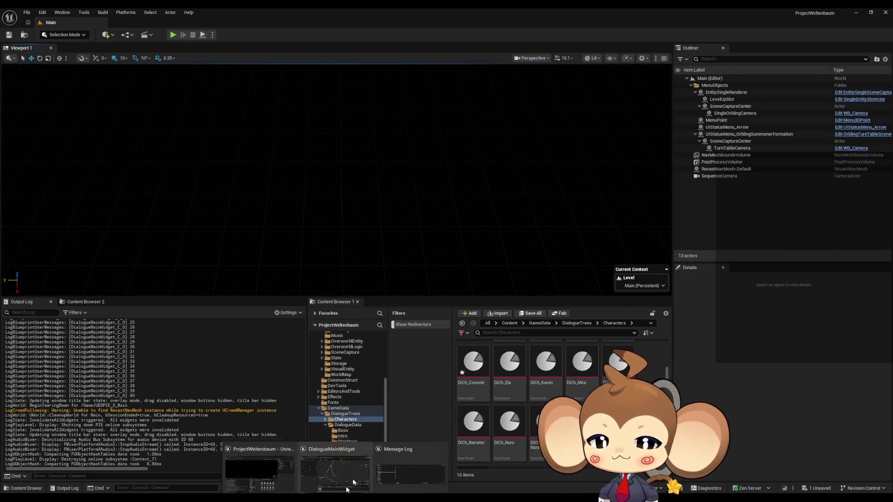
pyautogui.click(349, 466)
pyautogui.scroll(-3, 383, 214)
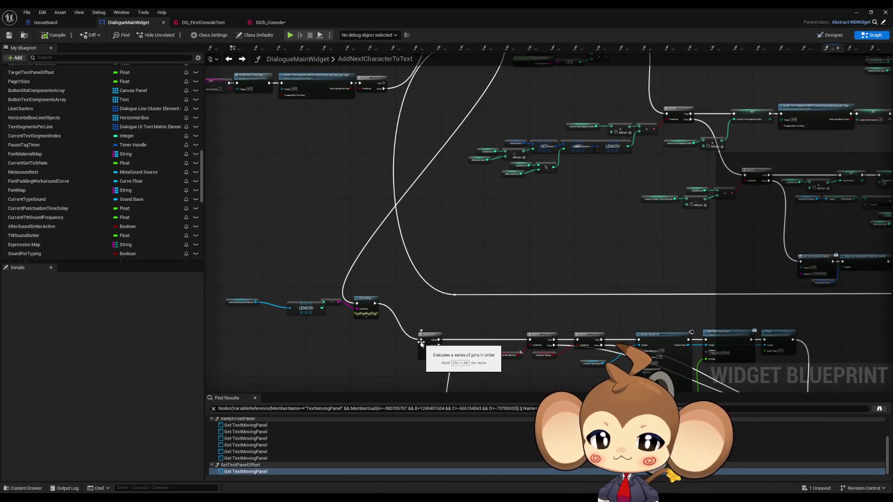
pyautogui.doubleClick(422, 339)
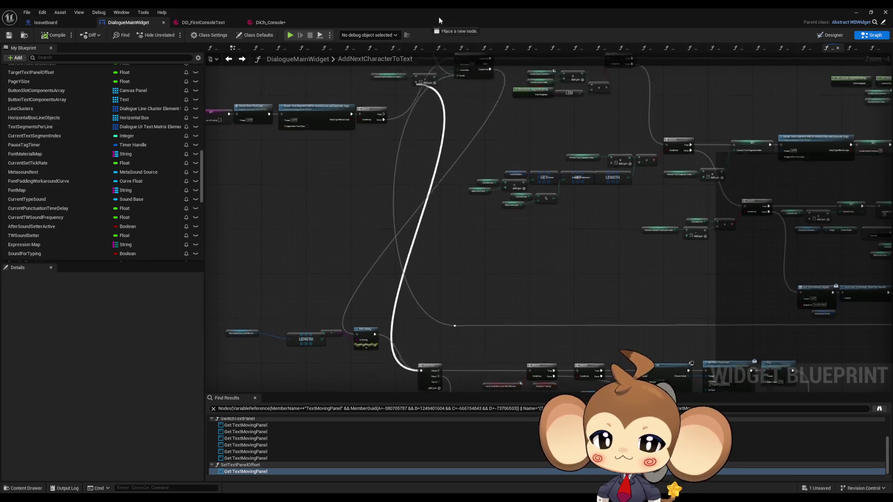
pyautogui.click(494, 144)
pyautogui.moveTo(493, 144)
pyautogui.mouseDown()
pyautogui.moveTo(442, 387)
pyautogui.moveTo(448, 309)
pyautogui.moveTo(422, 333)
pyautogui.mouseUp()
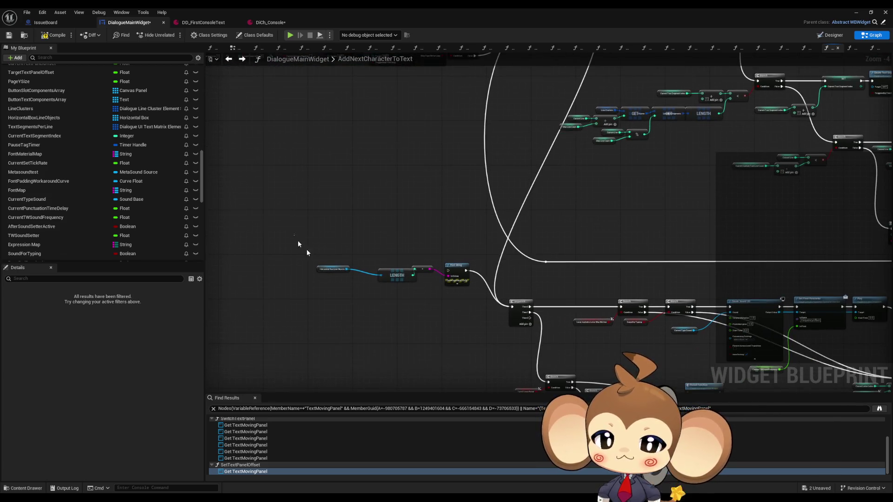
pyautogui.moveTo(296, 236)
pyautogui.mouseDown()
pyautogui.moveTo(461, 293)
pyautogui.moveTo(291, 219)
pyautogui.mouseUp()
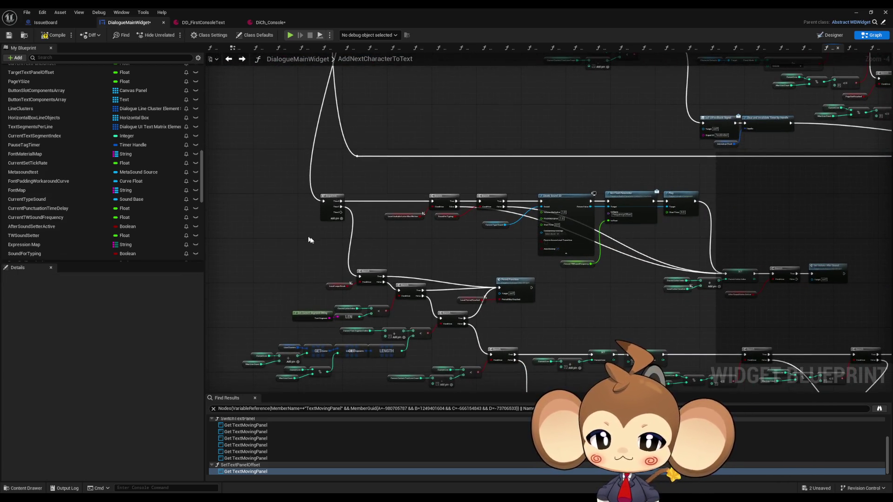
# Review the graph around the Period Function and Call UIFeedback Signal nodes.
pyautogui.scroll(1, 634, 289)
pyautogui.moveTo(500, 300); pyautogui.dragTo(450, 162)
pyautogui.scroll(1, 546, 292)
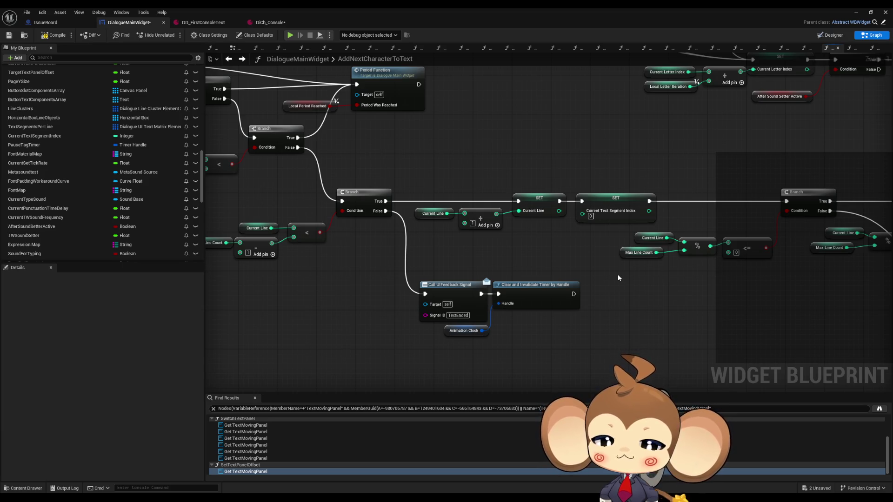
pyautogui.scroll(-1, 618, 296)
pyautogui.moveTo(621, 282)
pyautogui.mouseDown()
pyautogui.moveTo(375, 258)
pyautogui.moveTo(393, 261)
pyautogui.mouseUp()
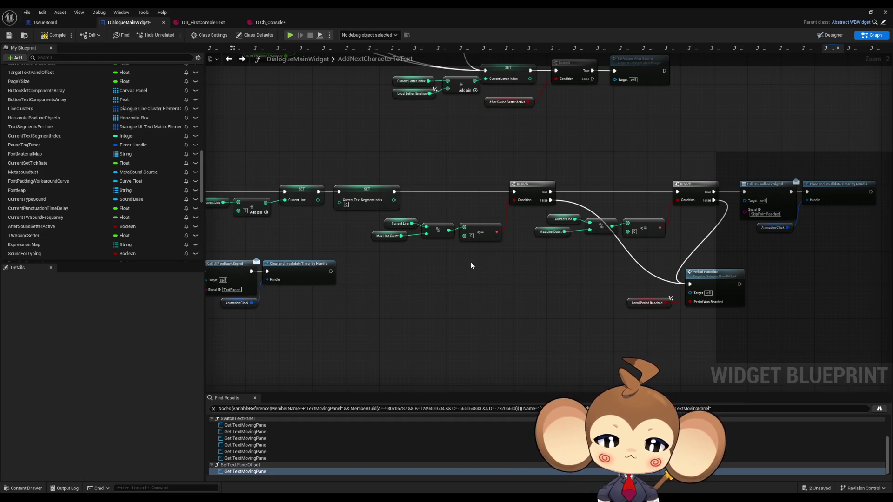
pyautogui.moveTo(470, 262); pyautogui.dragTo(715, 245)
pyautogui.moveTo(456, 239)
pyautogui.mouseDown()
pyautogui.moveTo(473, 293)
pyautogui.moveTo(538, 338)
pyautogui.moveTo(570, 344)
pyautogui.mouseUp()
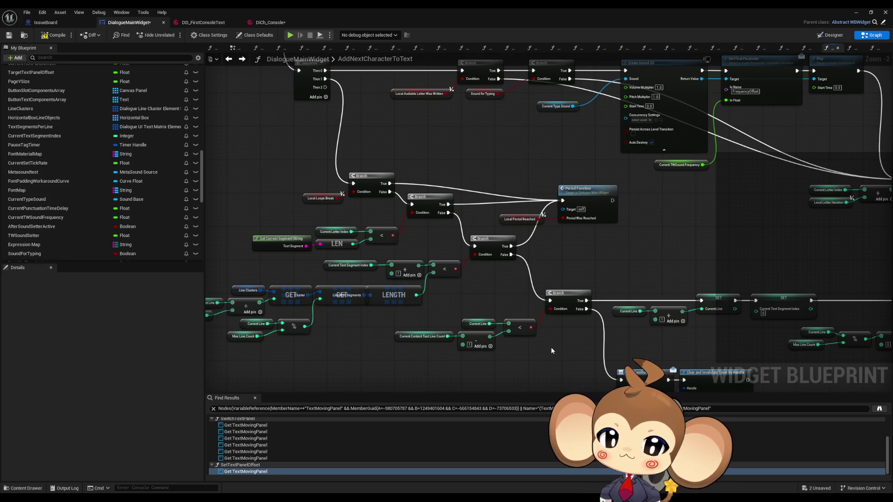
pyautogui.scroll(-2, 551, 335)
pyautogui.scroll(-2, 552, 335)
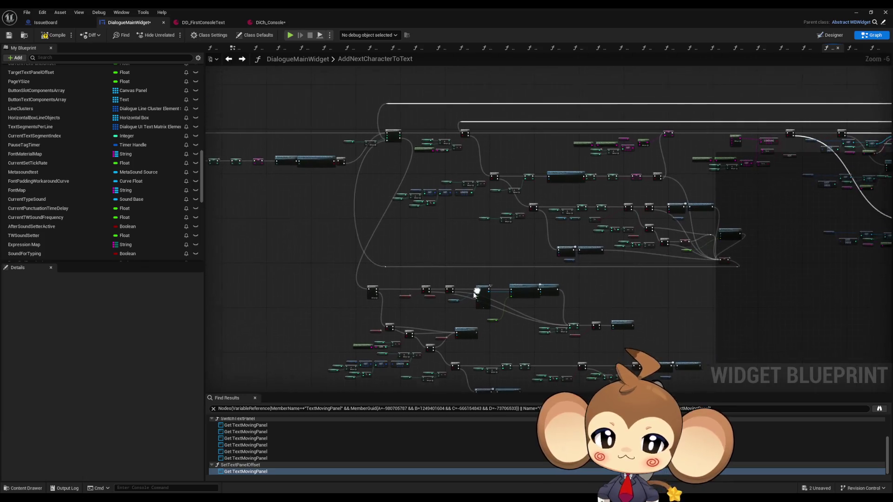
pyautogui.scroll(4, 452, 303)
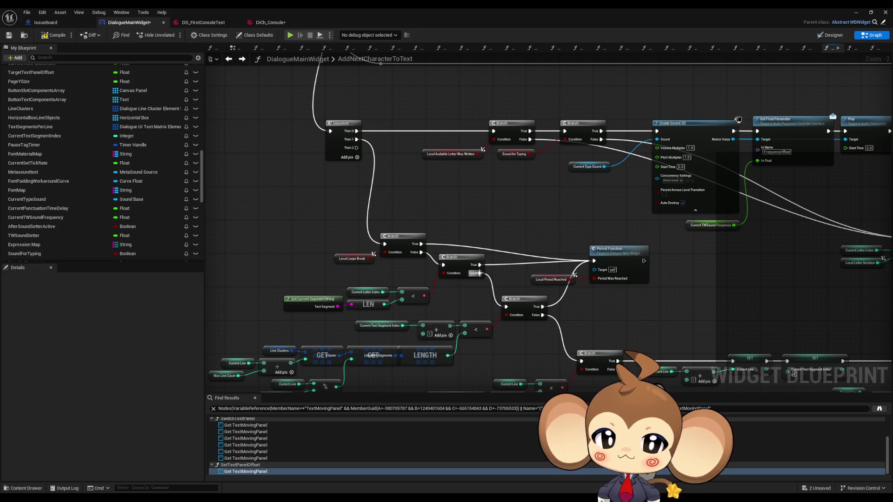
# Inspect the Play and Set Values After Sound nodes, then open CreateNewTextLine.
pyautogui.moveTo(631, 244); pyautogui.dragTo(418, 284)
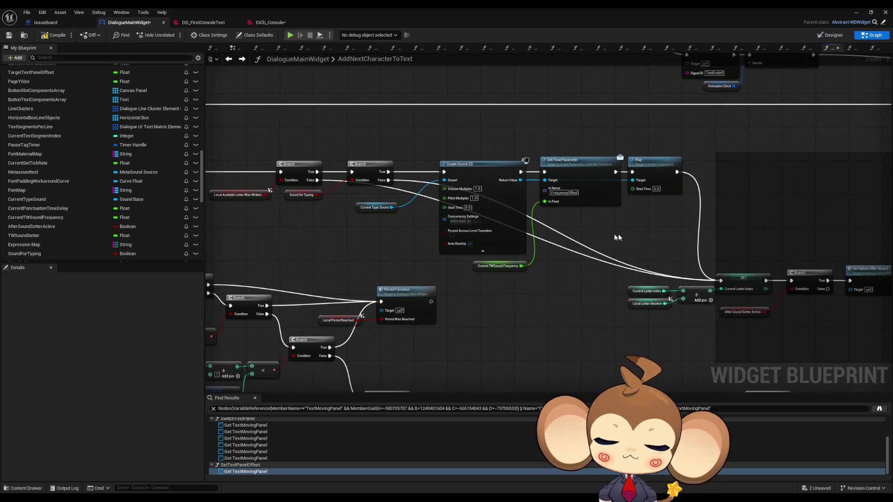
pyautogui.moveTo(641, 221); pyautogui.dragTo(658, 187)
pyautogui.moveTo(817, 194); pyautogui.dragTo(660, 200)
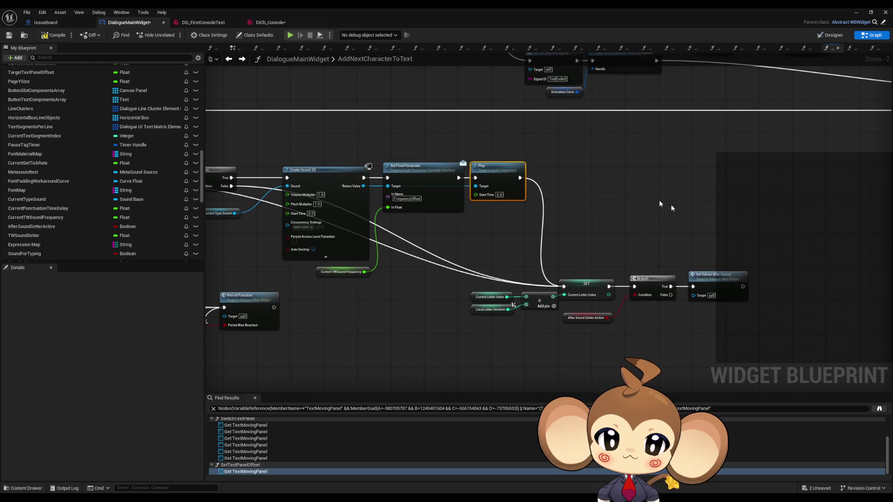
pyautogui.click(736, 277)
pyautogui.scroll(-4, 736, 277)
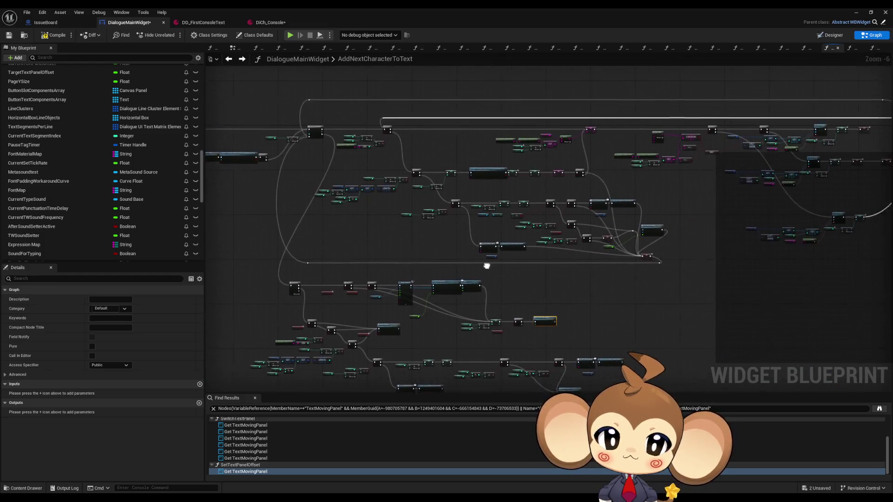
pyautogui.scroll(4, 660, 245)
pyautogui.scroll(2, 619, 221)
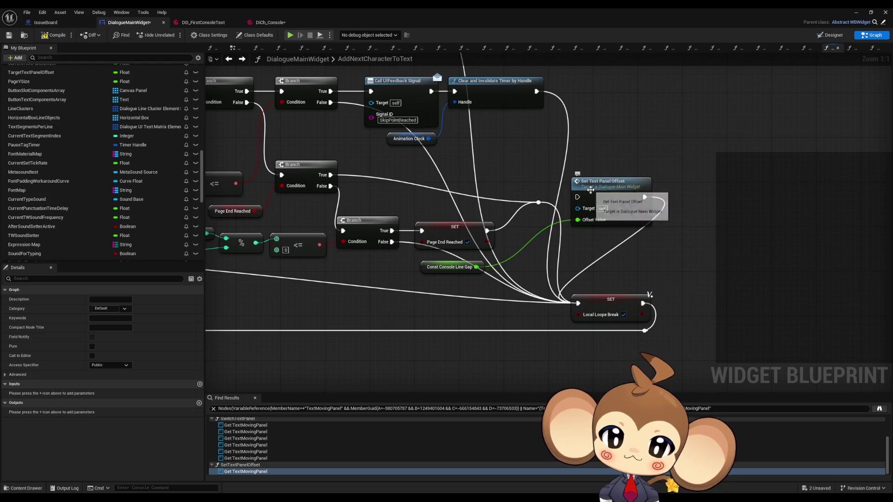
pyautogui.scroll(-5, 589, 223)
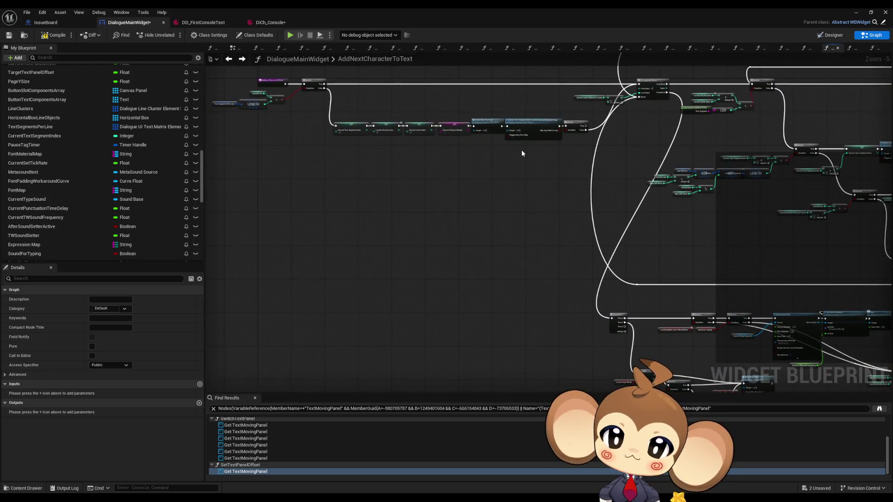
pyautogui.scroll(4, 488, 208)
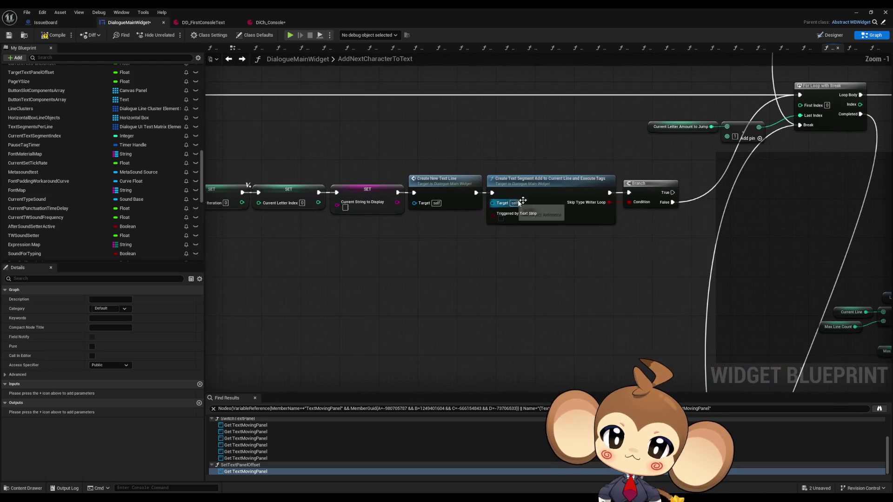
pyautogui.click(440, 190)
pyautogui.doubleClick(439, 191)
# Pull the add node off Make Margin's Top so Current Line × Const Console Line Gap feeds it.
pyautogui.scroll(4, 563, 315)
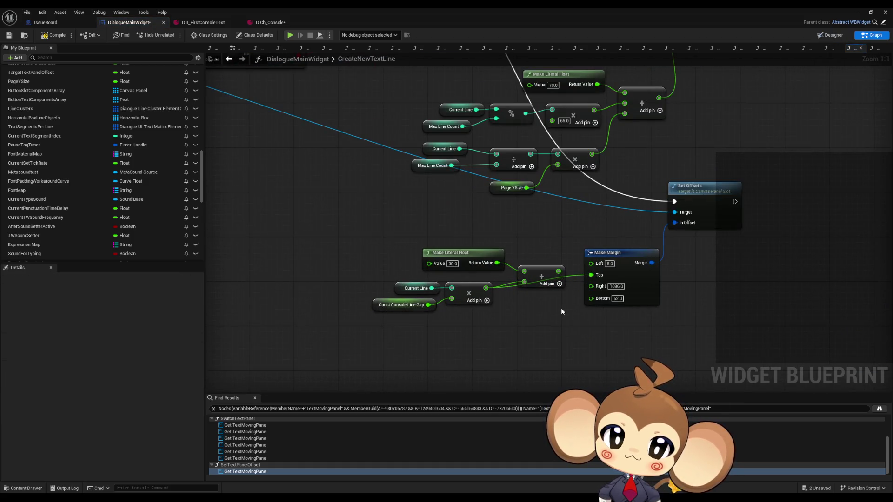
pyautogui.scroll(-3, 561, 312)
pyautogui.moveTo(561, 312); pyautogui.dragTo(891, 431)
pyautogui.moveTo(512, 279); pyautogui.dragTo(582, 279)
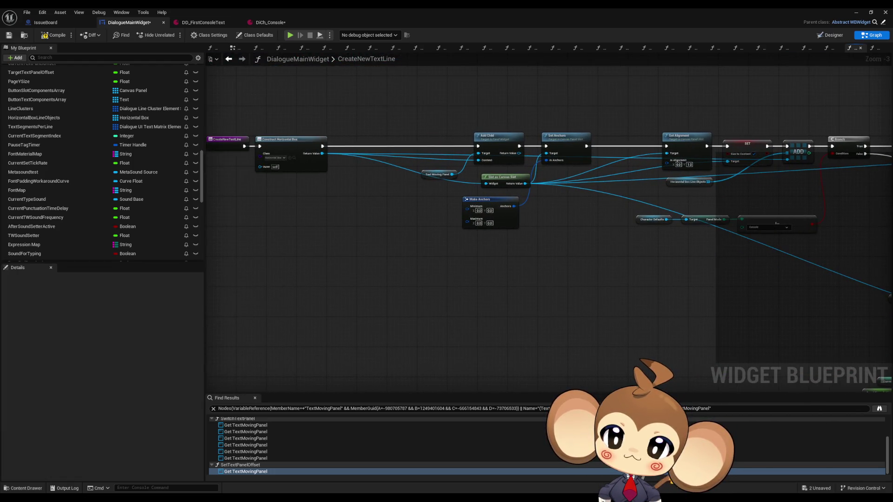
pyautogui.scroll(3, 714, 253)
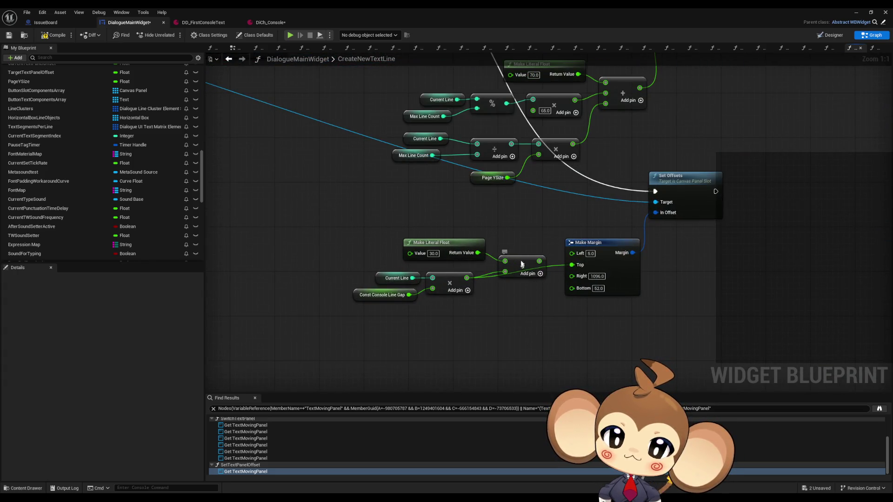
pyautogui.moveTo(521, 263); pyautogui.dragTo(514, 231)
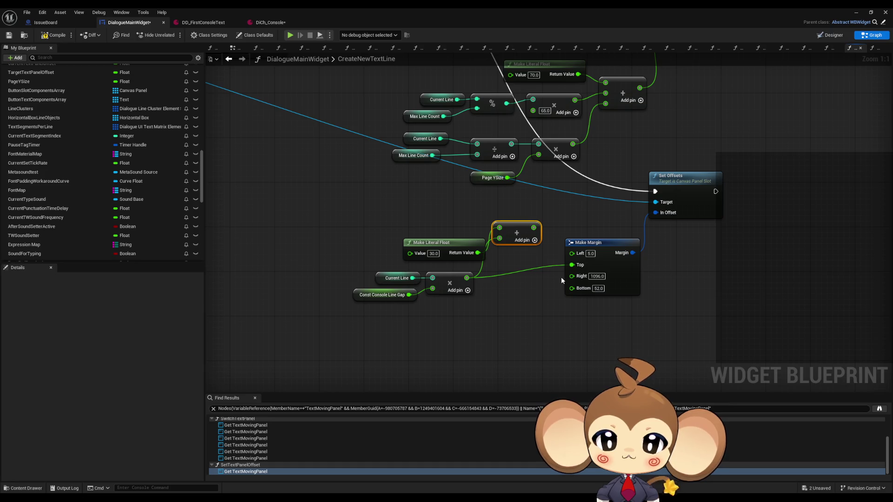
pyautogui.scroll(-4, 616, 212)
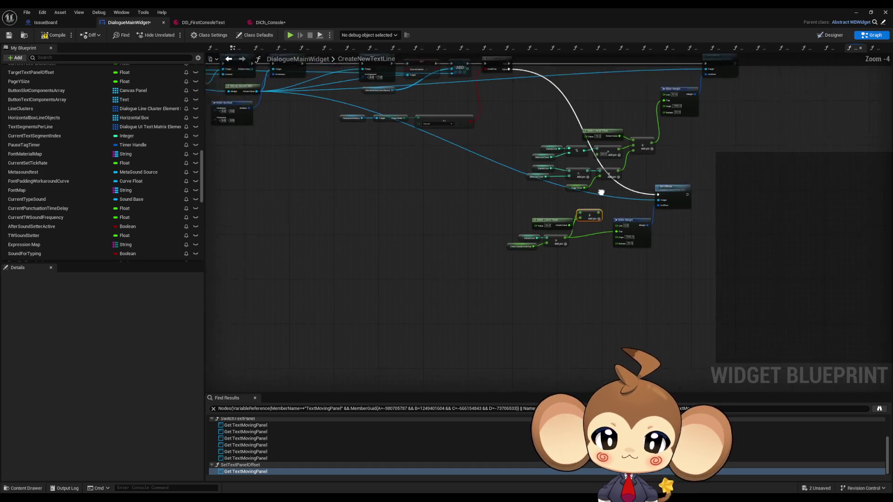
# List every Set Offsets usage and inspect the one in PageTurnAnimation.
pyautogui.rightClick(668, 209)
pyautogui.moveTo(695, 281)
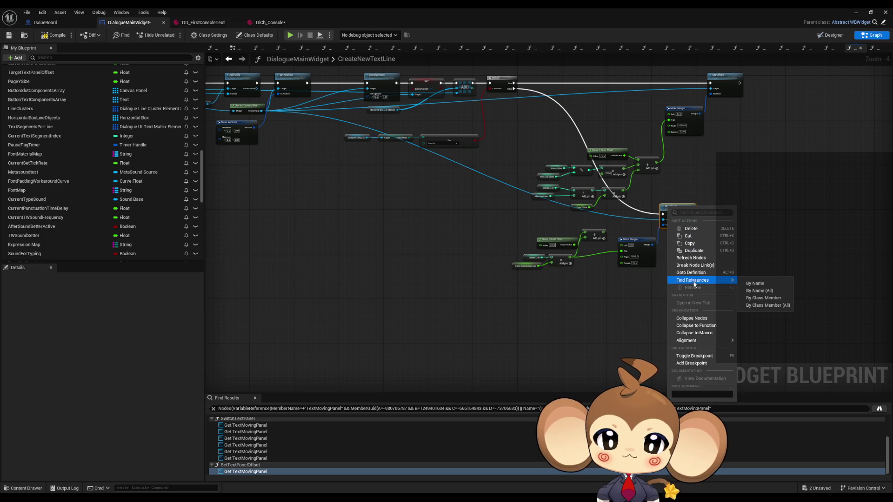
pyautogui.click(764, 298)
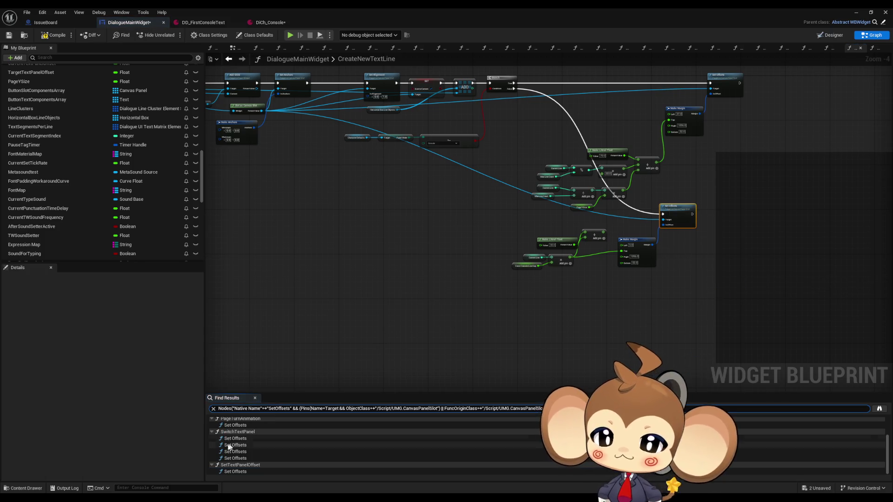
pyautogui.click(235, 425)
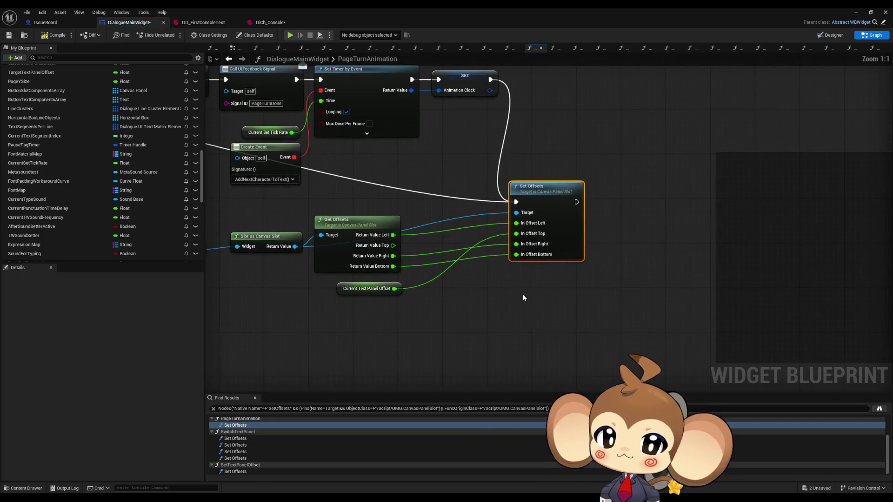
pyautogui.moveTo(465, 304); pyautogui.dragTo(535, 303)
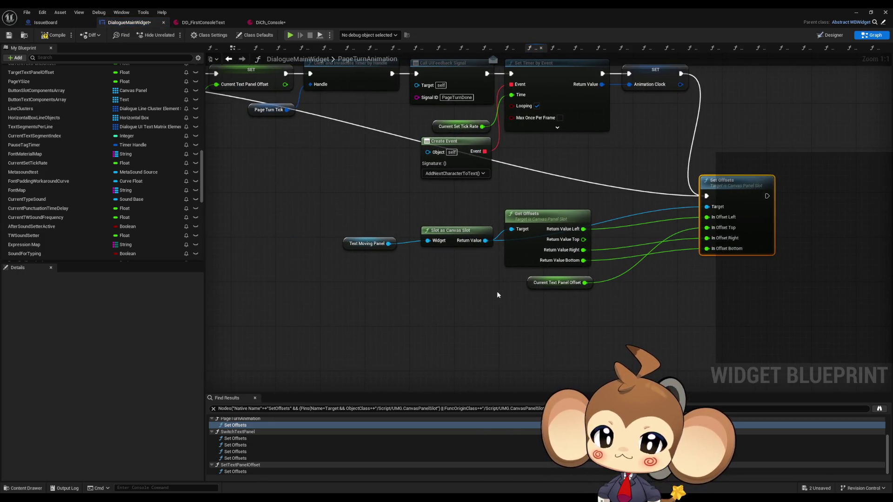
pyautogui.scroll(-2, 497, 295)
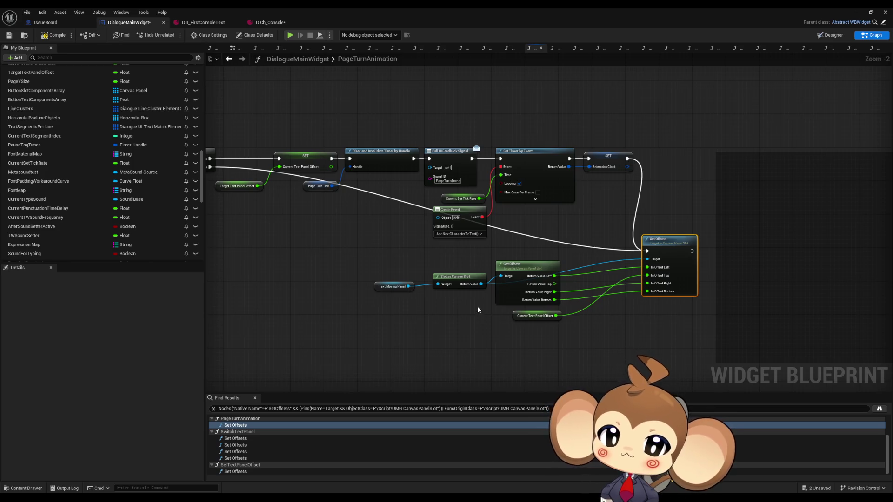
pyautogui.moveTo(478, 308); pyautogui.dragTo(768, 333)
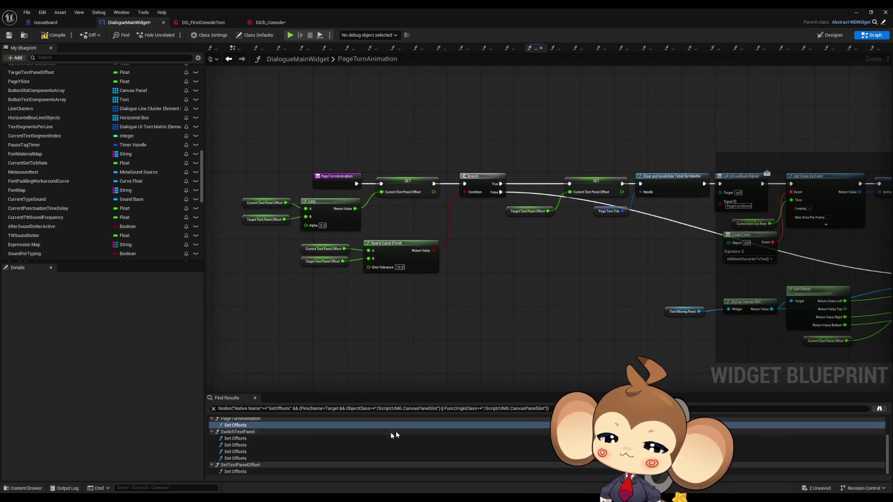
pyautogui.scroll(2, 240, 444)
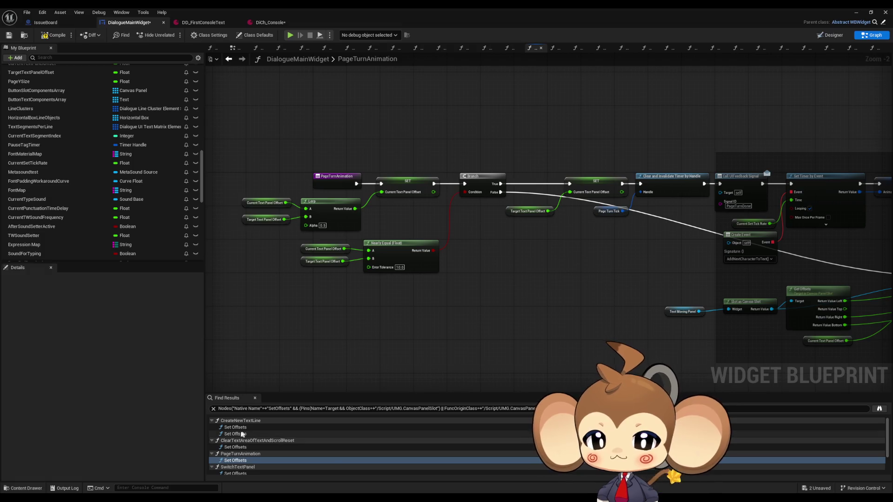
# Check CreateNewTextLine's Set Offsets, then open the one in ClearTextAreaOfTextAndScrollReset.
pyautogui.click(236, 427)
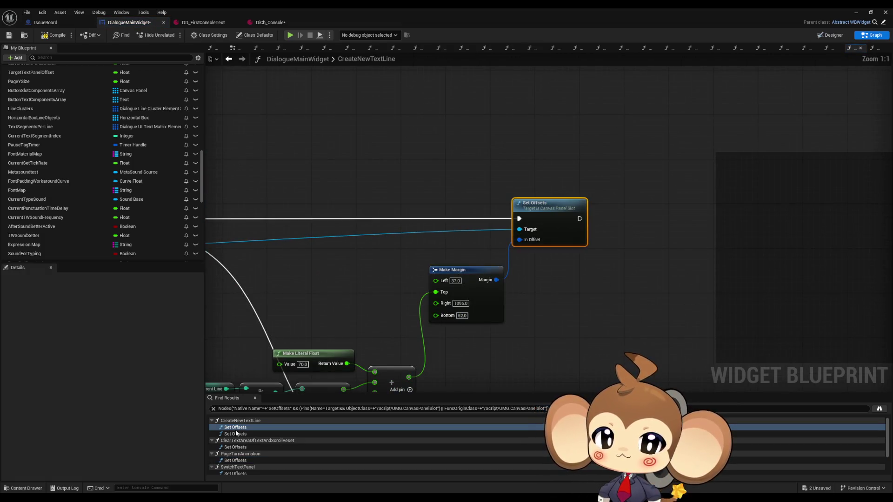
pyautogui.scroll(-4, 345, 333)
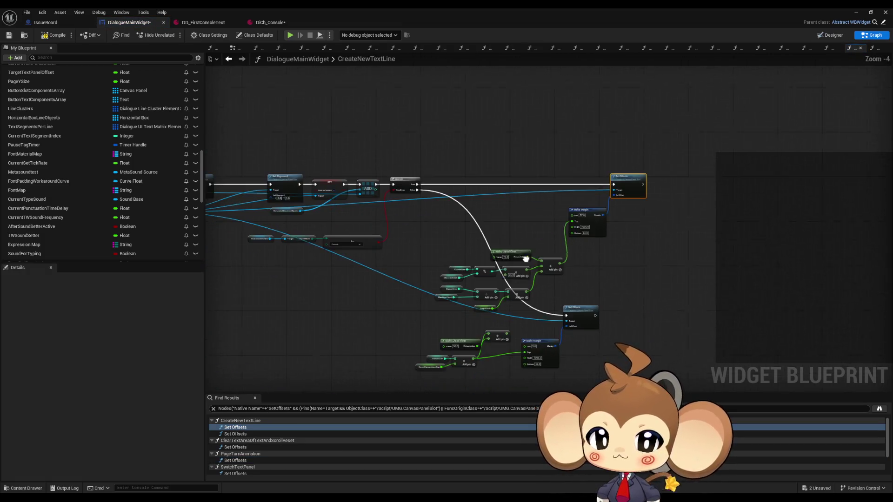
pyautogui.click(243, 448)
pyautogui.doubleClick(245, 448)
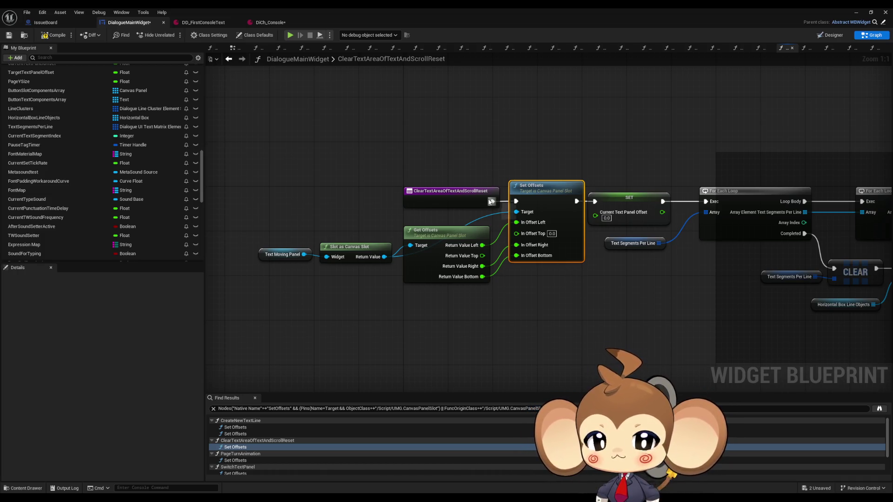
# Add a Print String with 'Error: apksdnflkas' after the function entry.
pyautogui.moveTo(493, 202); pyautogui.dragTo(489, 161)
pyautogui.write('print')
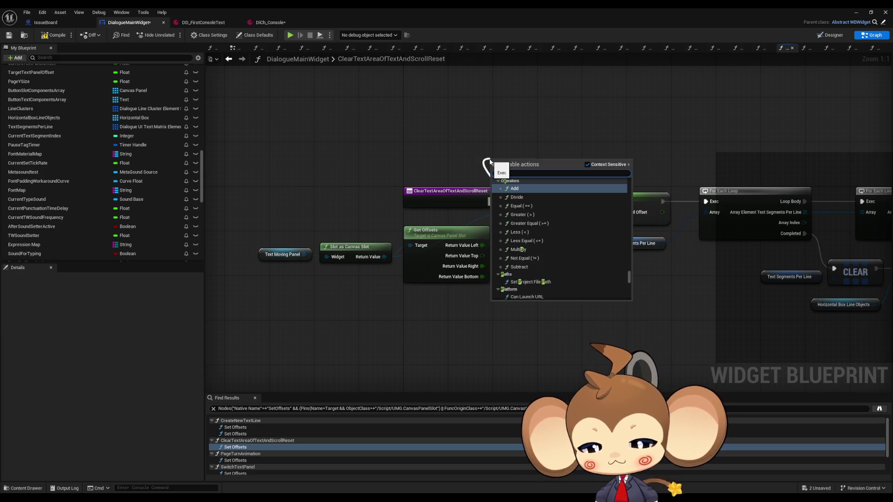
pyautogui.press('Return')
pyautogui.moveTo(508, 167); pyautogui.dragTo(502, 144)
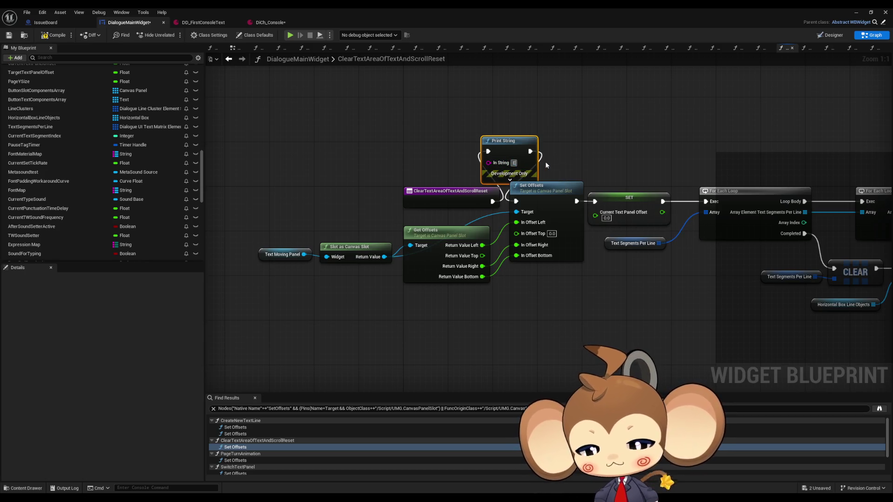
pyautogui.write('Error: apksdnflkas')
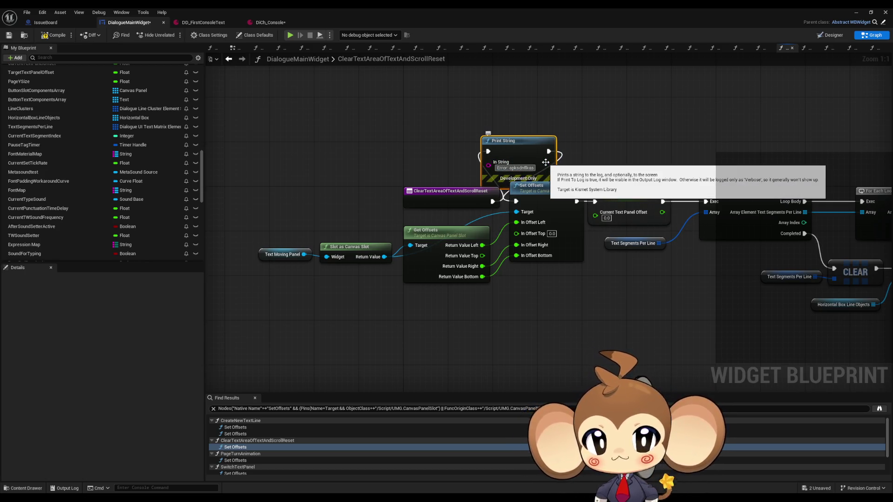
pyautogui.press('Return')
# Play-test three console lines, stop, and rewire the entry straight to Set Offsets.
pyautogui.click(855, 14)
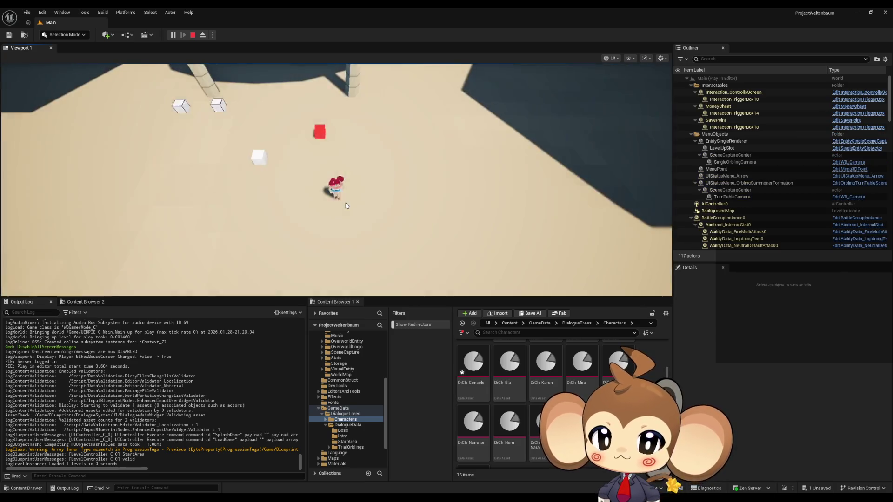
pyautogui.press('Return')
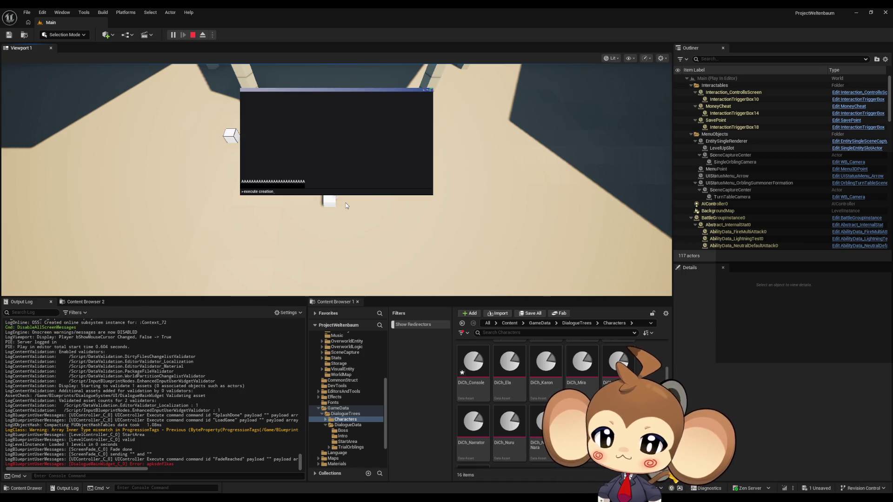
pyautogui.press('Return')
pyautogui.press('Return')
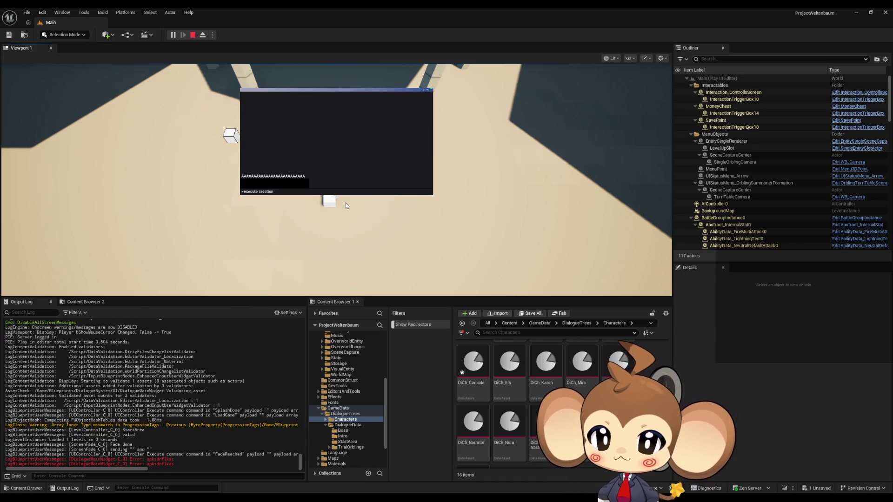
pyautogui.press('Return')
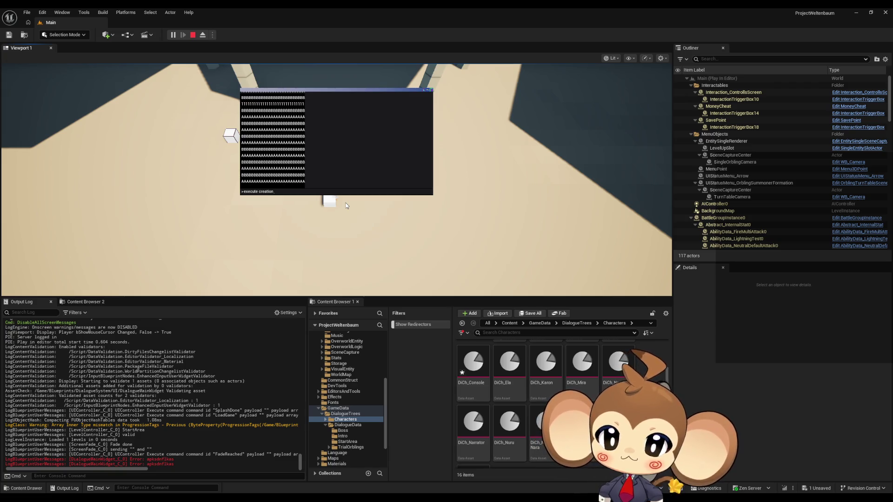
pyautogui.click(190, 37)
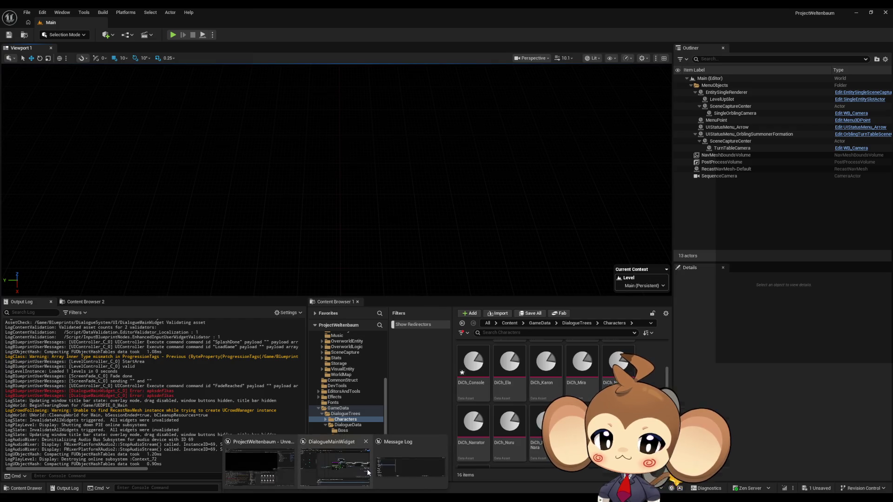
pyautogui.click(367, 472)
pyautogui.moveTo(493, 201); pyautogui.dragTo(516, 201)
# Delete the debug Print String and review Set Offsets in PageTurnAnimation and SwitchTextPanel.
pyautogui.press('Delete')
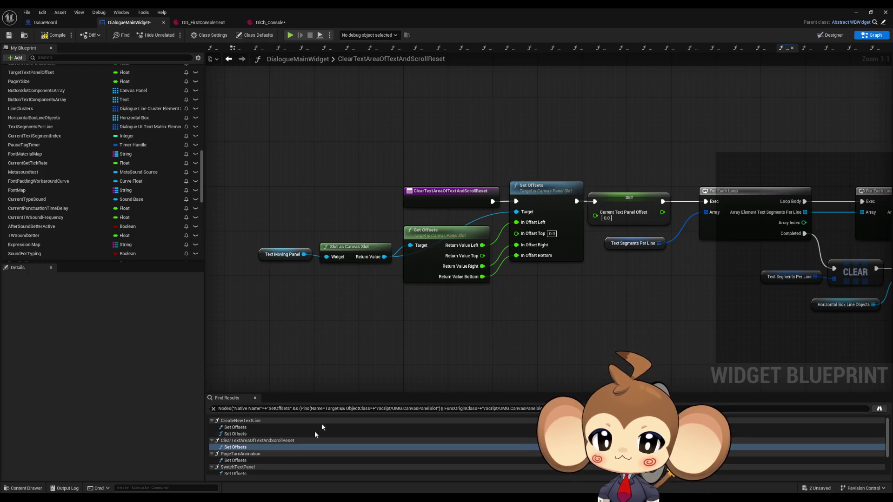
pyautogui.click(236, 461)
pyautogui.scroll(-1, 242, 458)
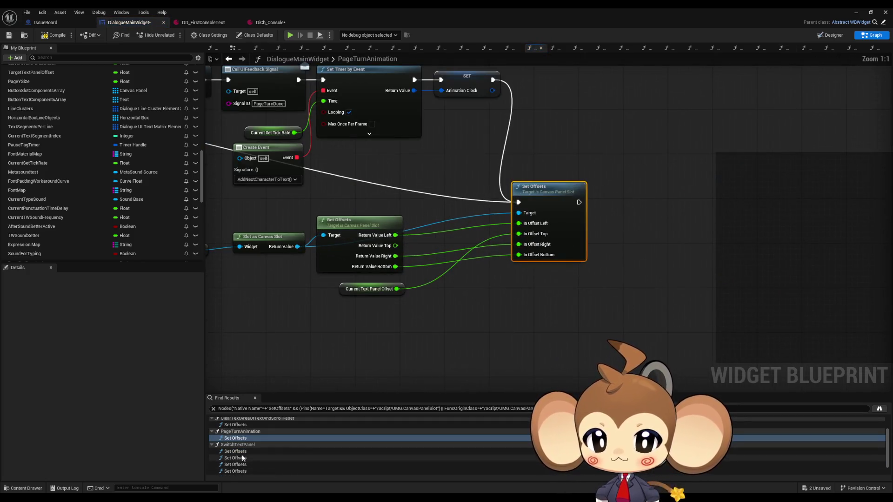
pyautogui.click(241, 452)
pyautogui.scroll(-1, 245, 458)
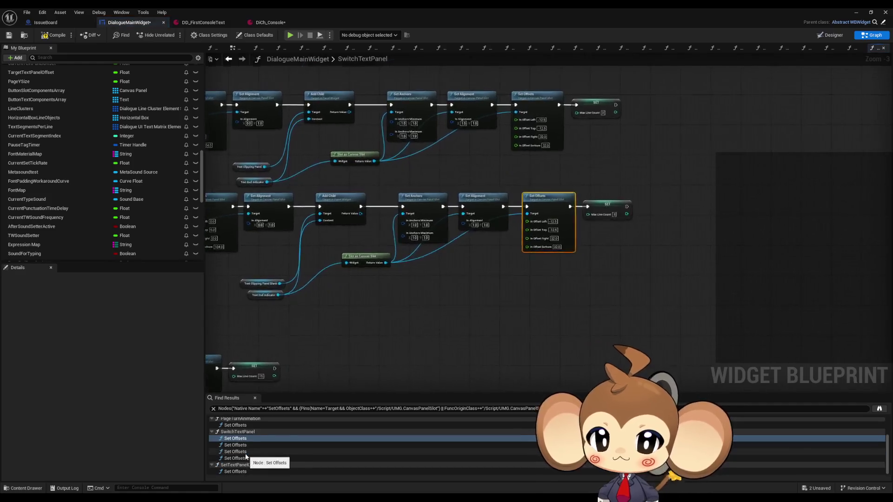
pyautogui.scroll(-2, 642, 273)
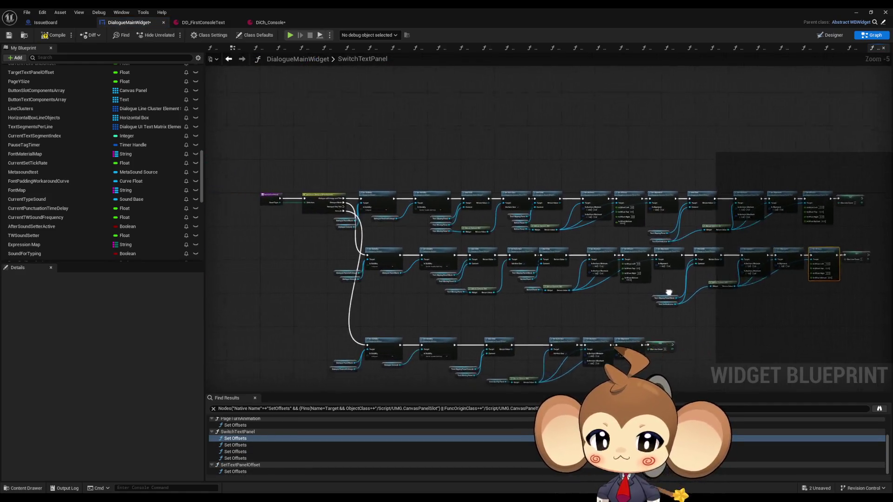
pyautogui.moveTo(669, 292); pyautogui.dragTo(711, 256)
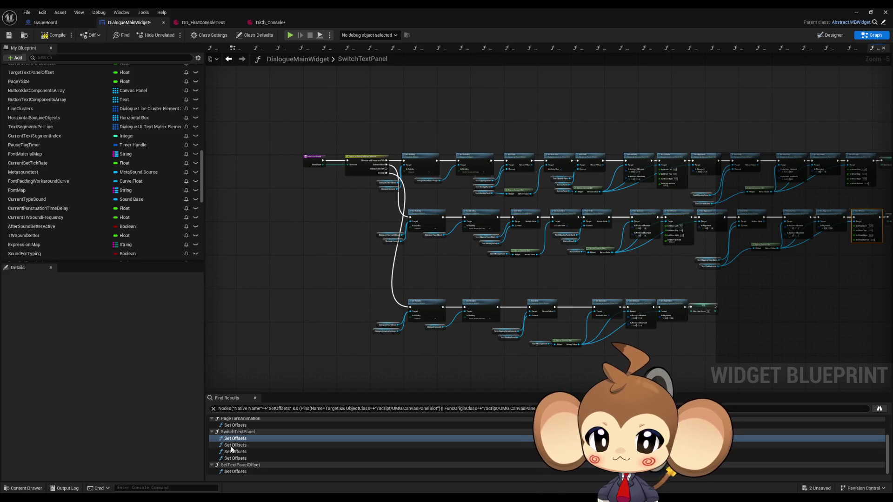
# Inspect the remaining SwitchTextPanel Set Offsets calls and open SetTextPanelOffset.
pyautogui.click(233, 451)
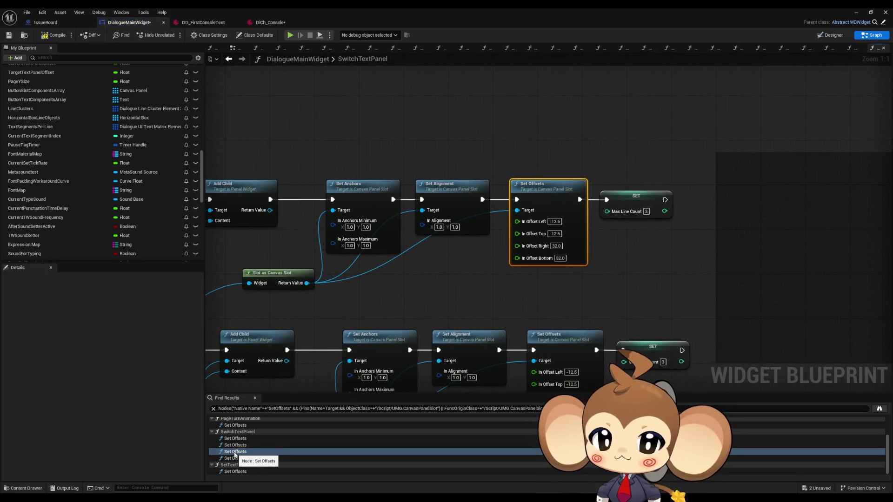
pyautogui.moveTo(357, 277); pyautogui.dragTo(624, 244)
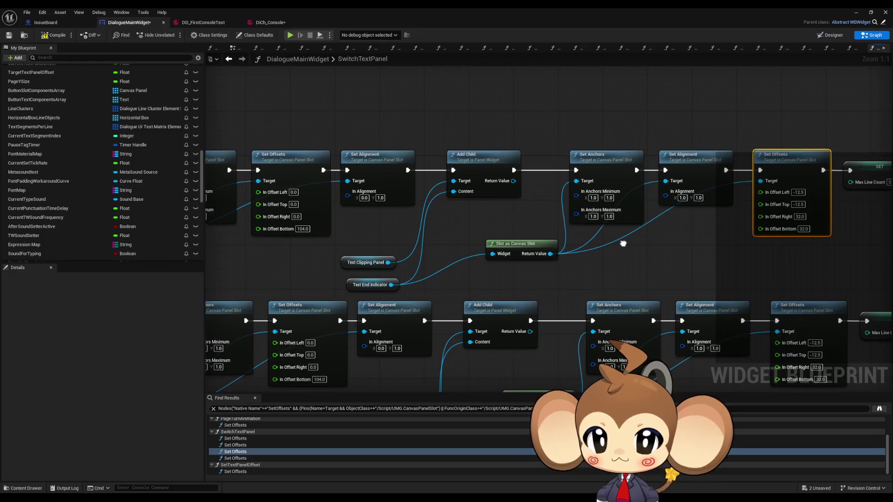
pyautogui.click(242, 459)
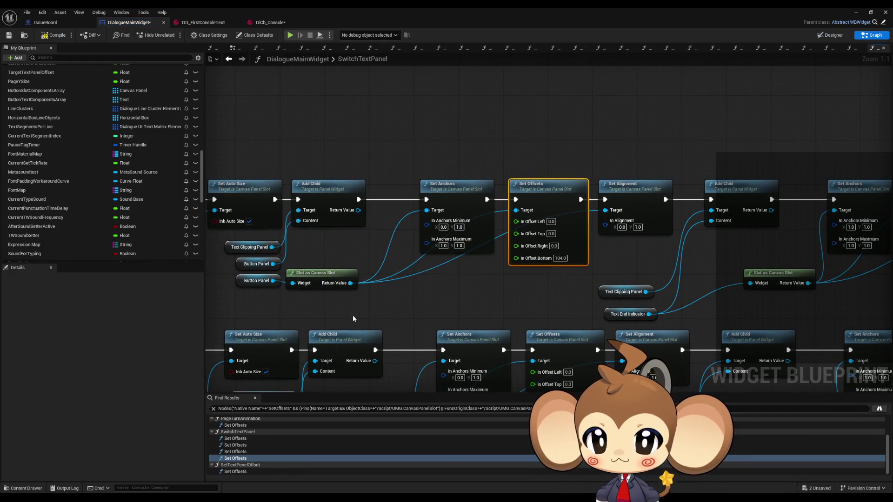
pyautogui.click(234, 472)
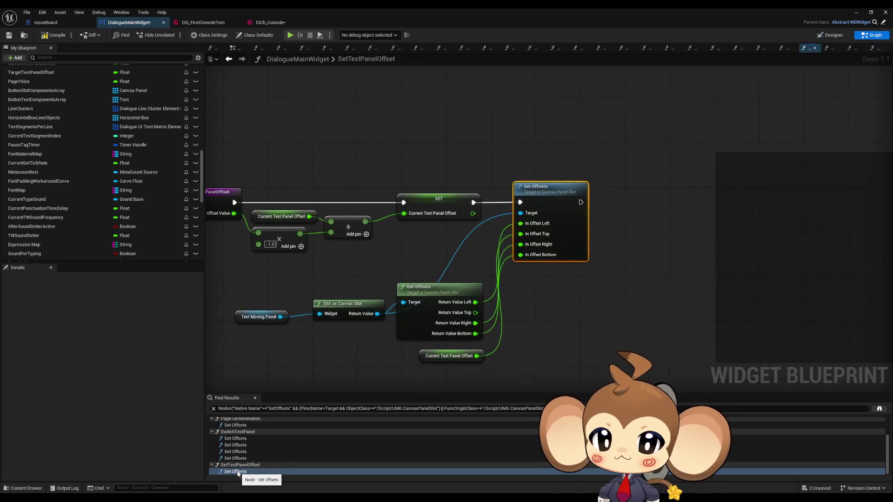
# Find references to SetTextPanelOffset, view its AddNextCharacterToText call, then open CreateNewTextLine.
pyautogui.moveTo(352, 291); pyautogui.dragTo(427, 287)
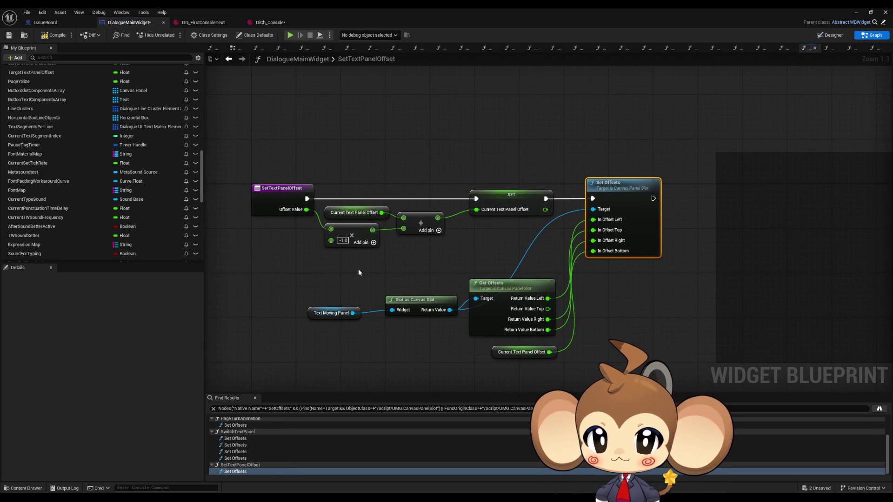
pyautogui.rightClick(277, 199)
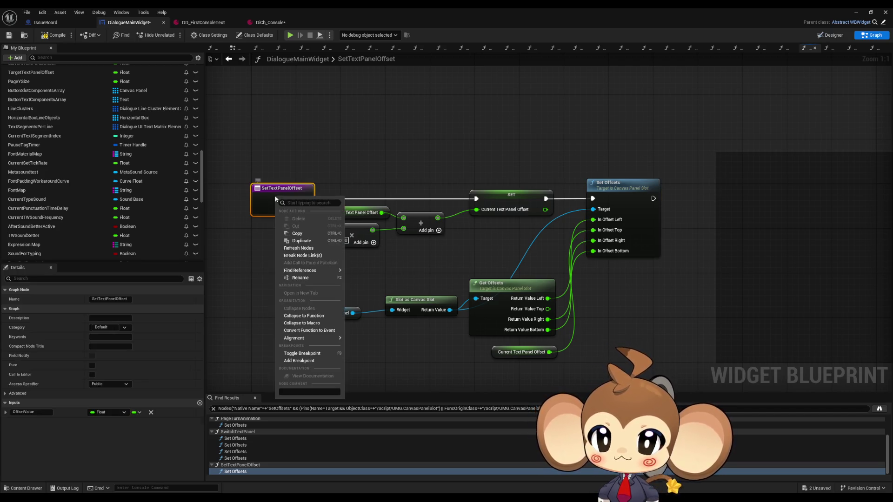
pyautogui.moveTo(331, 270)
pyautogui.click(367, 289)
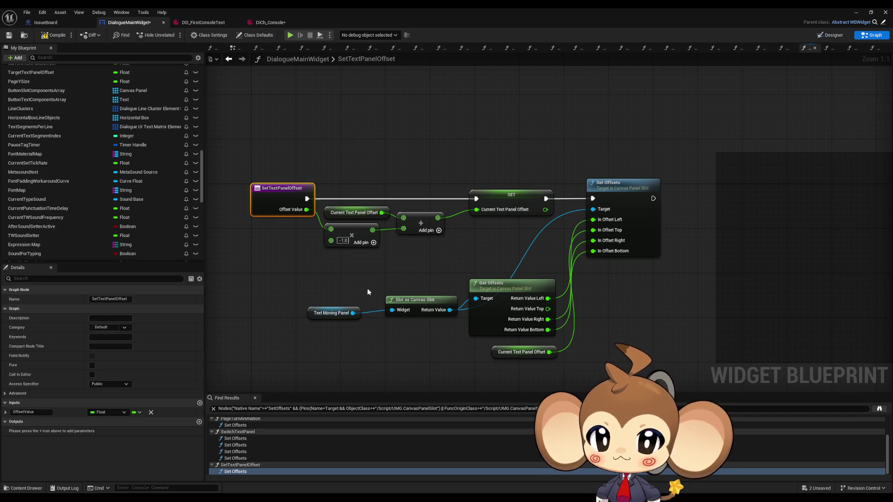
pyautogui.click(244, 427)
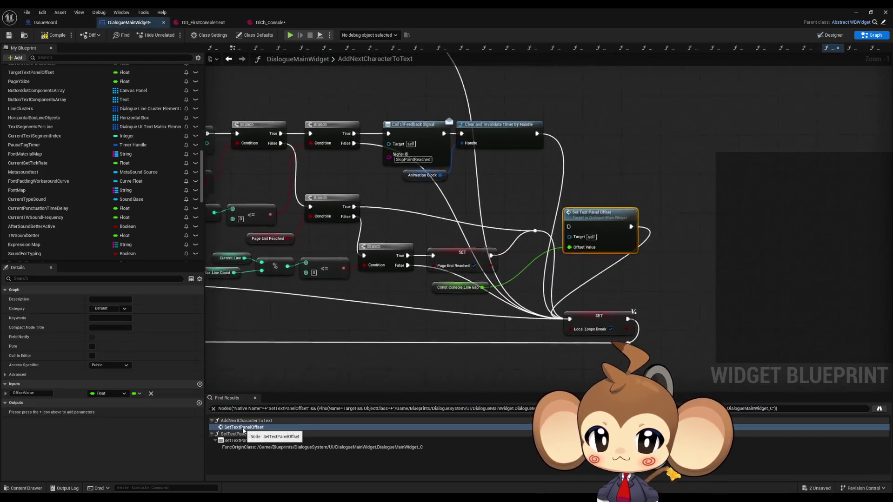
pyautogui.scroll(-1, 598, 281)
pyautogui.scroll(-2, 643, 261)
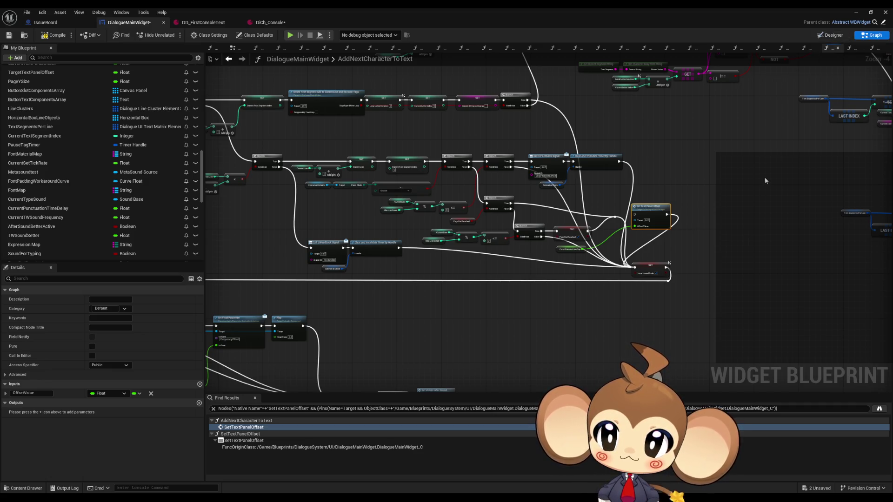
pyautogui.scroll(5, 171, 155)
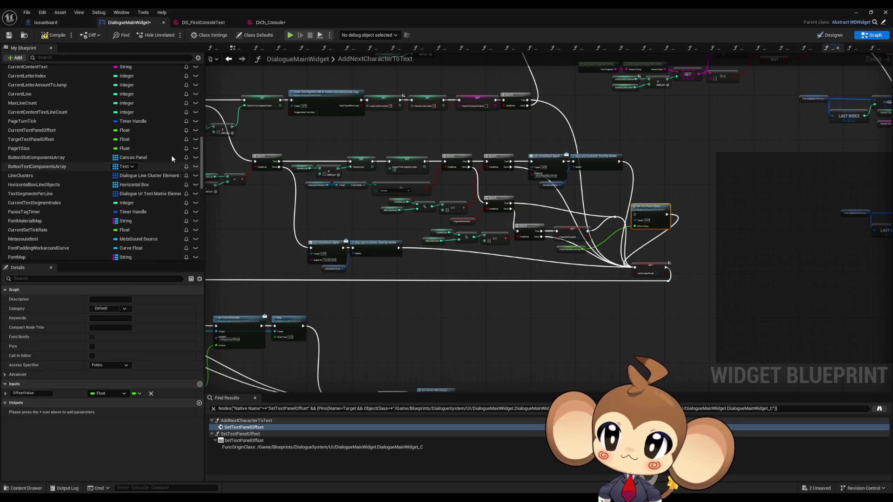
pyautogui.scroll(6, 172, 157)
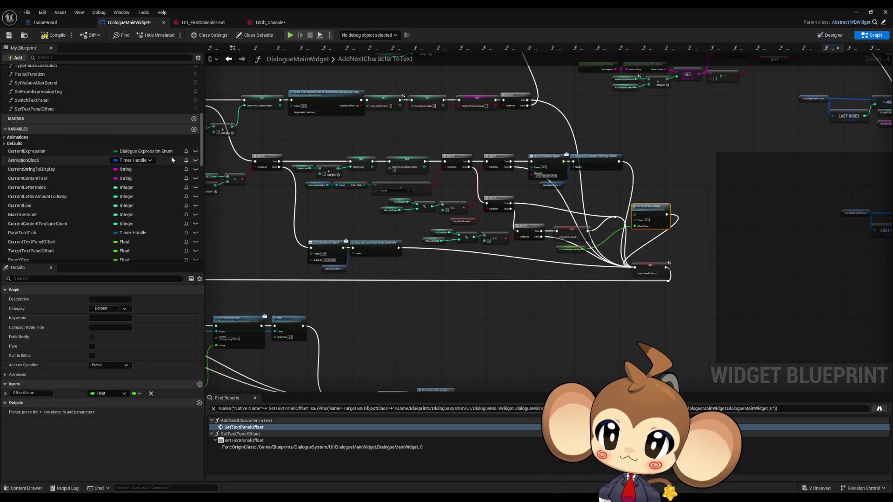
pyautogui.scroll(5, 171, 158)
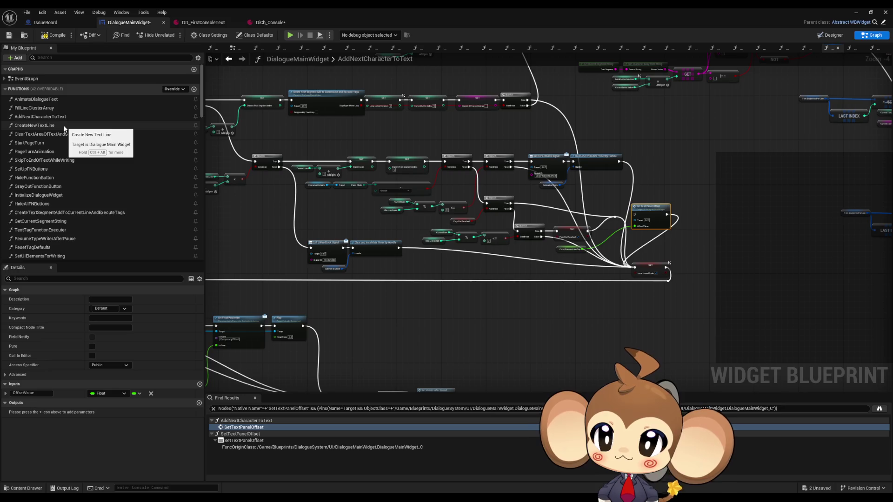
pyautogui.doubleClick(65, 126)
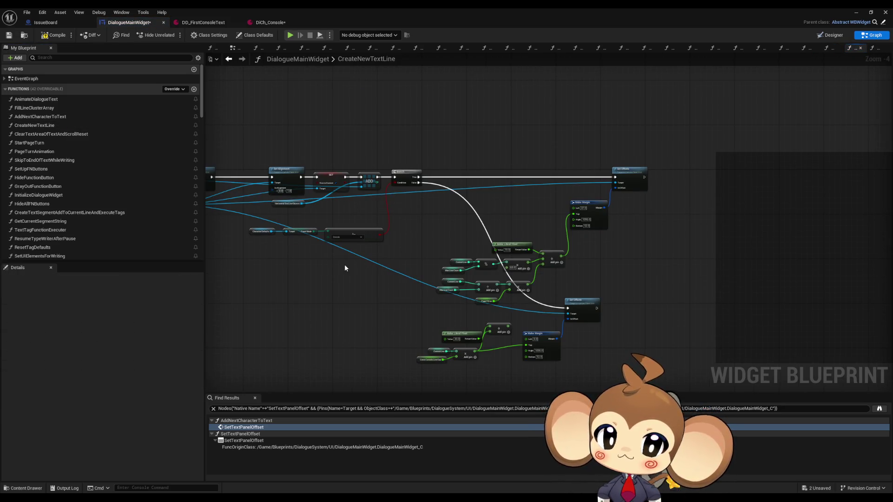
# Find all references to CreateNewTextLine and jump to its call in SkipToEndOfTextWhileWriting.
pyautogui.moveTo(344, 268)
pyautogui.mouseDown()
pyautogui.moveTo(415, 244)
pyautogui.moveTo(538, 247)
pyautogui.mouseUp()
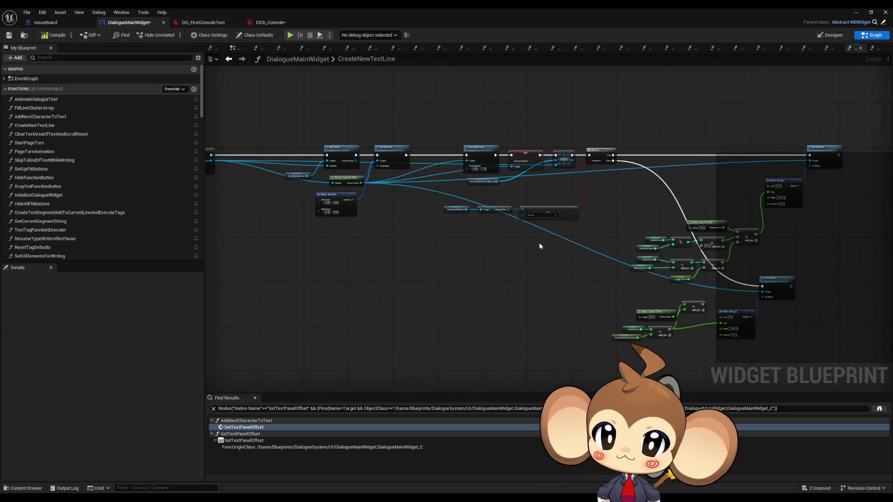
pyautogui.click(78, 133)
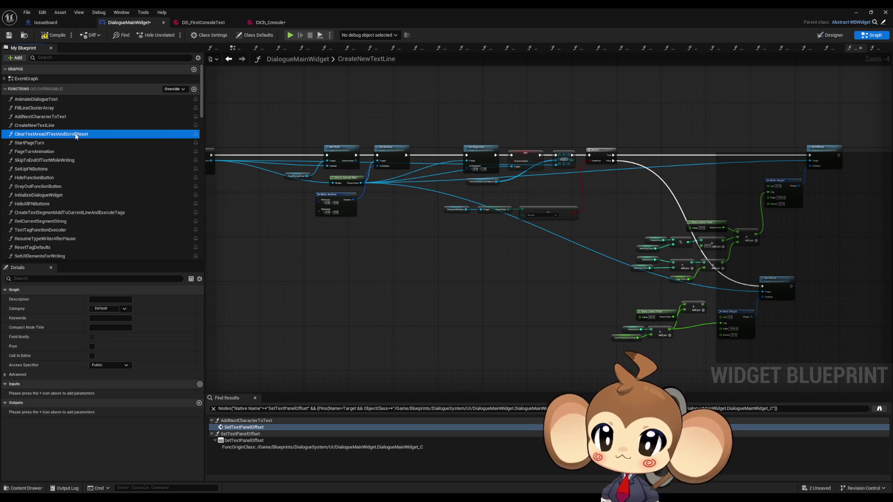
pyautogui.rightClick(53, 127)
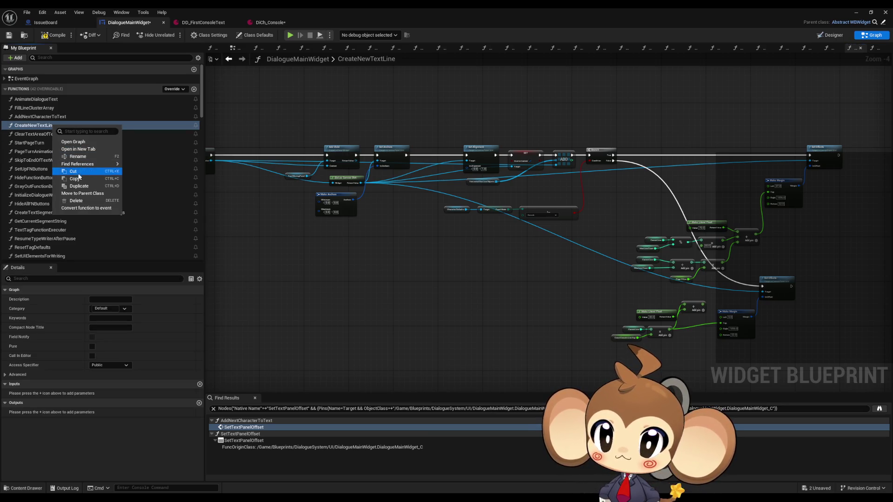
pyautogui.moveTo(78, 167)
pyautogui.click(149, 182)
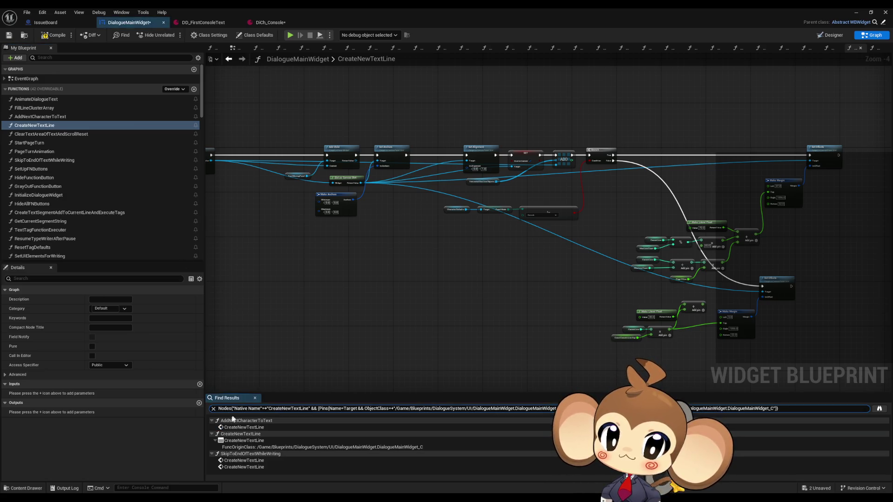
pyautogui.click(234, 428)
pyautogui.click(239, 460)
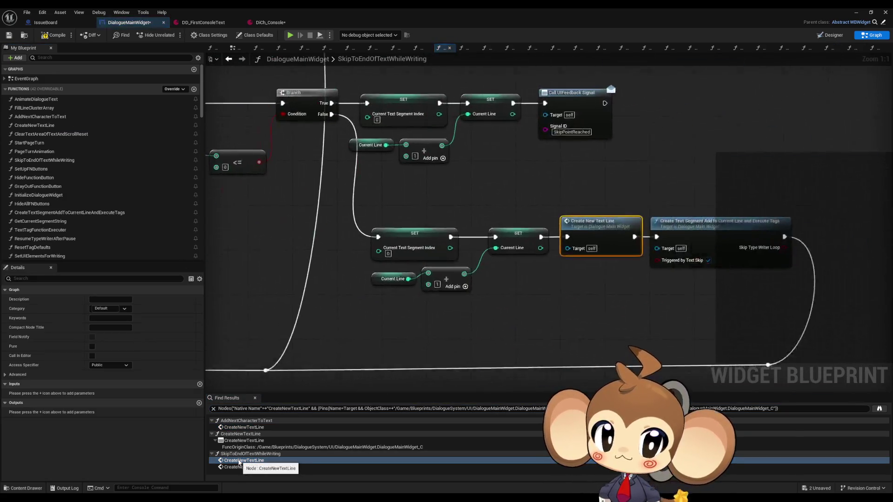
# Look over the SkipToEndOfTextWhileWriting call, then jump to the call in AddNextCharacterToText.
pyautogui.scroll(-4, 533, 216)
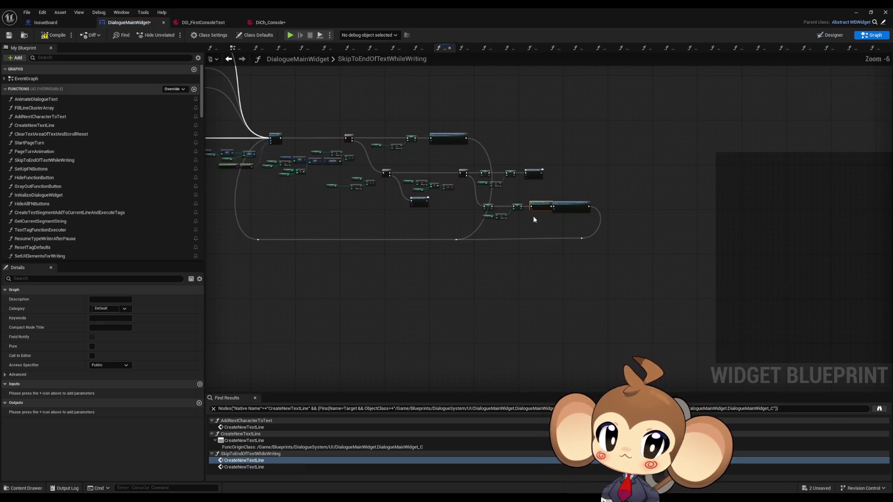
pyautogui.scroll(-3, 753, 282)
pyautogui.scroll(1, 753, 282)
pyautogui.moveTo(754, 282); pyautogui.dragTo(474, 278)
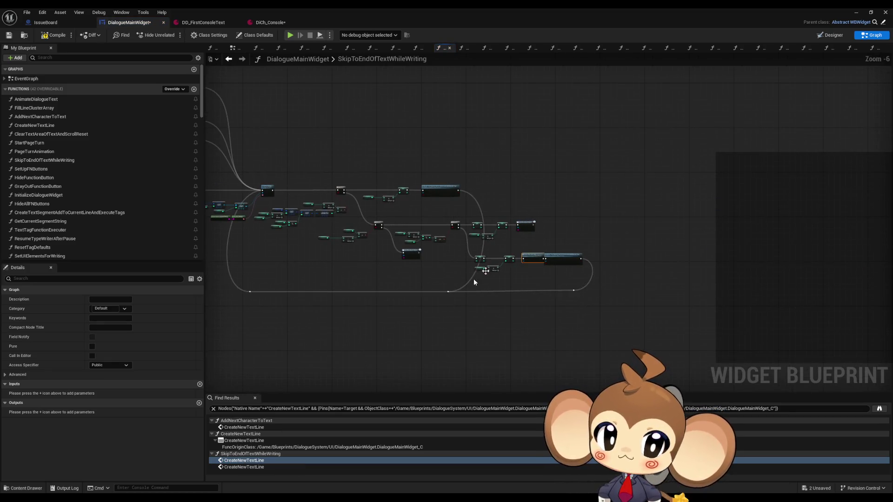
pyautogui.click(255, 434)
pyautogui.click(251, 427)
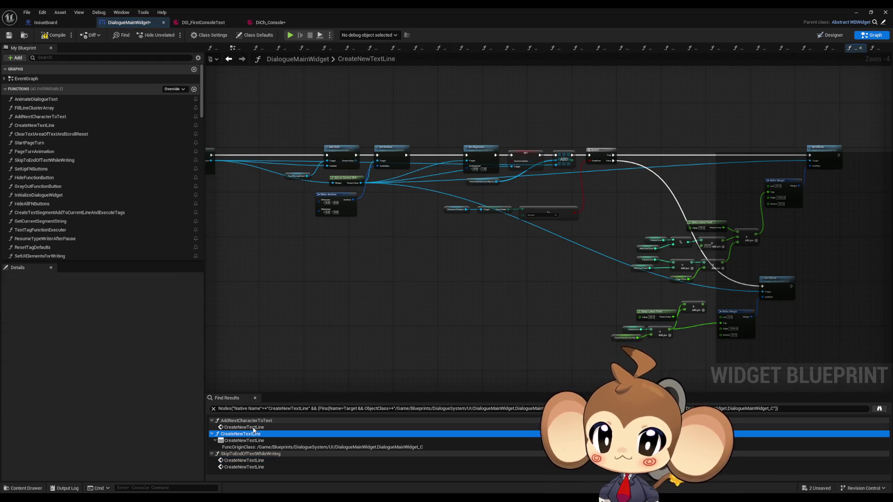
# Inspect CreateTextSegmentAddToCurrentLineAndExecuteTags' text element nodes and tag loops, then return to AddNextCharacterToText.
pyautogui.doubleClick(638, 224)
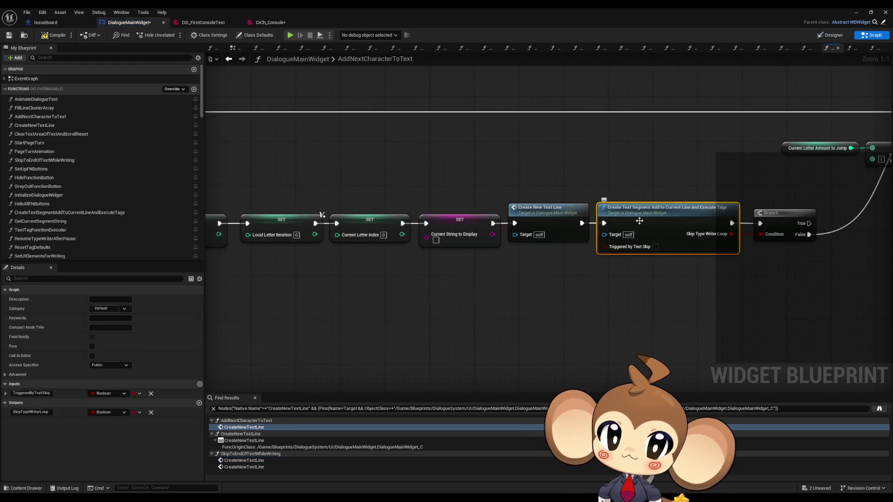
pyautogui.moveTo(571, 286); pyautogui.dragTo(465, 285)
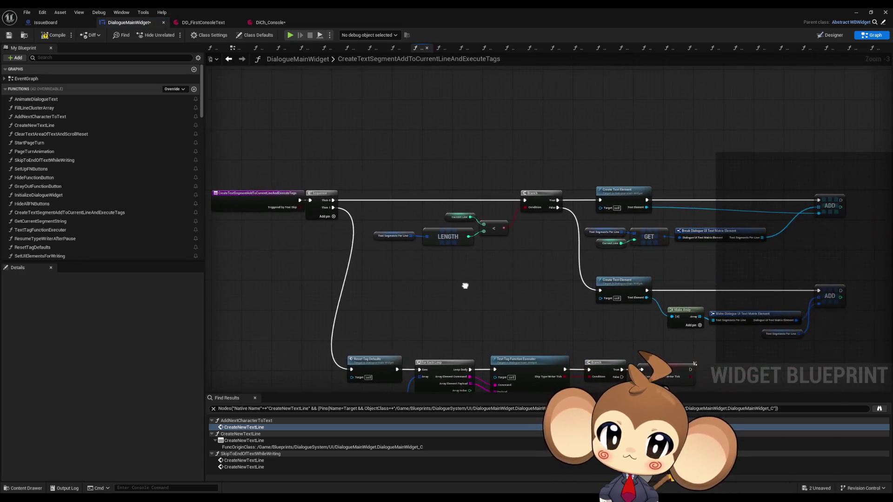
pyautogui.scroll(2, 465, 286)
pyautogui.moveTo(565, 246); pyautogui.dragTo(463, 248)
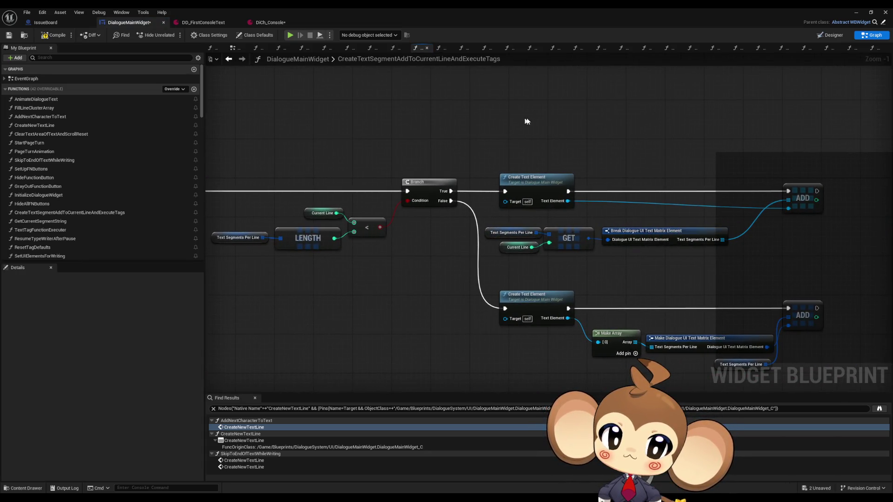
pyautogui.click(544, 193)
pyautogui.scroll(-2, 543, 193)
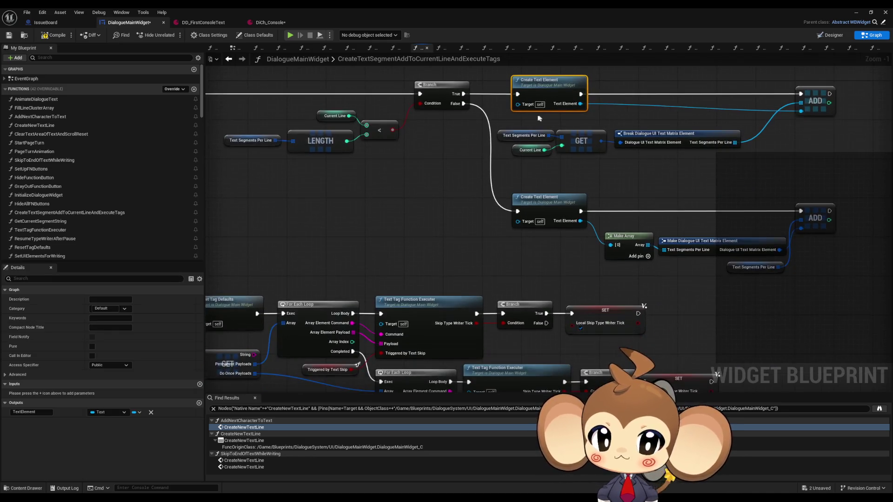
pyautogui.moveTo(472, 183); pyautogui.dragTo(503, 134)
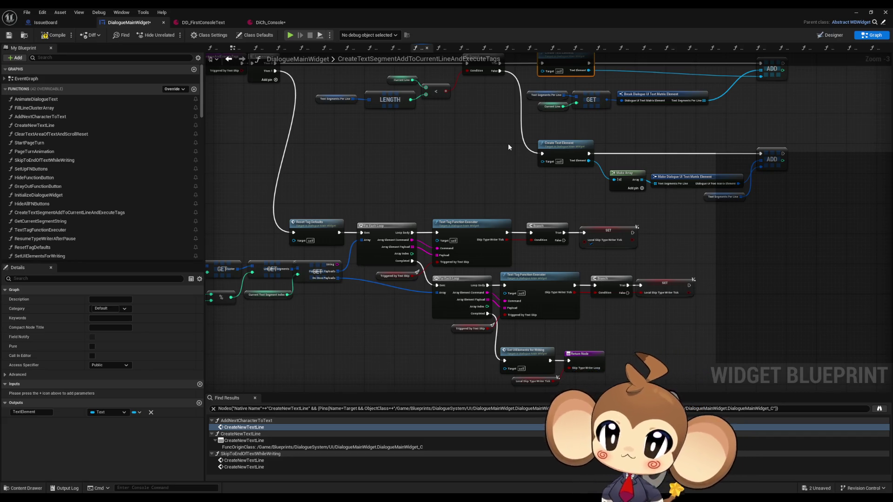
pyautogui.click(228, 61)
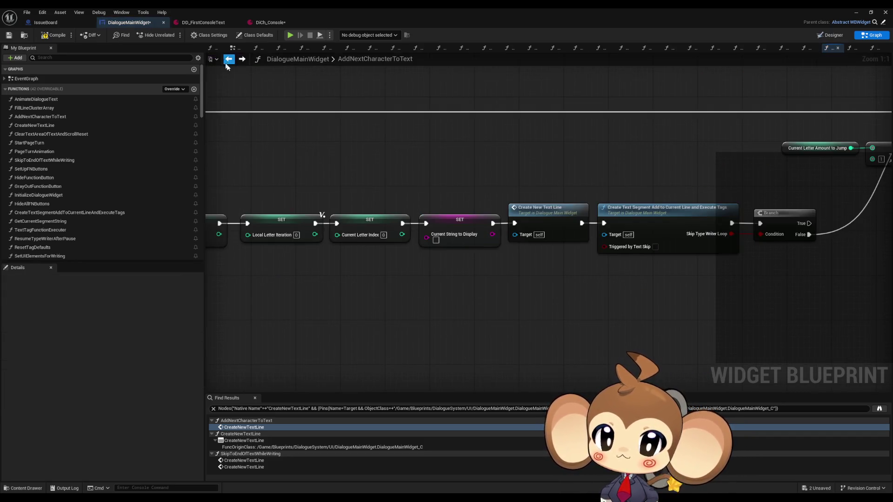
pyautogui.scroll(-5, 466, 184)
pyautogui.scroll(5, 488, 247)
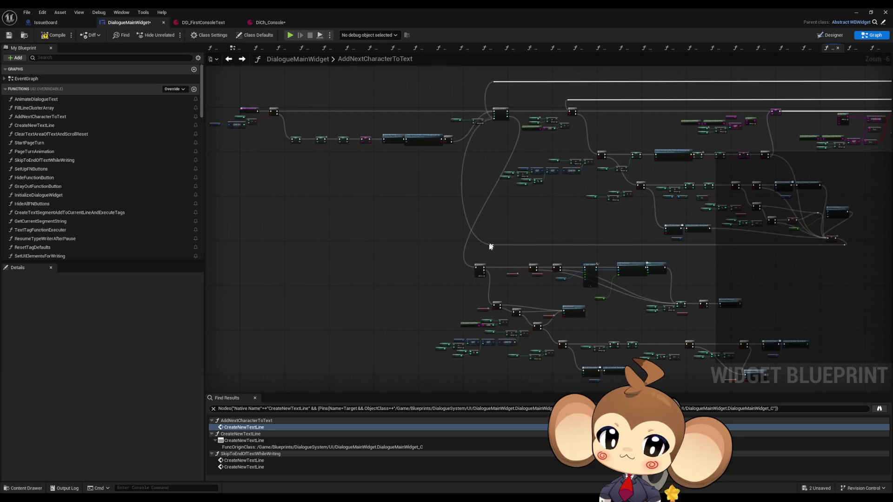
pyautogui.moveTo(498, 279)
pyautogui.mouseDown()
pyautogui.moveTo(489, 149)
pyautogui.moveTo(471, 194)
pyautogui.moveTo(444, 172)
pyautogui.mouseUp()
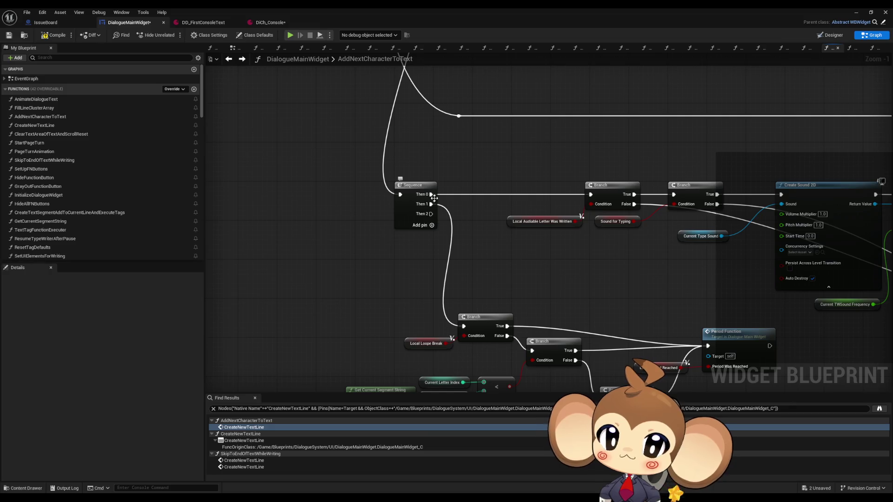
pyautogui.keyDown('alt'); pyautogui.click(430, 204); pyautogui.keyUp('alt')
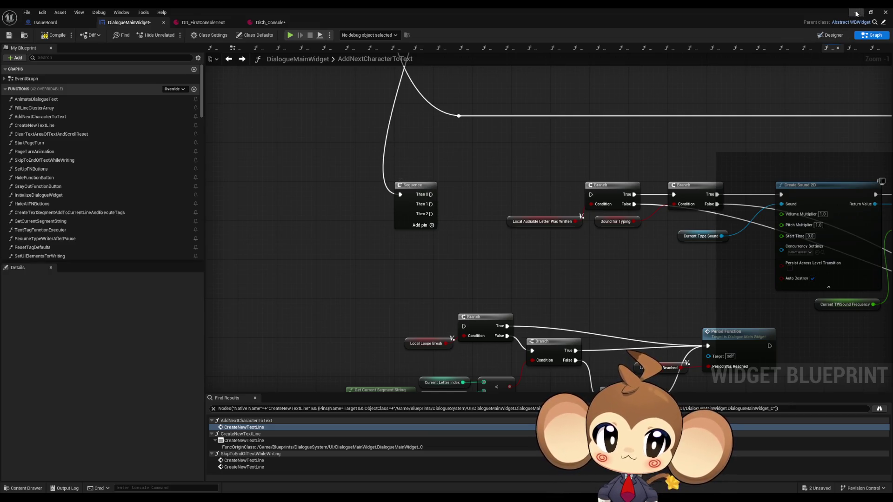
pyautogui.click(856, 12)
pyautogui.click(173, 35)
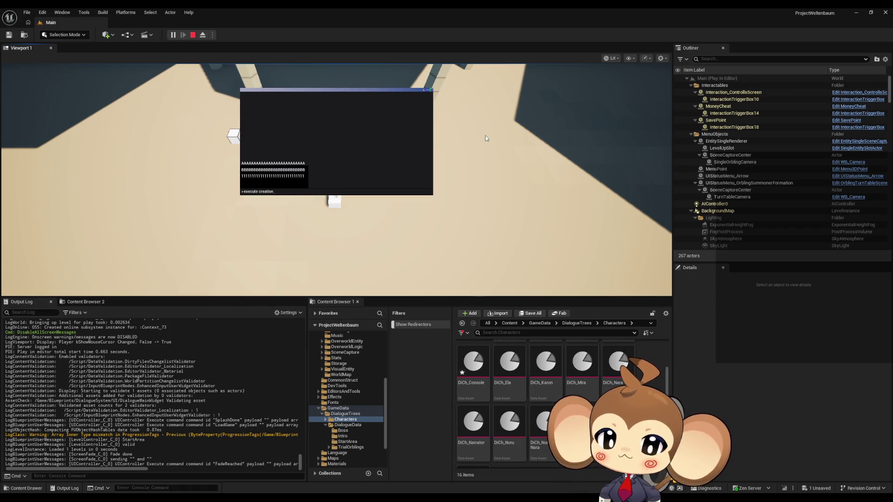
pyautogui.click(192, 36)
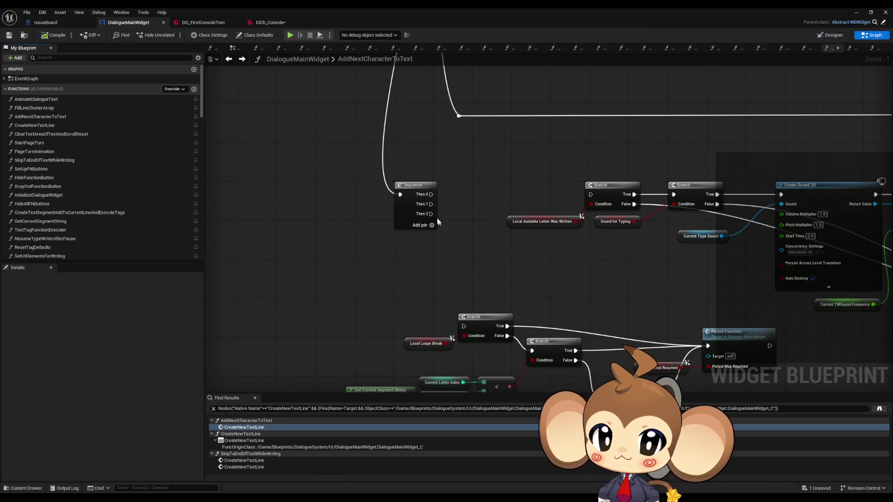
pyautogui.moveTo(431, 204)
pyautogui.mouseDown()
pyautogui.moveTo(444, 219)
pyautogui.moveTo(464, 326)
pyautogui.mouseUp()
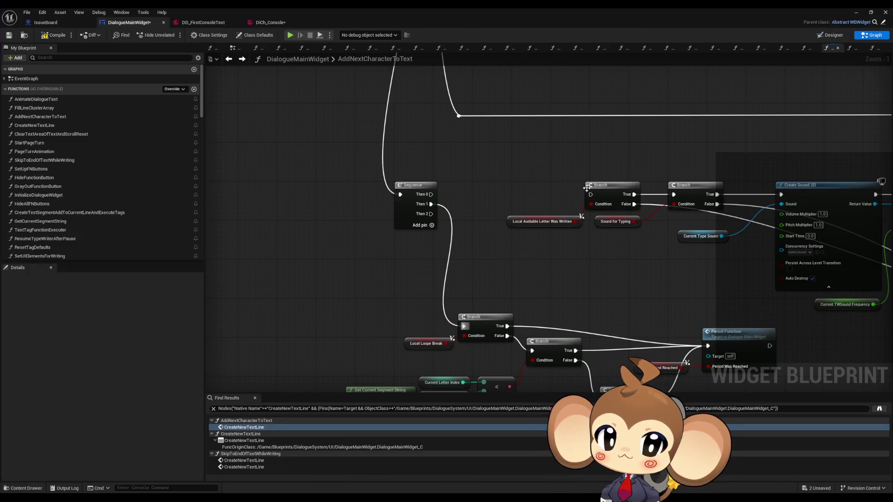
pyautogui.moveTo(591, 195); pyautogui.dragTo(431, 195)
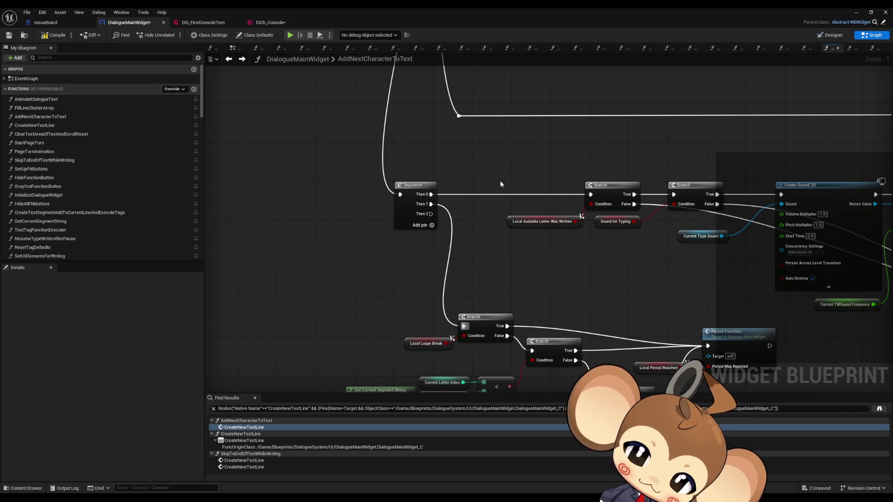
# Open the CreateNewTextLine graph from its call node and set Make Anchors Minimum Y to 1.0.
pyautogui.doubleClick(96, 124)
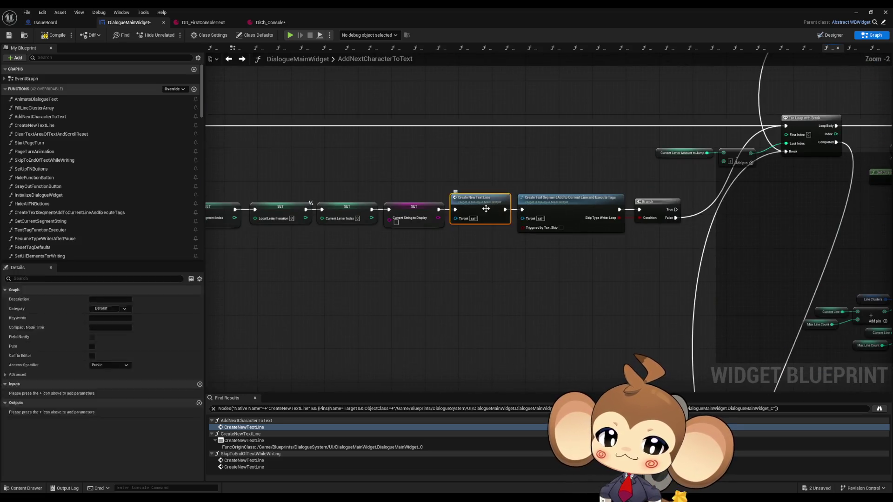
pyautogui.doubleClick(486, 208)
pyautogui.scroll(5, 398, 223)
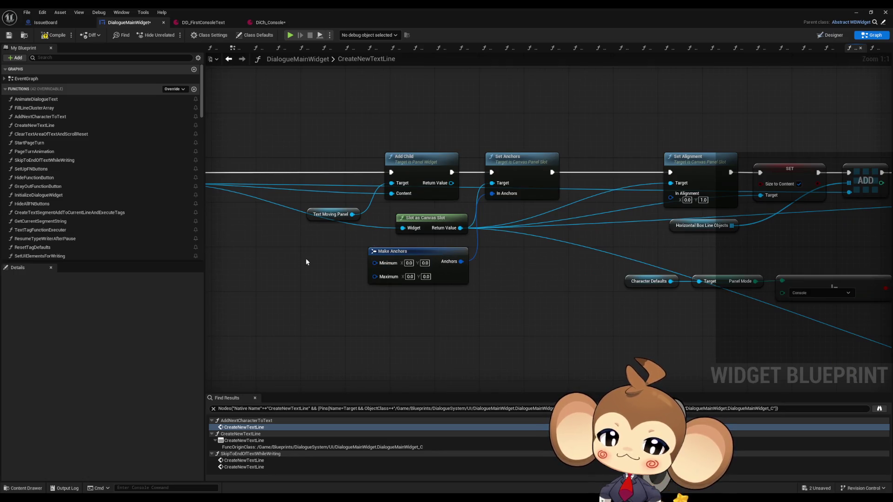
pyautogui.moveTo(306, 262); pyautogui.dragTo(432, 316)
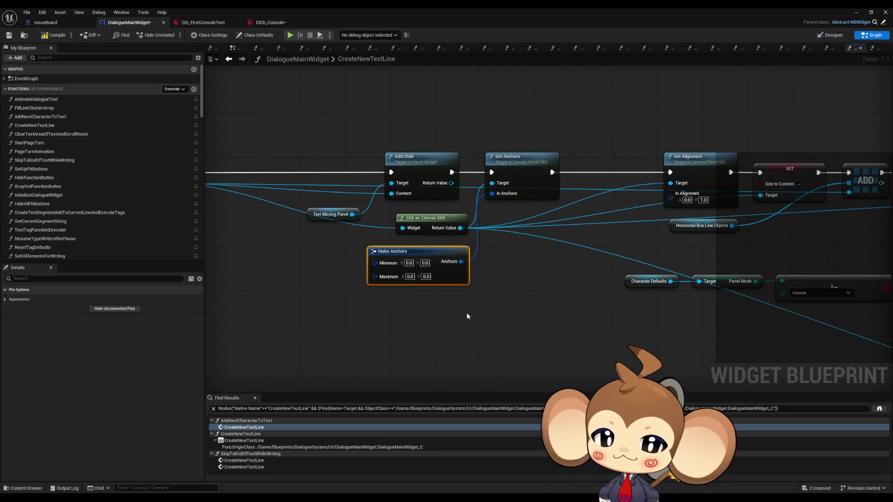
pyautogui.moveTo(293, 293); pyautogui.dragTo(588, 311)
pyautogui.click(460, 204)
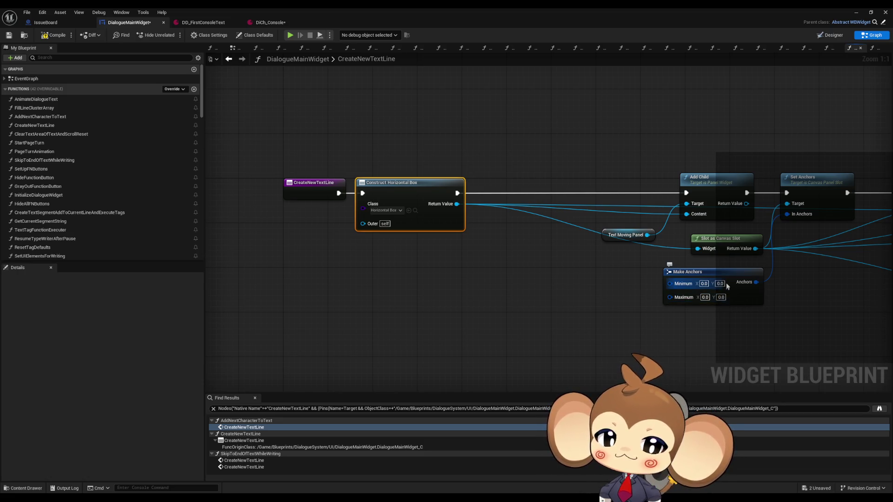
pyautogui.click(720, 284)
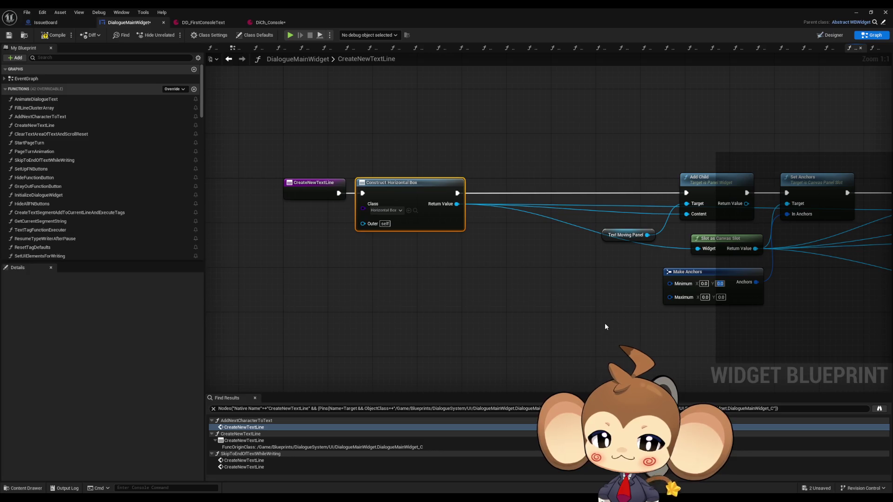
pyautogui.write('1')
pyautogui.click(612, 314)
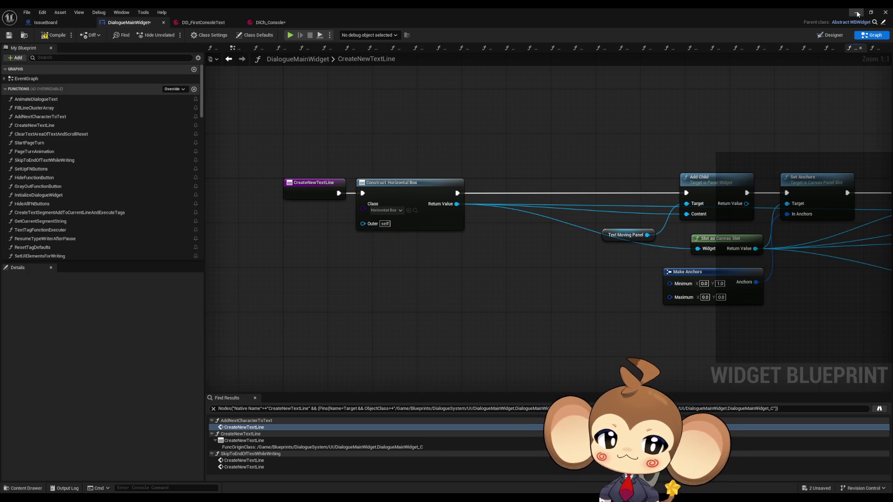
# Play-test the 1.0 anchor by loading the saved game and running the console print command twice.
pyautogui.click(857, 14)
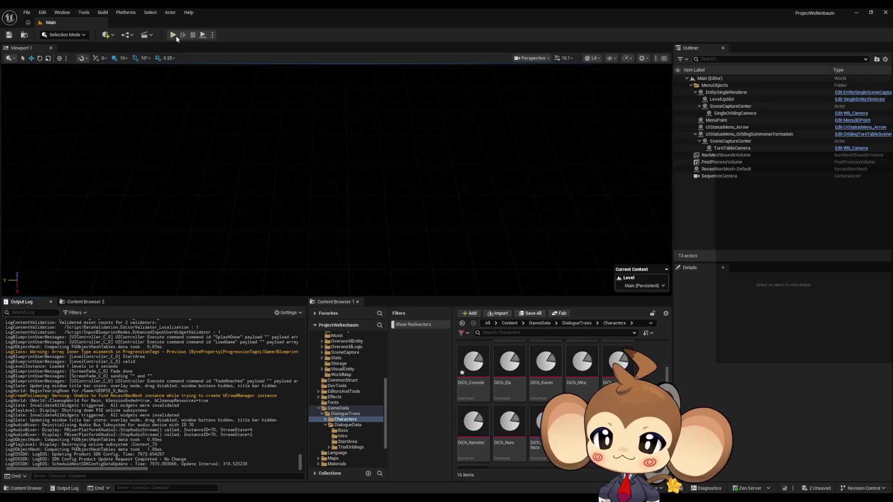
pyautogui.press('Return')
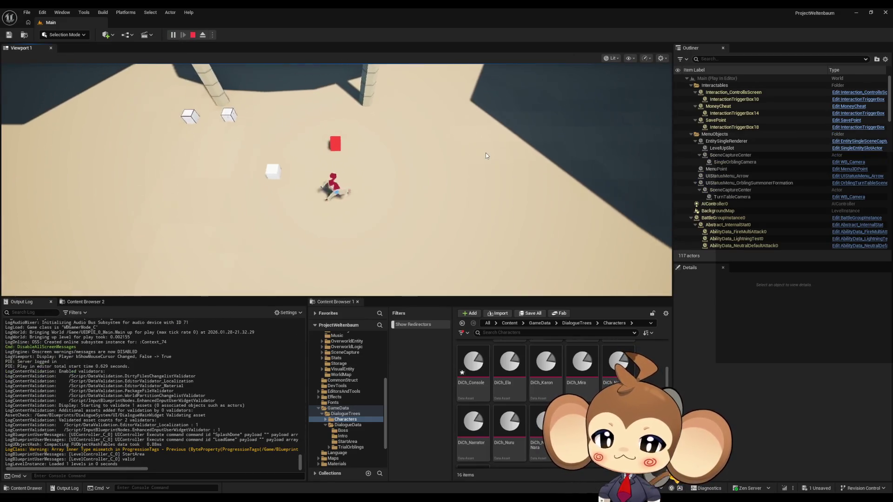
pyautogui.press('`')
pyautogui.press('Return')
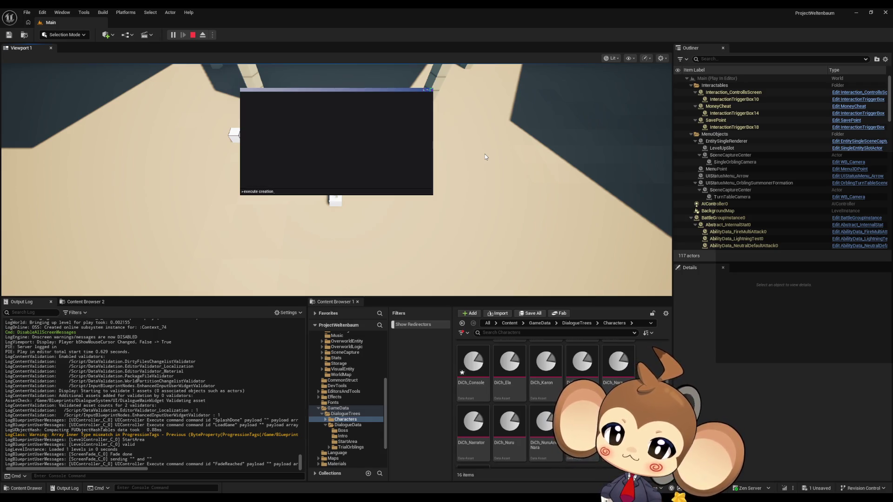
pyautogui.press('Return')
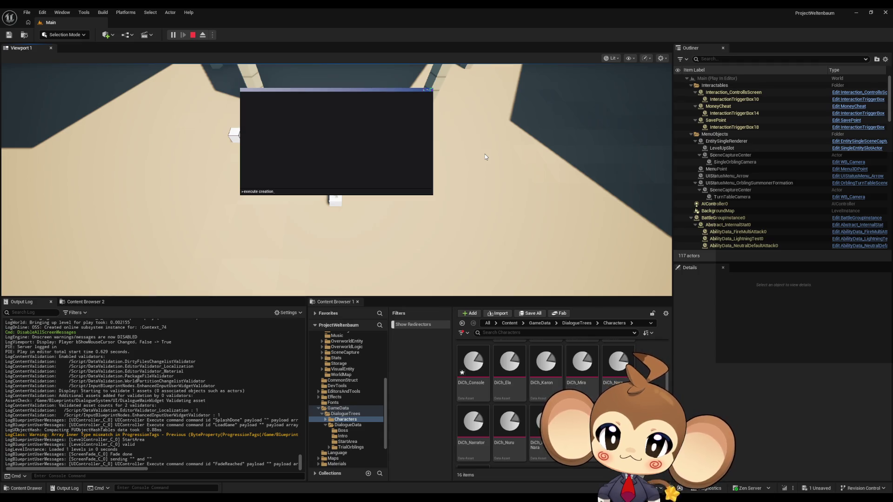
pyautogui.click(193, 35)
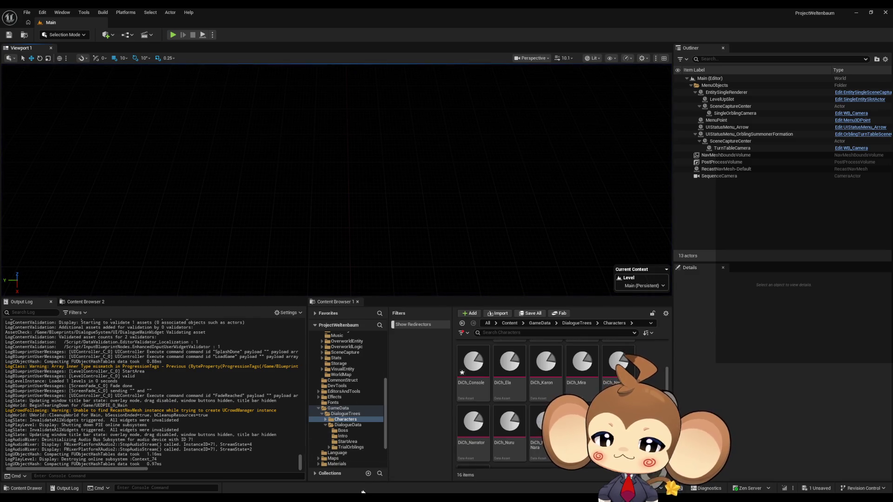
# Back in DialogueMainWidget, set Make Anchors Minimum Y back to 0.
pyautogui.moveTo(358, 474)
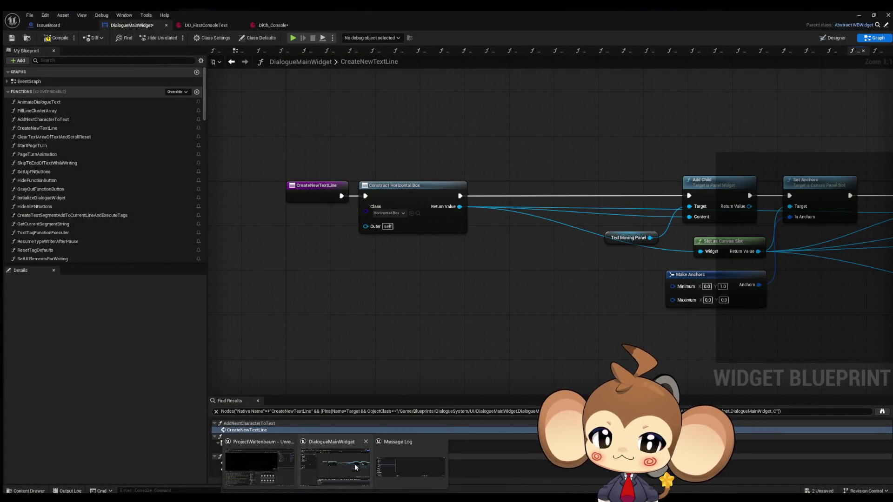
pyautogui.click(356, 467)
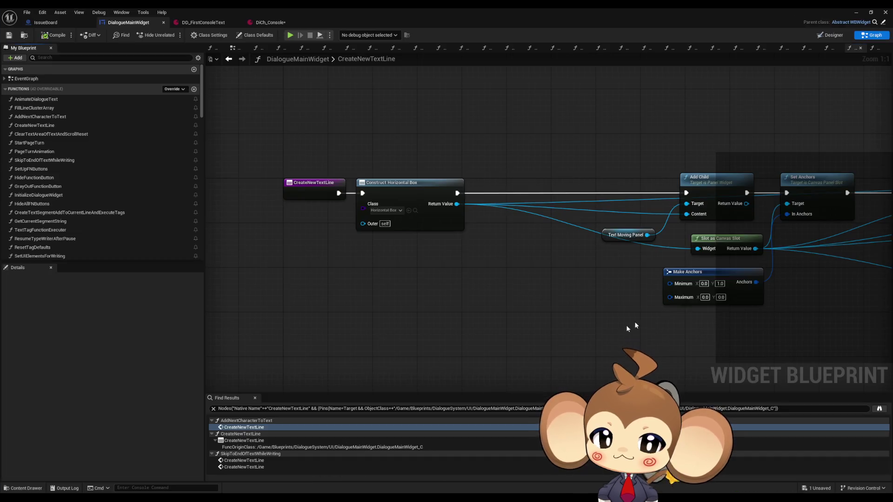
pyautogui.click(720, 284)
pyautogui.write('0')
pyautogui.press('Return')
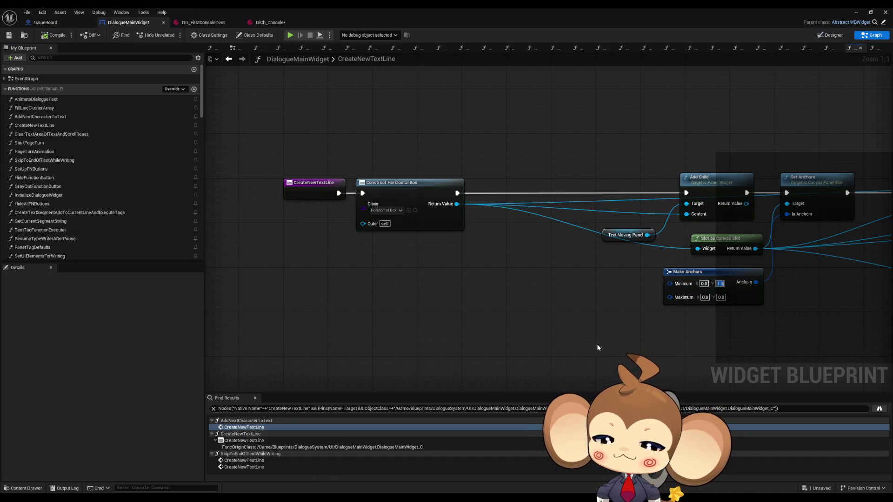
# In AddNextCharacterToText, wire the reroute exec into Set Text Panel Offset and check its settings.
pyautogui.click(229, 59)
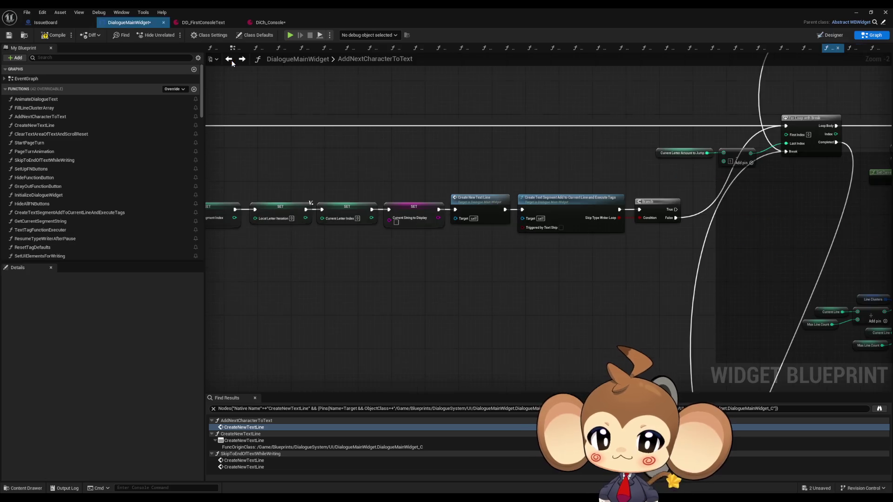
pyautogui.scroll(-5, 542, 208)
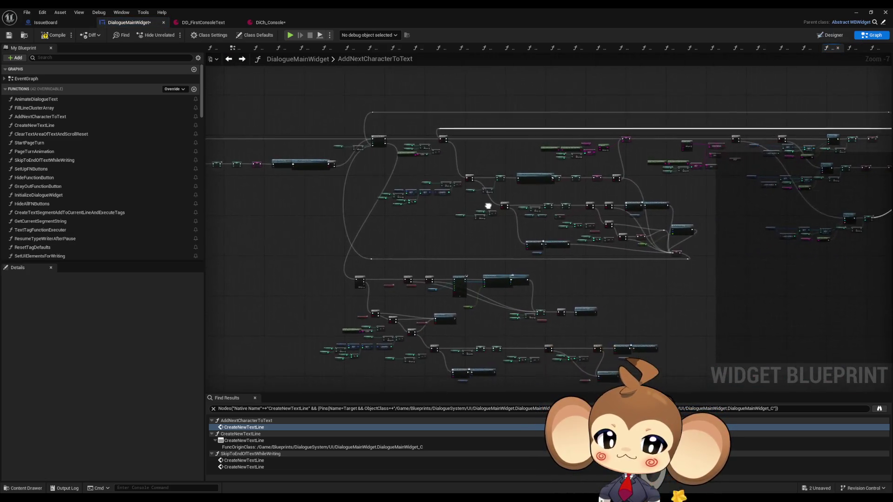
pyautogui.scroll(6, 486, 205)
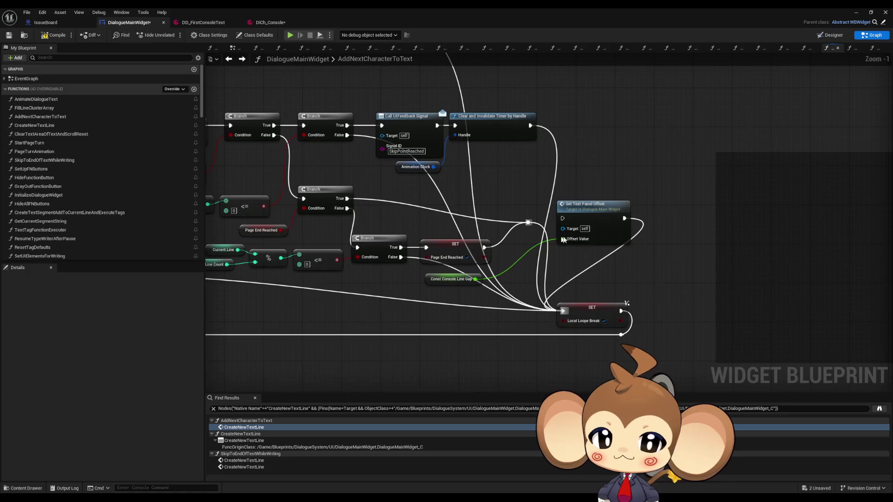
pyautogui.moveTo(563, 218); pyautogui.dragTo(528, 223)
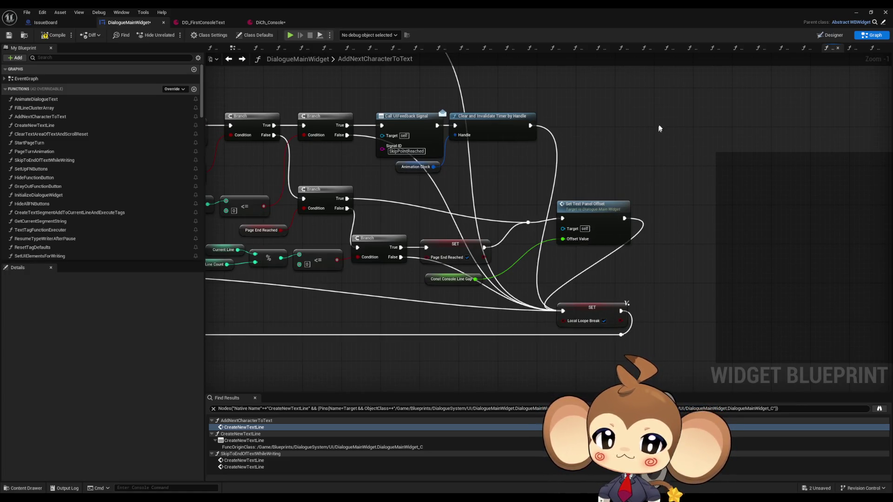
pyautogui.click(859, 11)
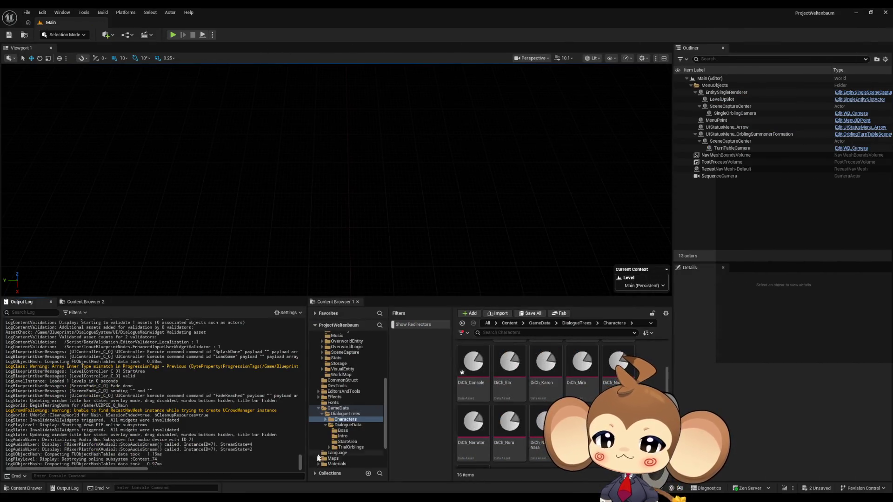
pyautogui.click(335, 460)
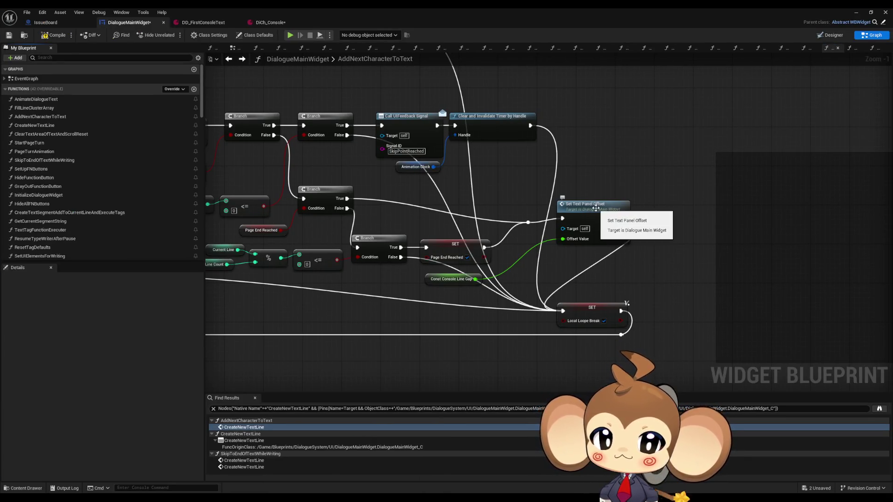
pyautogui.click(596, 208)
pyautogui.scroll(-5, 596, 208)
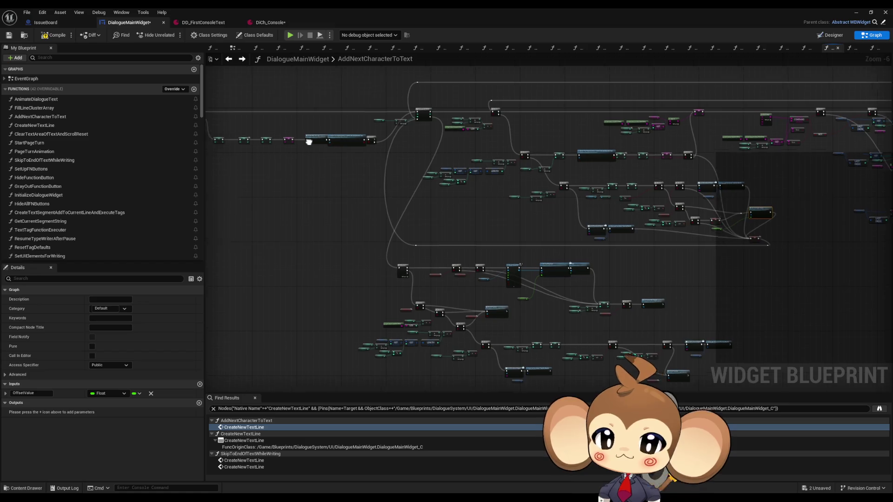
# In CreateNewTextLine, connect the Add node's result to Make Margin's Top pin.
pyautogui.doubleClick(309, 141)
pyautogui.scroll(-3, 590, 251)
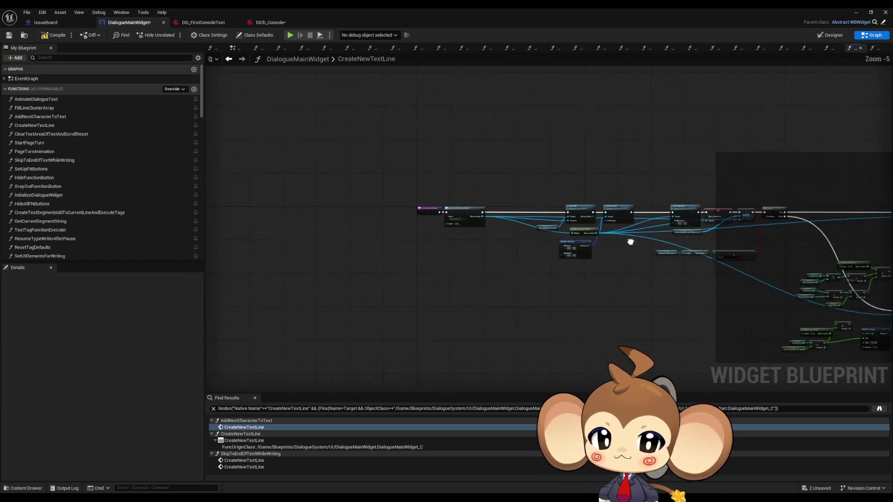
pyautogui.scroll(5, 631, 242)
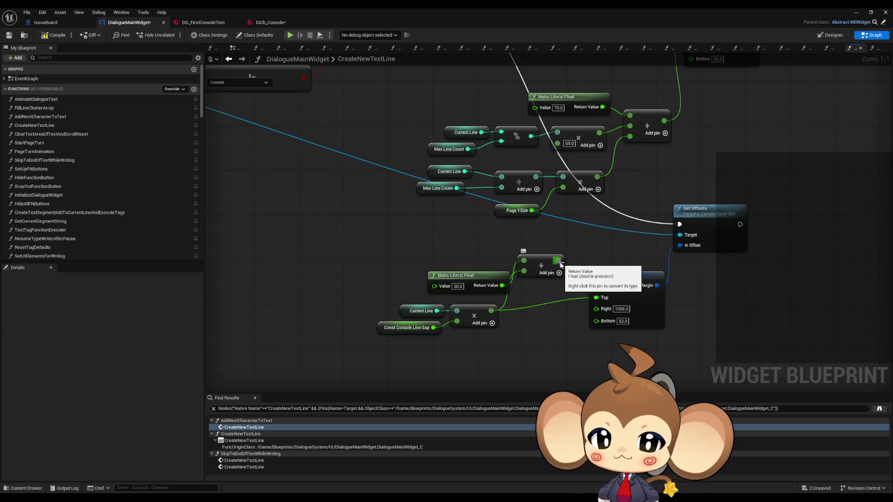
pyautogui.moveTo(560, 263); pyautogui.dragTo(596, 298)
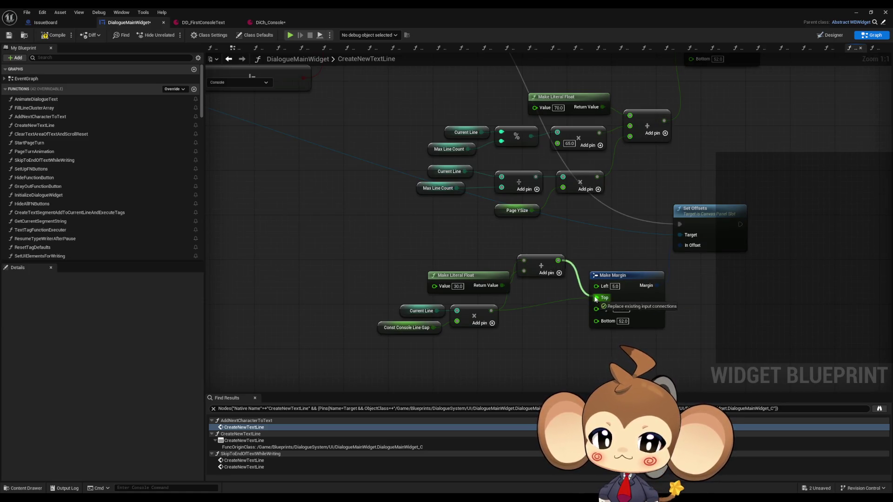
pyautogui.click(544, 273)
pyautogui.scroll(-4, 565, 261)
pyautogui.scroll(4, 406, 181)
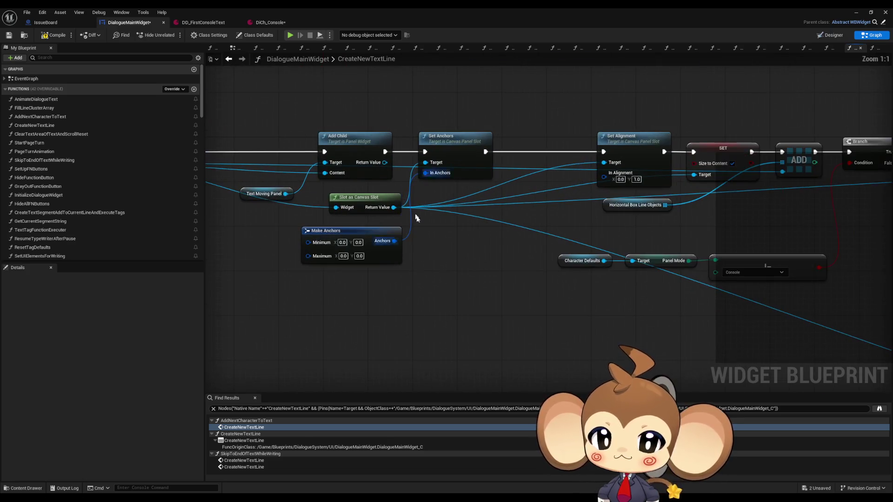
# Review the CreateNewTextLine node chain through Set Alignment, then start a play-in-editor test.
pyautogui.moveTo(434, 280); pyautogui.dragTo(530, 321)
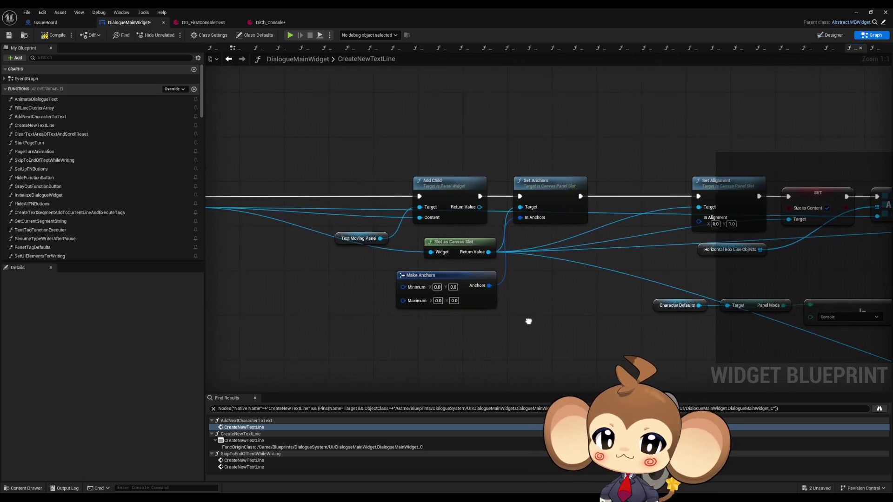
pyautogui.moveTo(540, 276)
pyautogui.mouseDown()
pyautogui.moveTo(495, 233)
pyautogui.moveTo(592, 226)
pyautogui.moveTo(665, 239)
pyautogui.moveTo(655, 256)
pyautogui.moveTo(473, 264)
pyautogui.mouseUp()
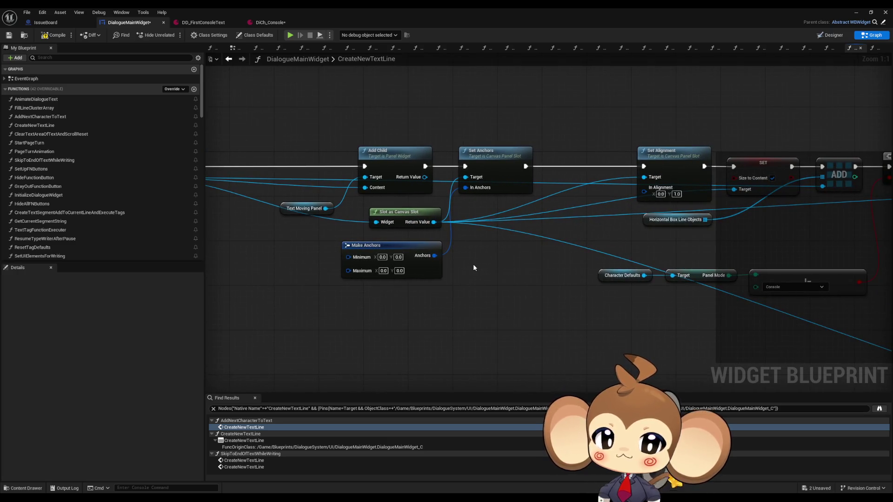
pyautogui.moveTo(544, 255); pyautogui.dragTo(504, 273)
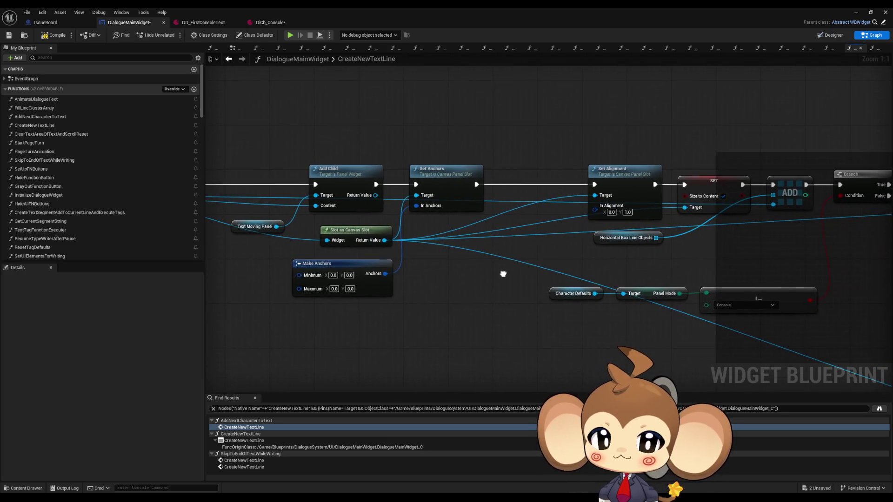
pyautogui.click(619, 172)
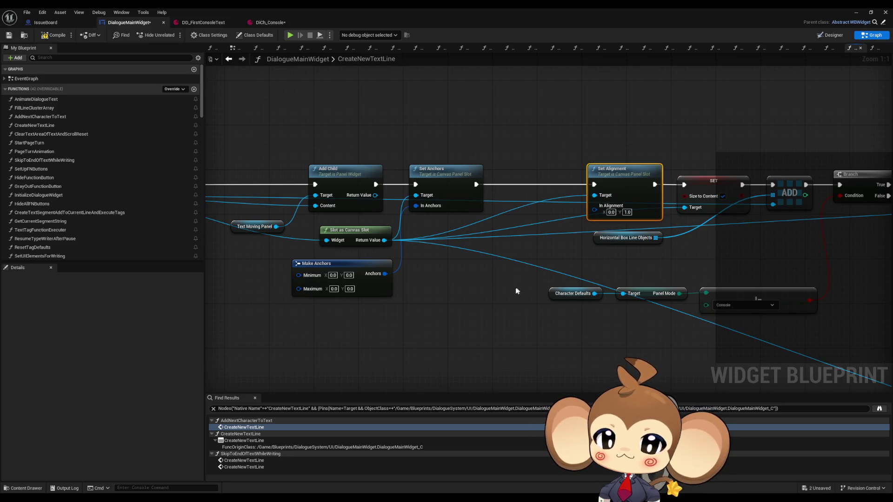
pyautogui.click(504, 304)
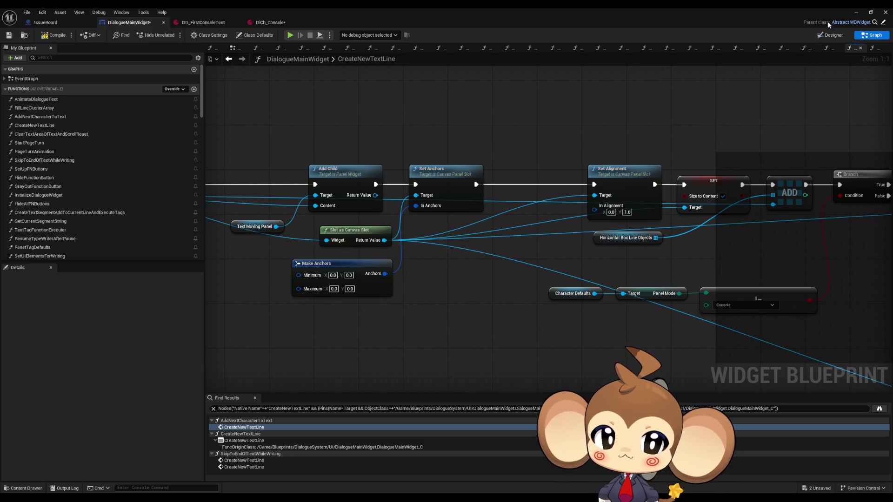
pyautogui.click(855, 14)
pyautogui.click(174, 36)
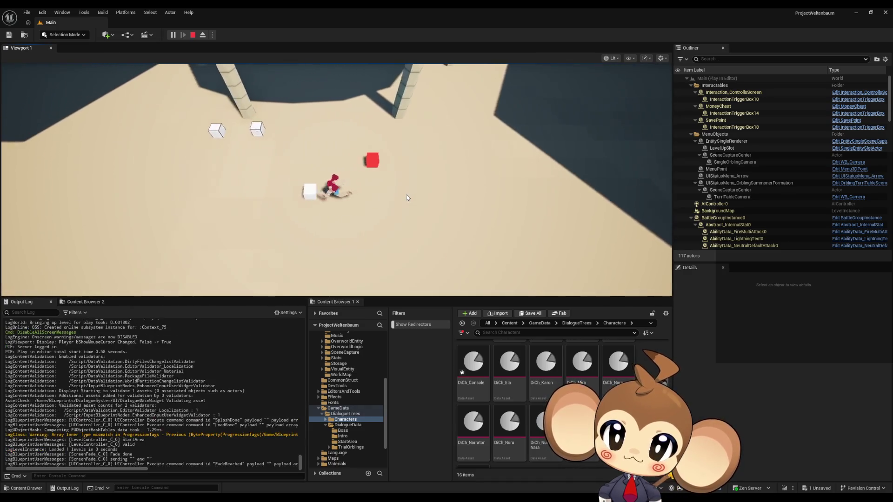
# Check the new line in the in-game console, stop the test and return to DialogueMainWidget.
pyautogui.press('`')
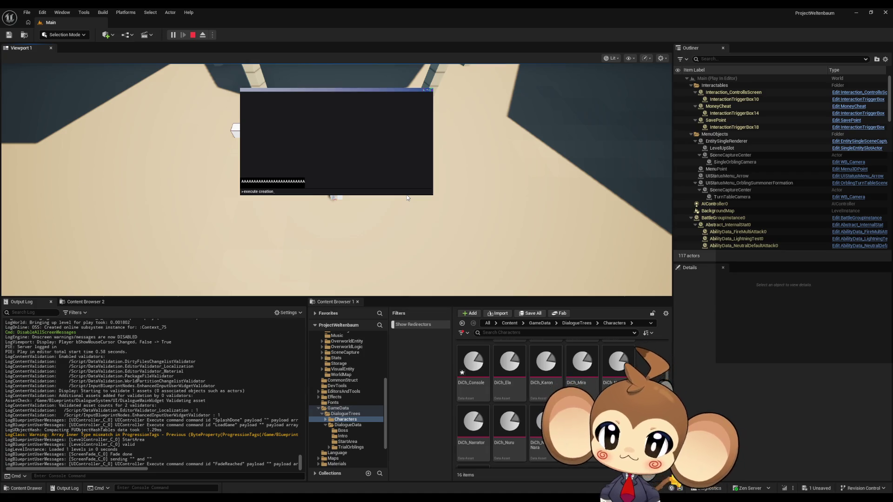
pyautogui.click(191, 36)
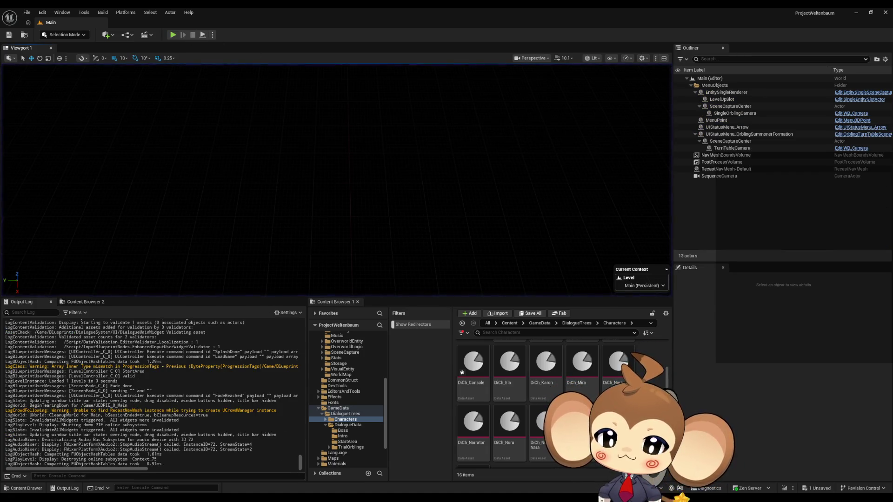
pyautogui.click(354, 476)
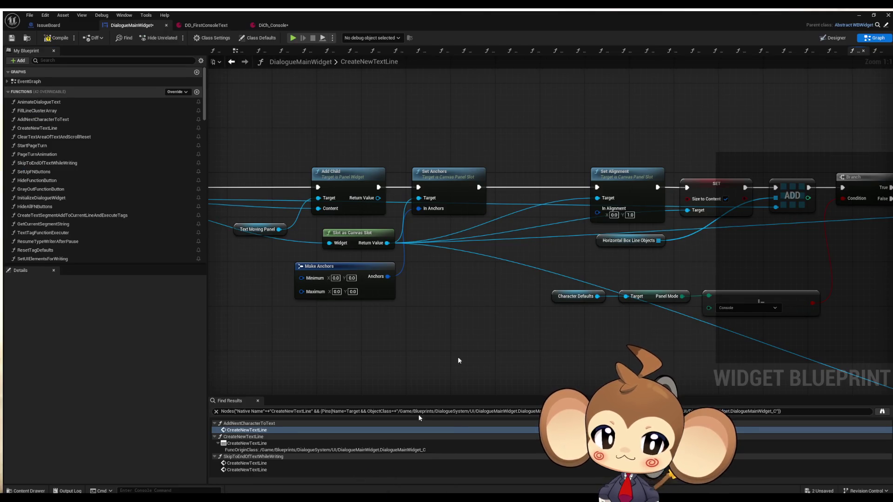
pyautogui.click(825, 35)
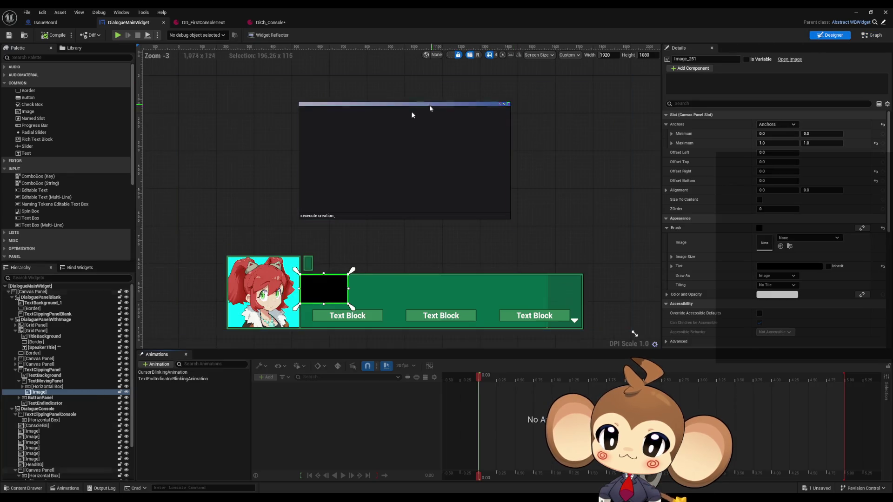
pyautogui.click(44, 381)
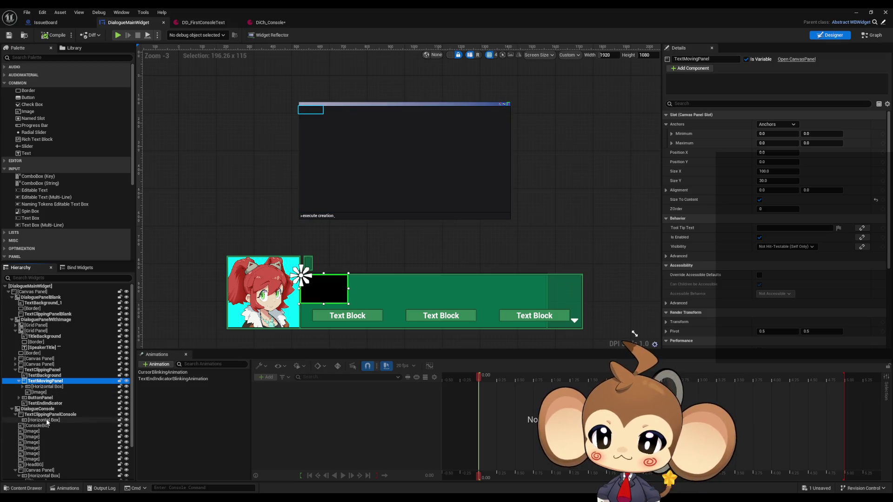
pyautogui.scroll(-1, 54, 403)
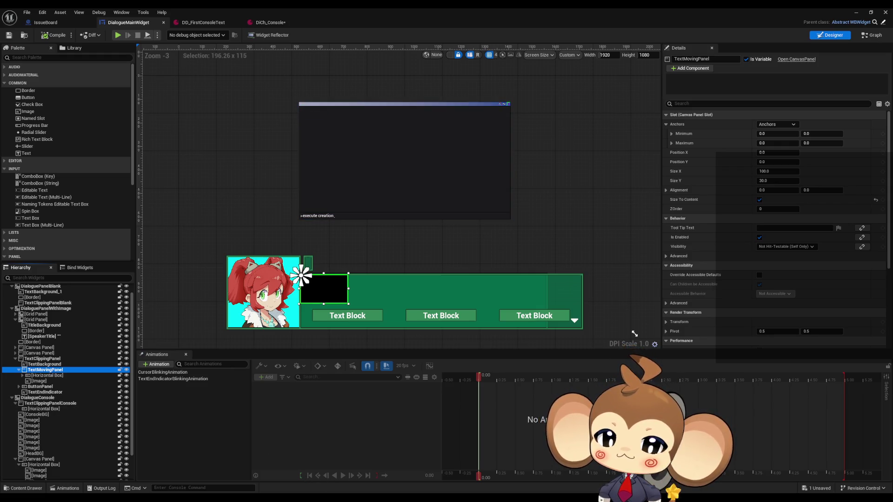
pyautogui.moveTo(373, 478)
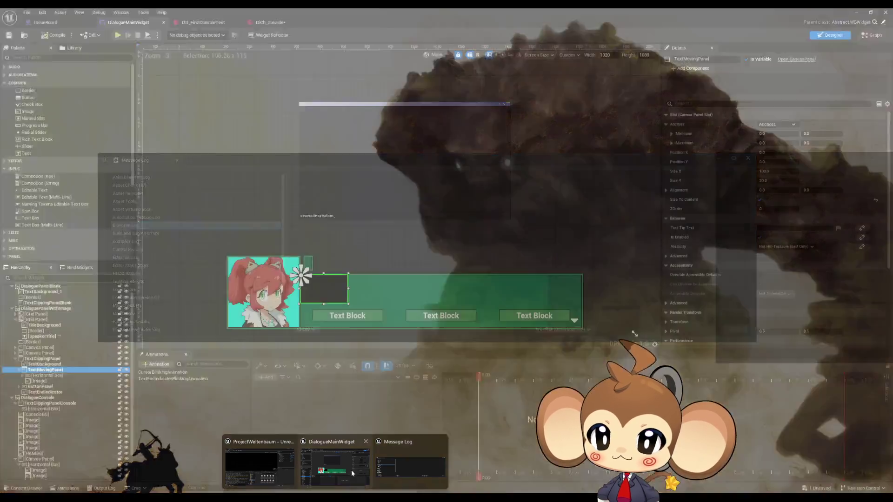
pyautogui.click(351, 474)
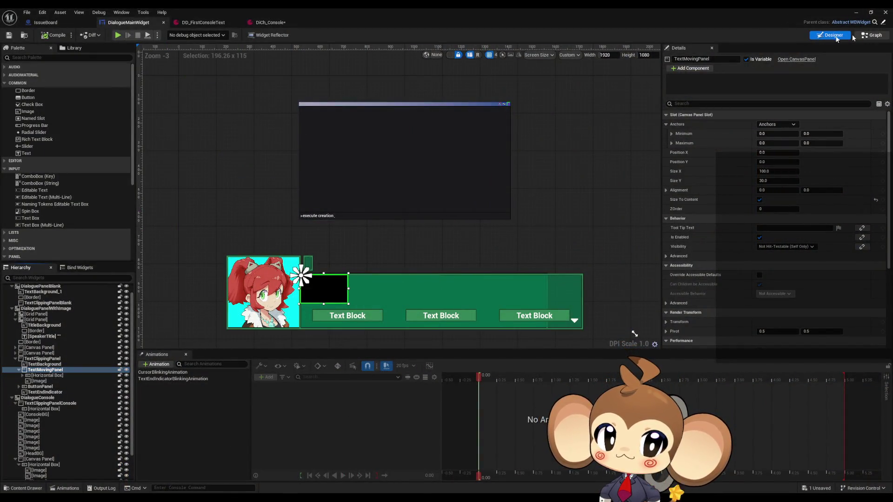
pyautogui.click(856, 36)
pyautogui.scroll(-5, 115, 209)
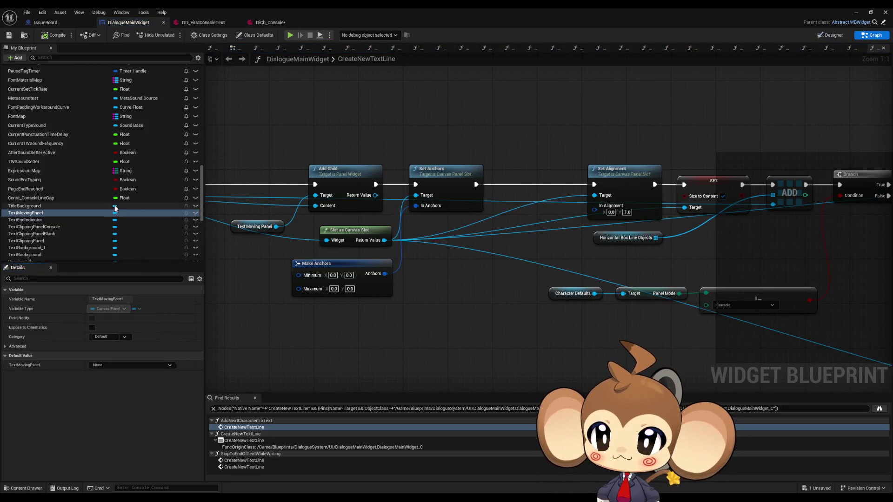
# Open the SwitchTextPanel function graph at its Set Anchors node.
pyautogui.scroll(10, 115, 209)
pyautogui.click(27, 149)
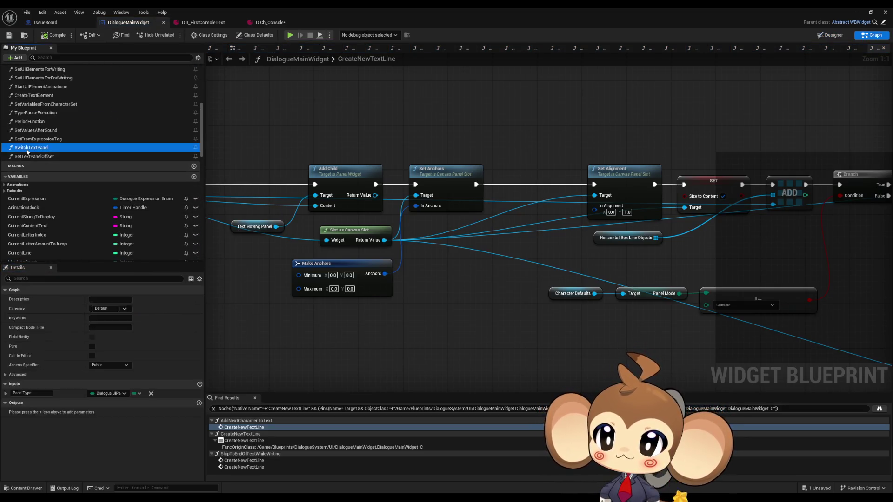
pyautogui.doubleClick(27, 149)
pyautogui.scroll(-4, 543, 226)
pyautogui.scroll(7, 562, 280)
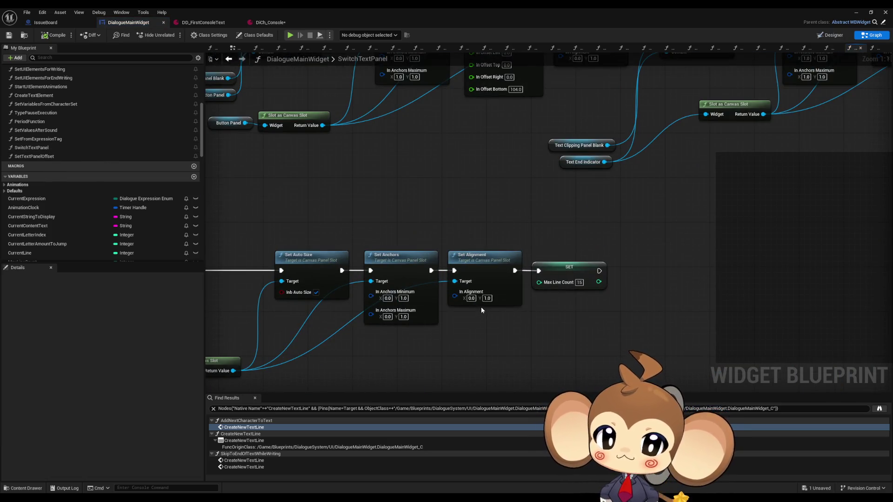
pyautogui.moveTo(444, 325)
pyautogui.mouseDown()
pyautogui.moveTo(801, 247)
pyautogui.moveTo(576, 239)
pyautogui.mouseUp()
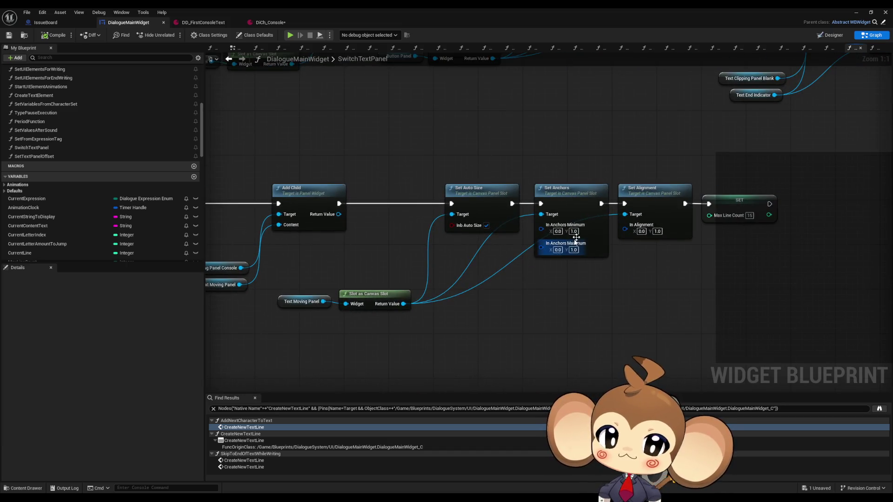
# Set Set Anchors' minimum and maximum Y to 0 and Set Alignment's Y to 0.
pyautogui.click(574, 231)
pyautogui.write('0')
pyautogui.press('Tab')
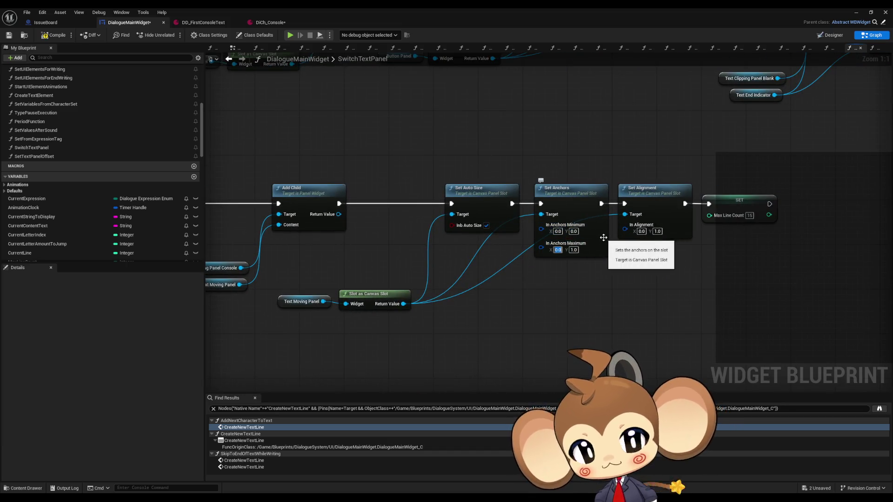
pyautogui.press('Tab')
pyautogui.write('0')
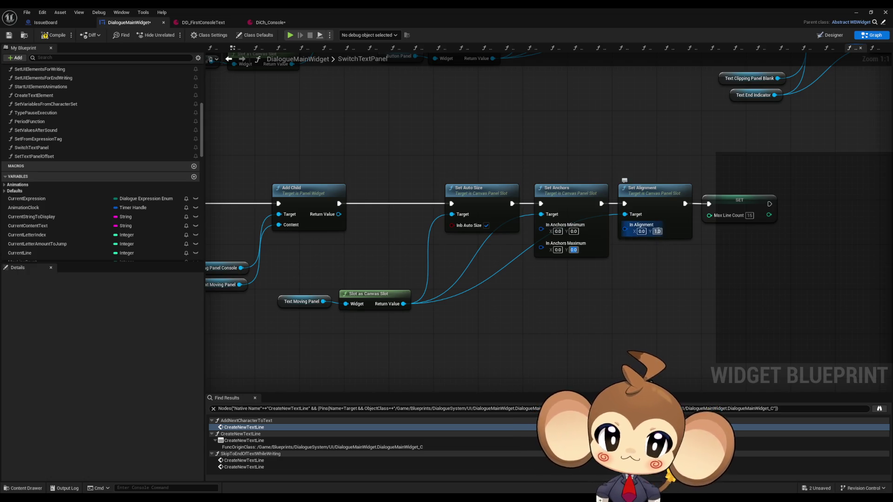
pyautogui.click(657, 231)
pyautogui.write('0')
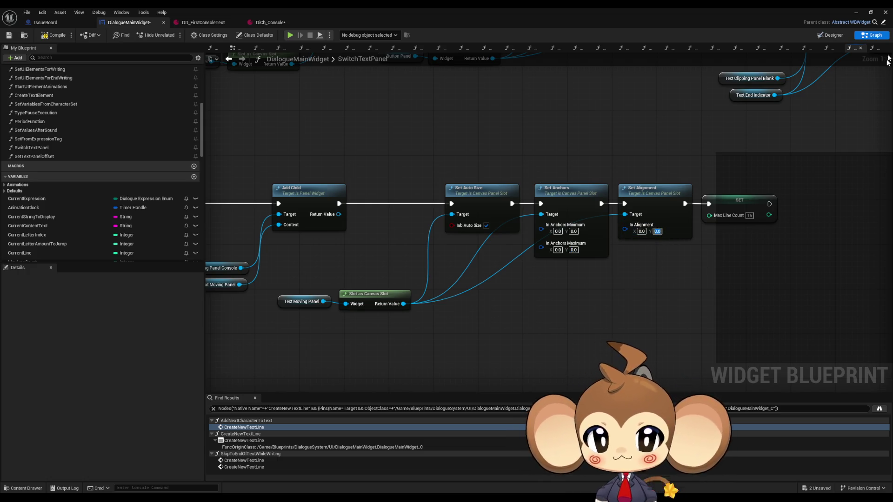
pyautogui.click(855, 15)
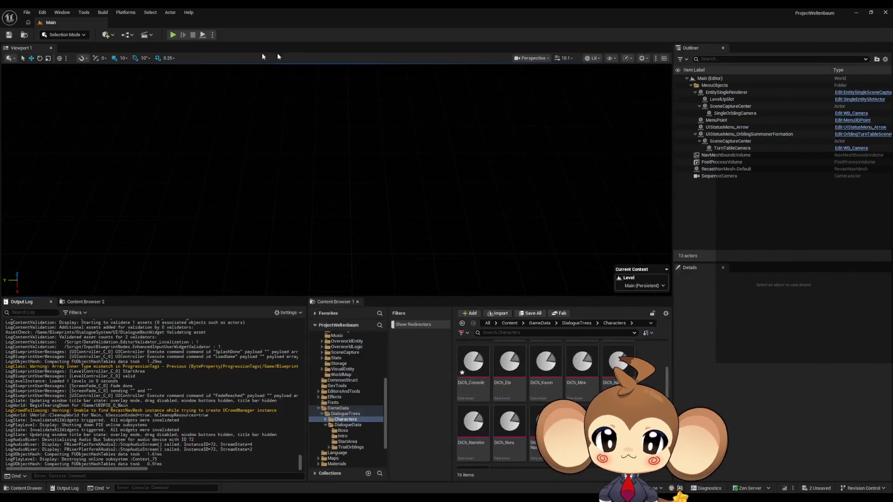
pyautogui.click(171, 36)
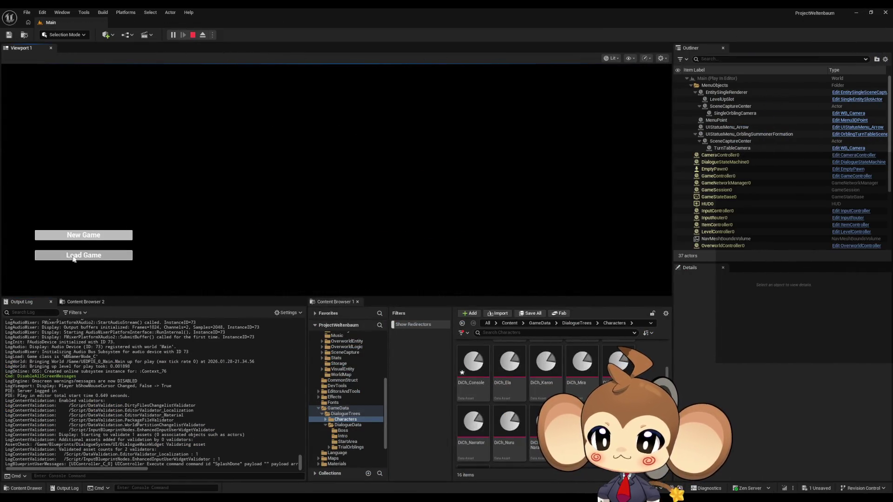
pyautogui.click(74, 257)
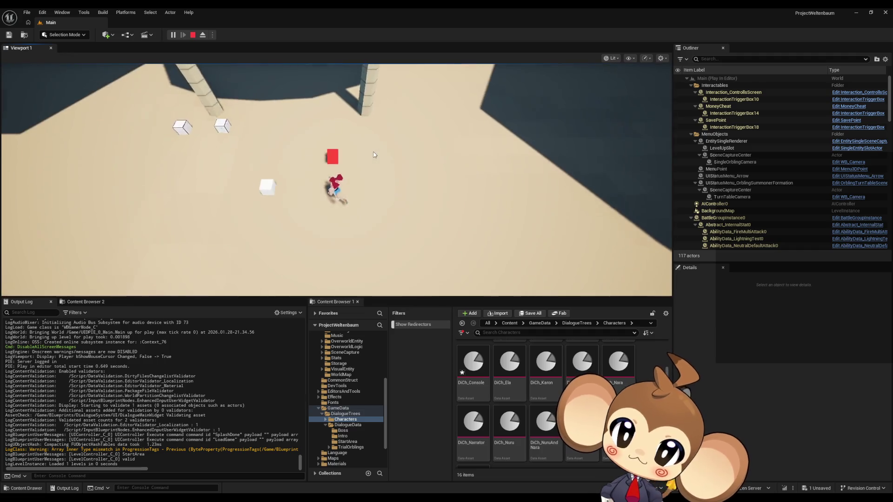
pyautogui.press('`')
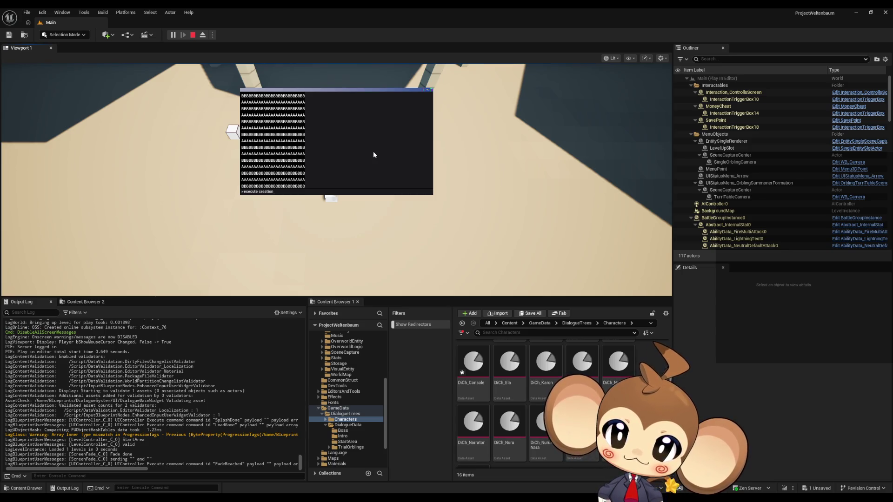
pyautogui.press('Return')
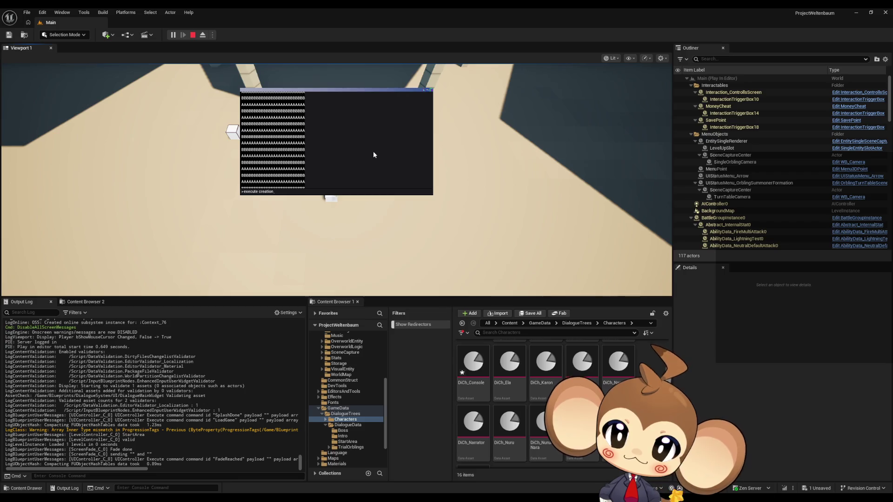
pyautogui.press('Return')
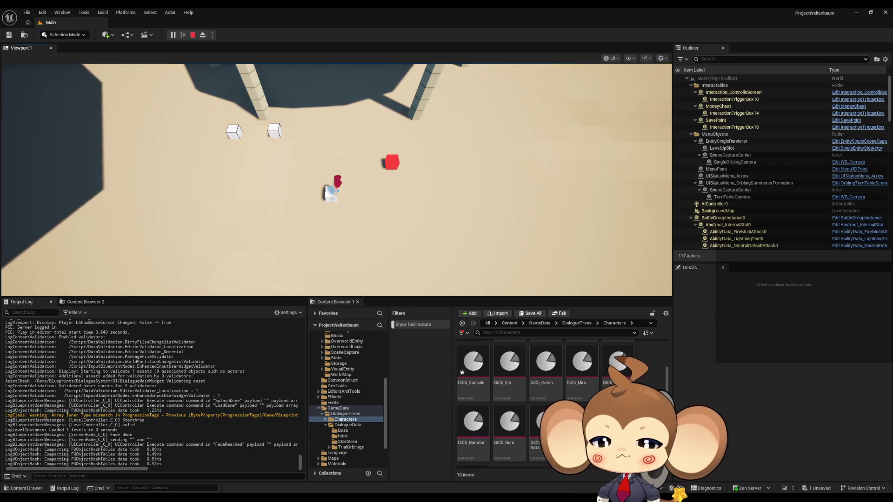
pyautogui.press('Escape')
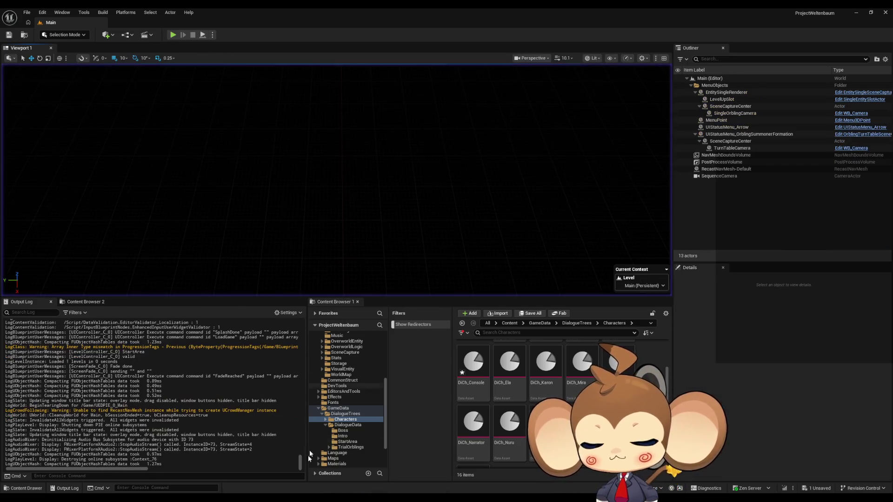
pyautogui.moveTo(335, 499)
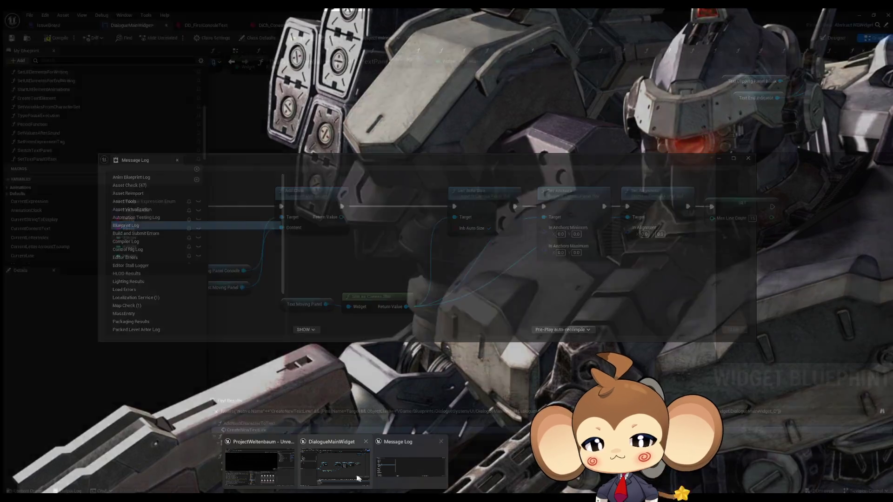
# Find TextMovingPanel's references and view its uses in CreateNewTextLine and ClearTextAreaOfTextAndScrollReset.
pyautogui.click(353, 474)
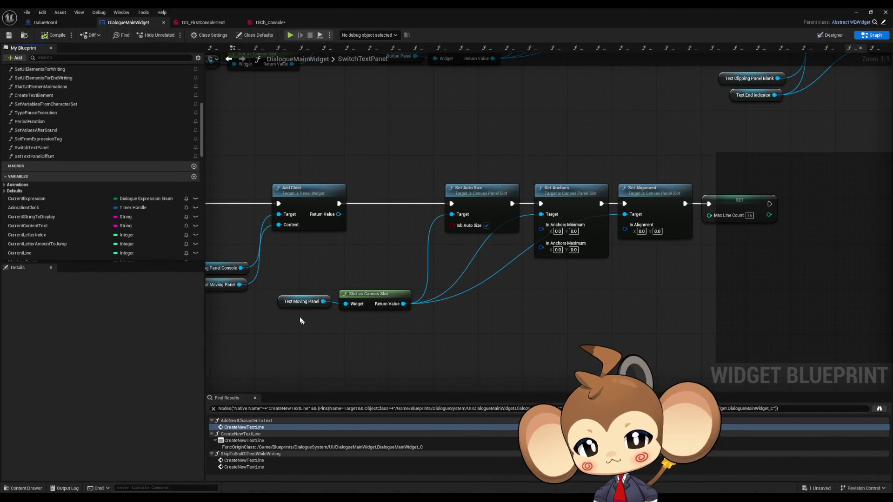
pyautogui.rightClick(303, 302)
pyautogui.moveTo(302, 369)
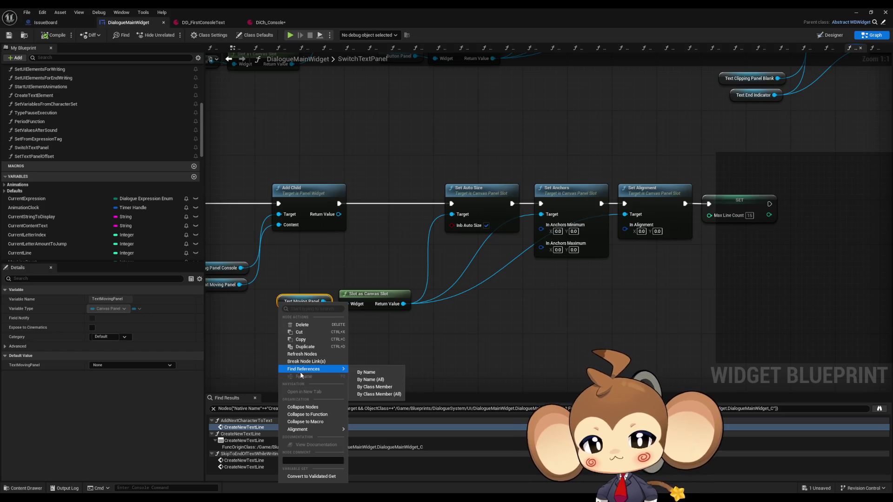
pyautogui.click(375, 388)
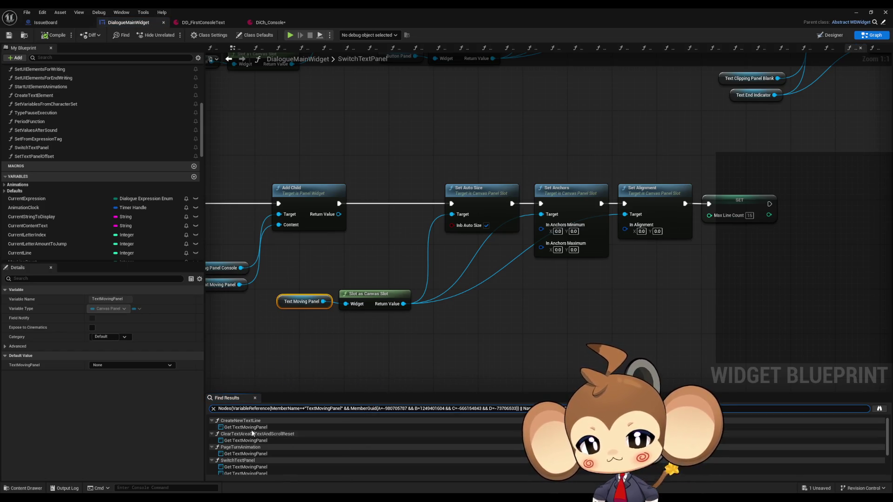
pyautogui.click(252, 429)
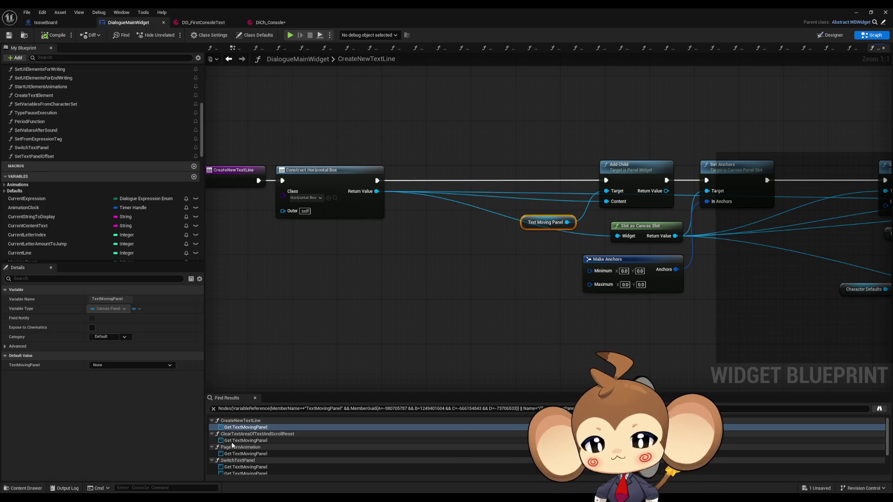
pyautogui.click(246, 440)
# Inspect the Get Offsets loop in ClearTextAreaOfTextAndScrollReset, then TextMovingPanel's use in PageTurnAnimation.
pyautogui.moveTo(594, 284); pyautogui.dragTo(316, 279)
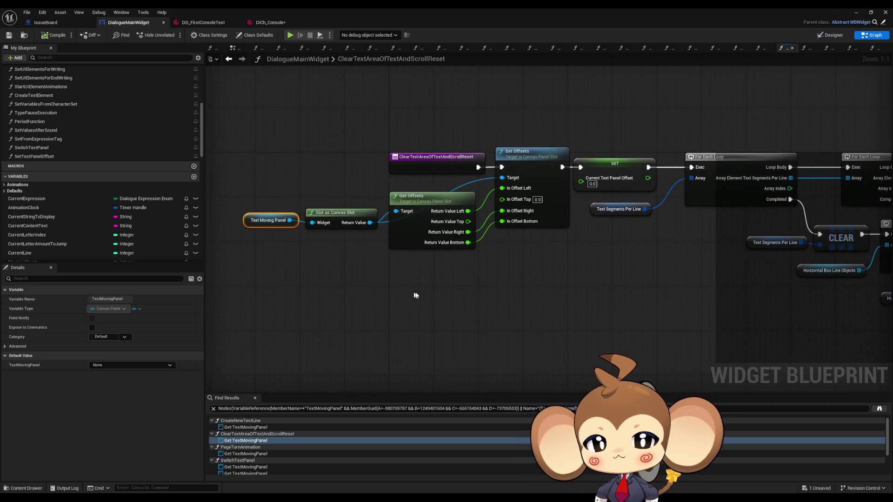
pyautogui.moveTo(458, 303)
pyautogui.mouseDown()
pyautogui.moveTo(418, 205)
pyautogui.moveTo(430, 216)
pyautogui.mouseUp()
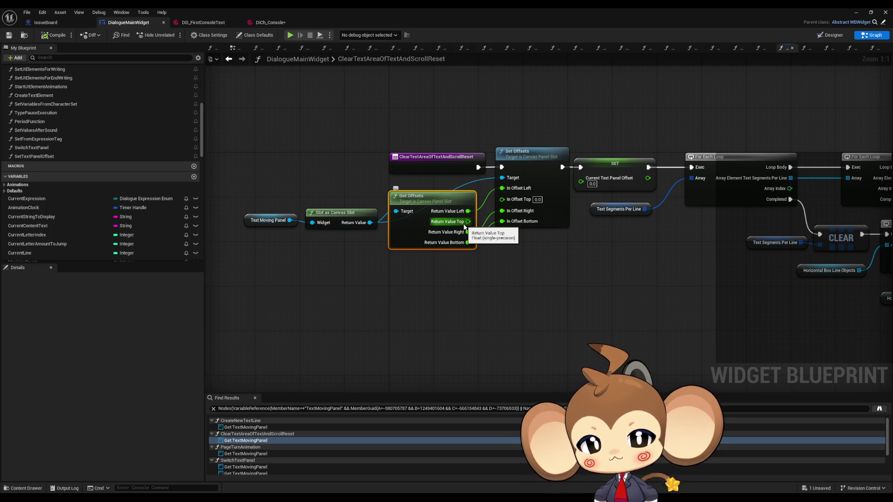
pyautogui.doubleClick(237, 454)
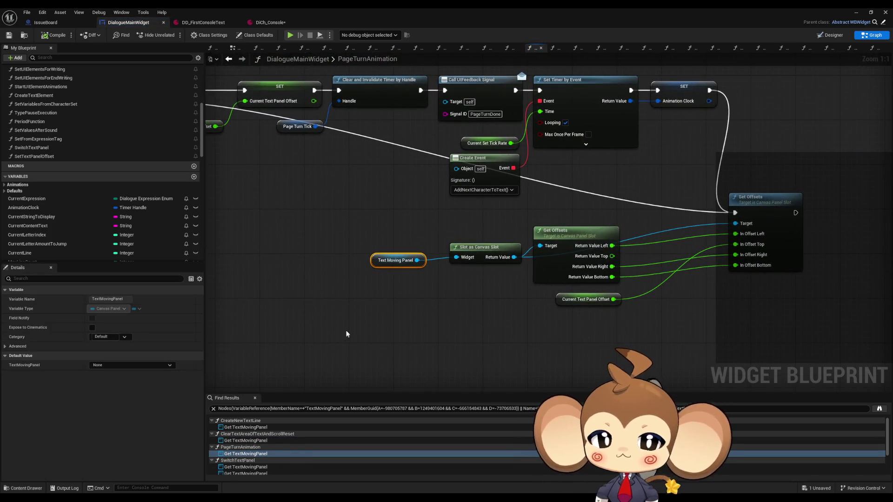
pyautogui.moveTo(346, 337); pyautogui.dragTo(802, 409)
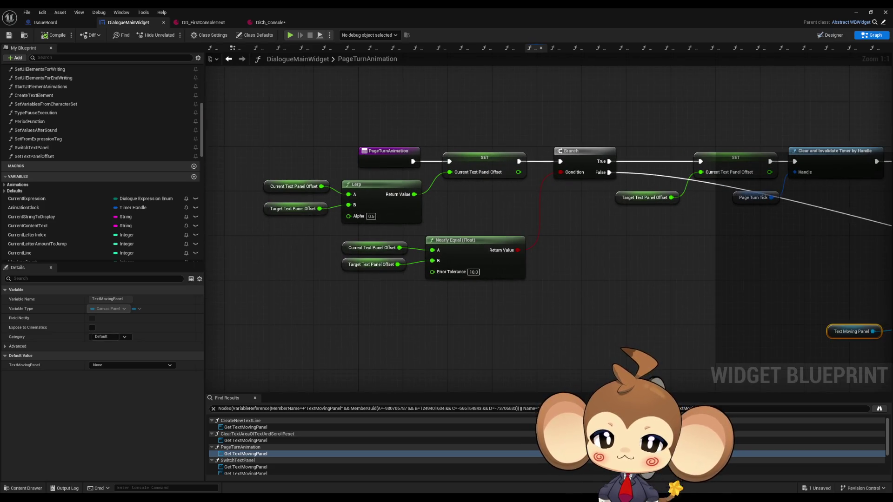
pyautogui.scroll(-3, 248, 450)
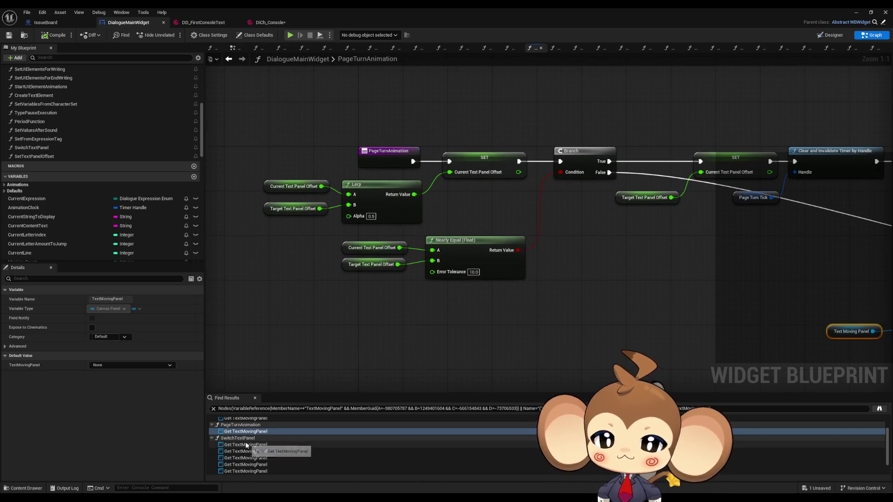
# Inspect TextMovingPanel's uses in SwitchTextPanel and SetTextPanelOffset, then switch to DD_FirstConsoleText.
pyautogui.doubleClick(247, 445)
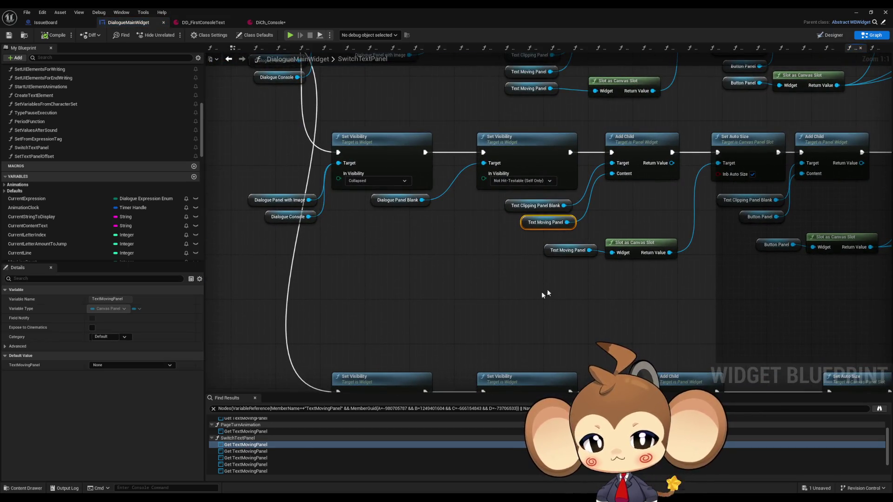
pyautogui.scroll(-3, 276, 442)
pyautogui.doubleClick(246, 471)
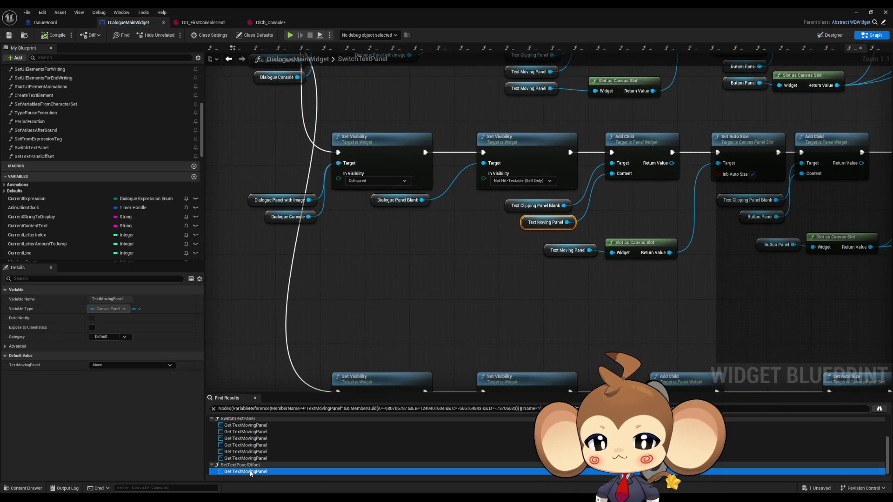
pyautogui.doubleClick(267, 425)
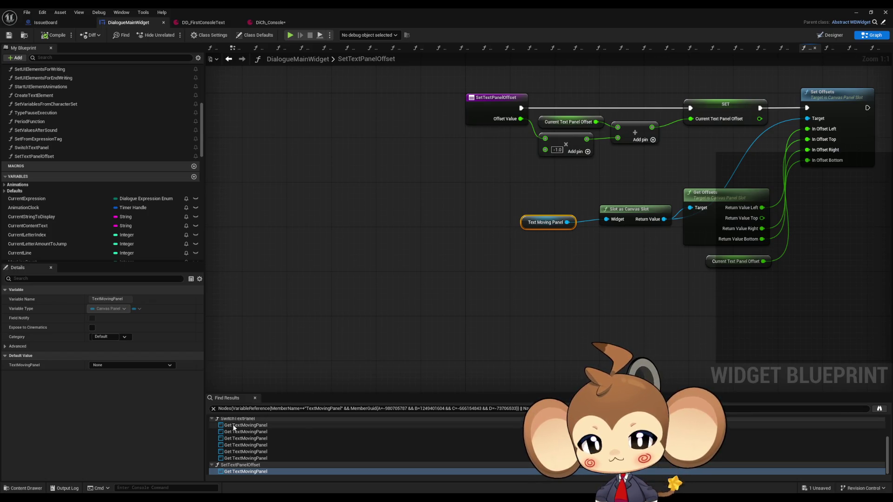
pyautogui.scroll(-4, 604, 352)
pyautogui.moveTo(604, 352); pyautogui.dragTo(481, 292)
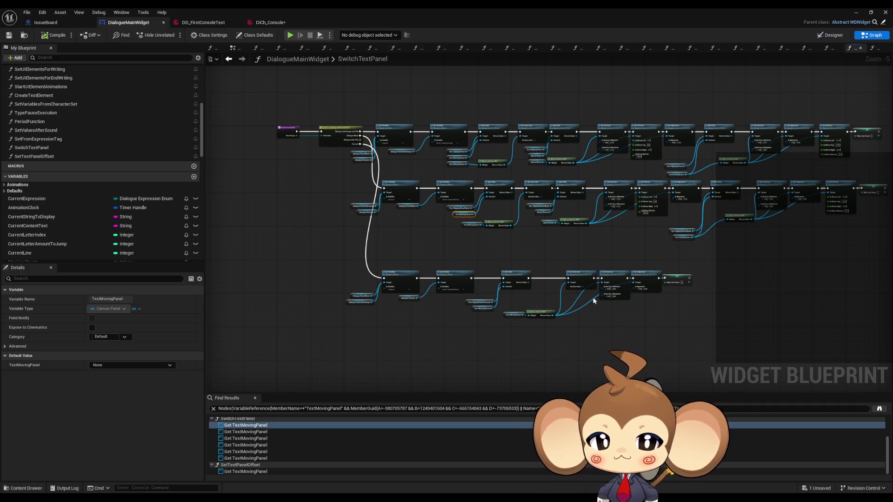
pyautogui.click(207, 23)
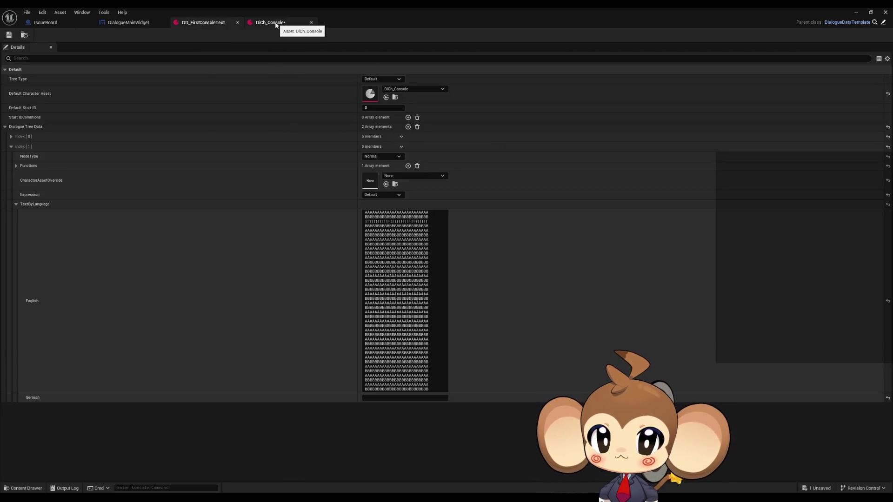
# Choose DiCh_Narrator as DD_FirstConsoleText's Default Character Asset, close the asset and press Play.
pyautogui.click(405, 89)
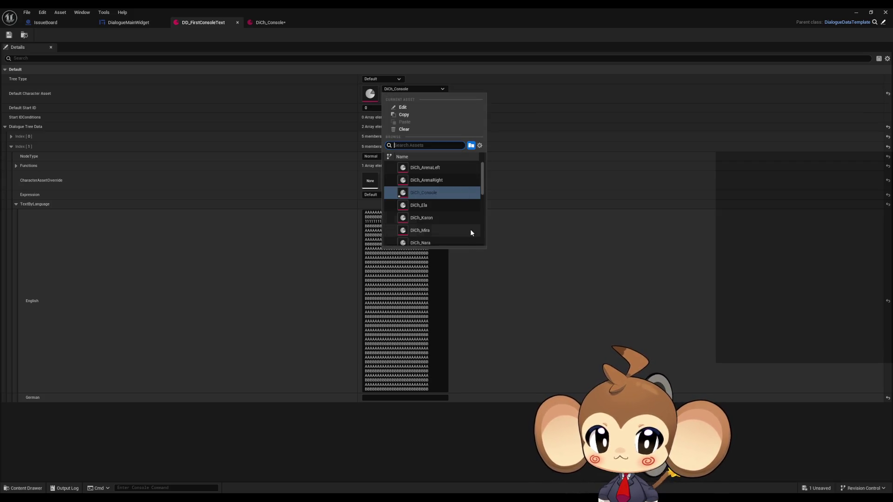
pyautogui.scroll(-2, 470, 229)
pyautogui.click(437, 218)
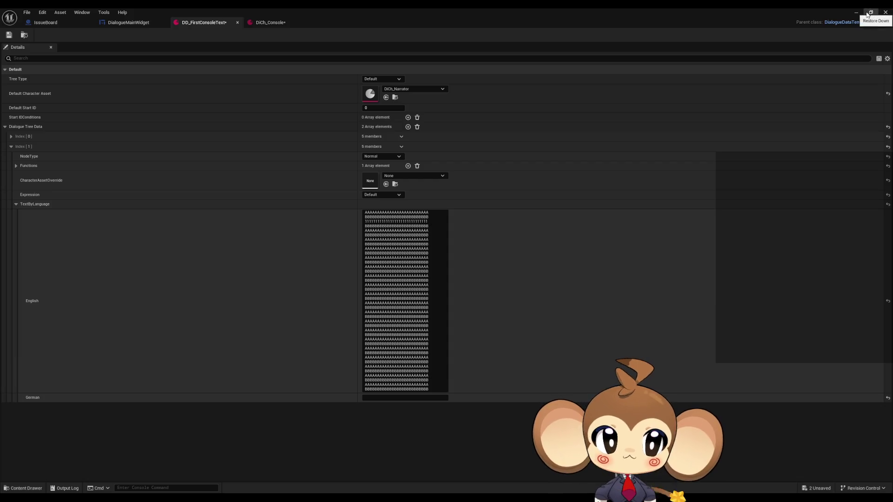
pyautogui.click(886, 13)
pyautogui.click(171, 35)
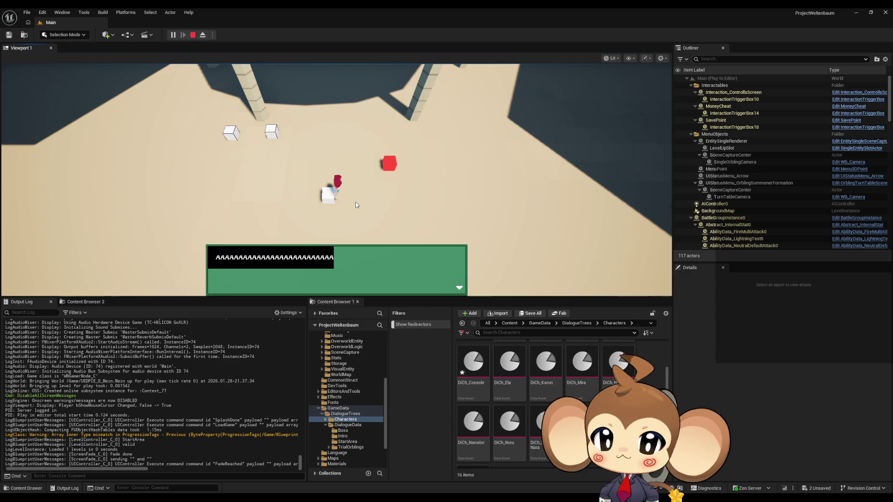
# Page through the AAAA, BBBB and 1111 lines with Space, then restart and stop the play test.
pyautogui.press('space')
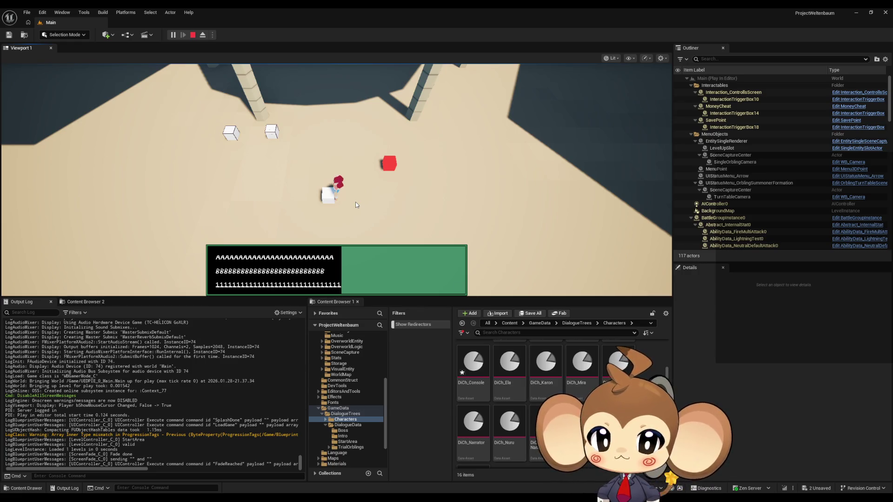
pyautogui.press('space')
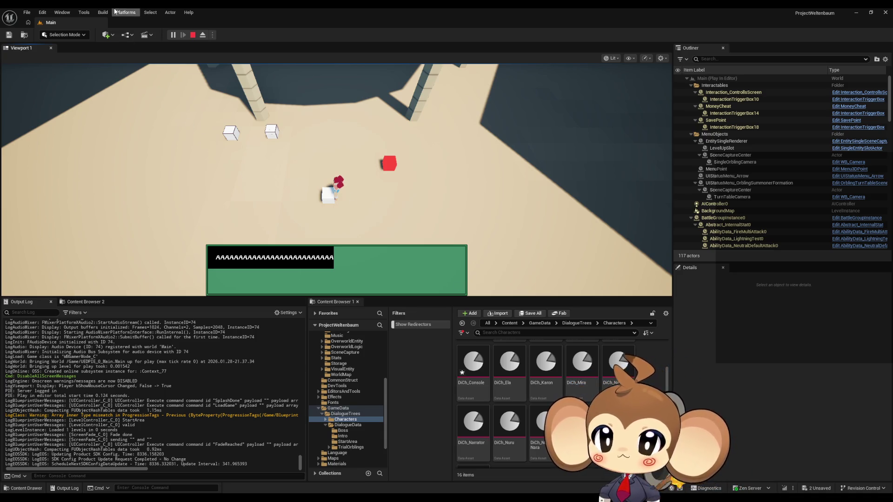
pyautogui.click(193, 35)
pyautogui.click(176, 34)
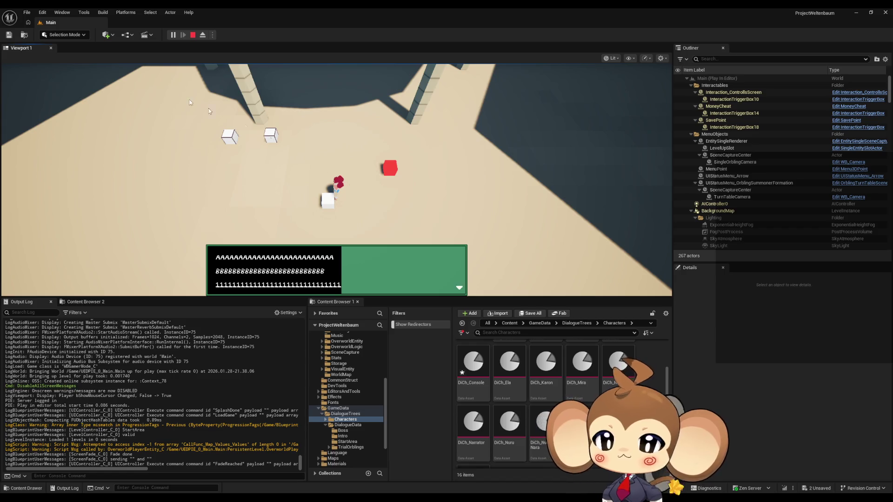
pyautogui.click(192, 34)
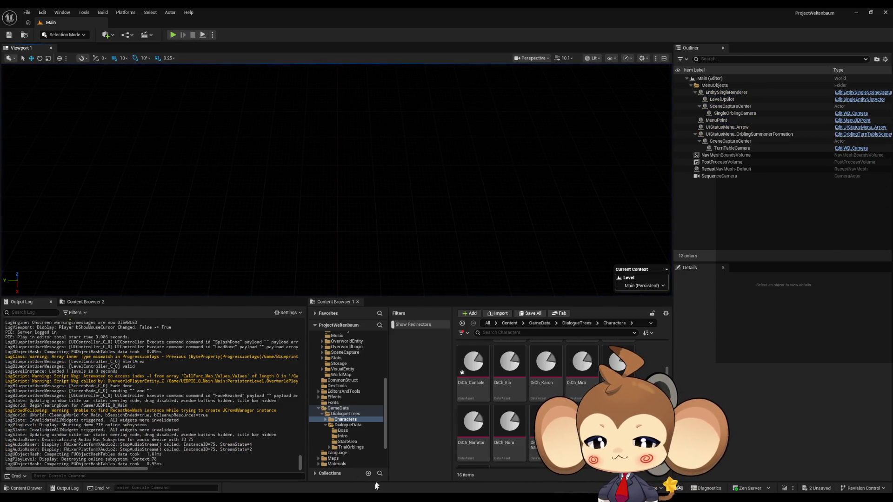
# In the widget Designer, move TextMovingPanel into TextClippingPanelConsole.
pyautogui.moveTo(376, 498)
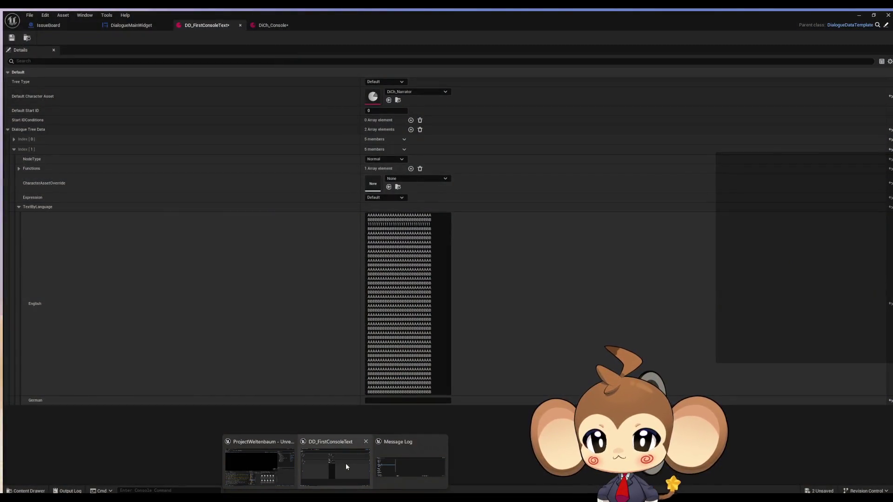
pyautogui.click(346, 466)
pyautogui.click(130, 26)
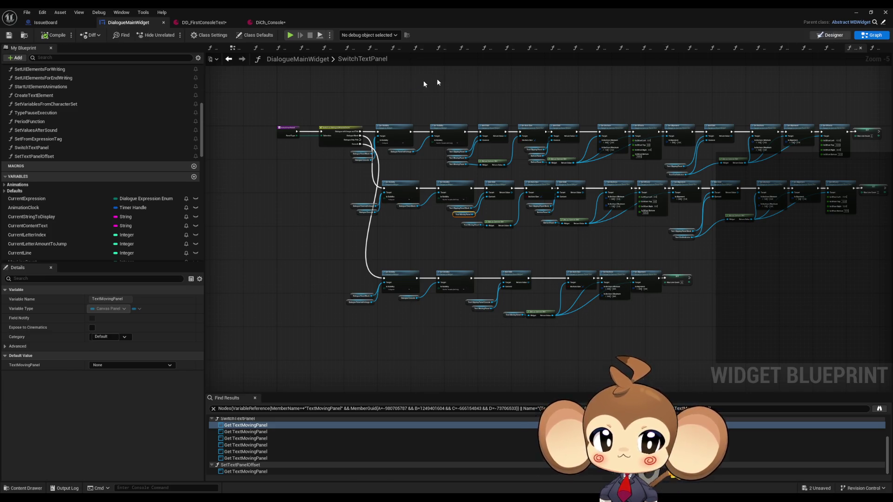
pyautogui.hotkey('ctrl', 'shift', 'alt', 'd')
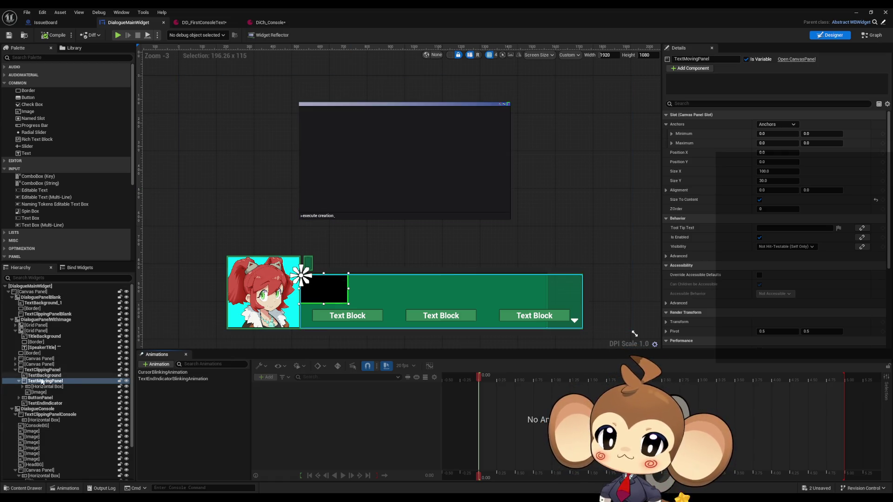
pyautogui.scroll(-1, 43, 393)
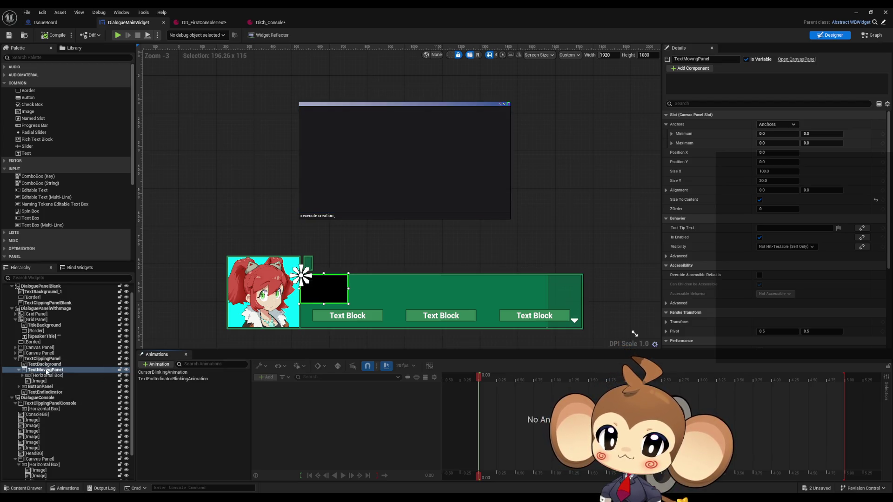
pyautogui.moveTo(46, 373); pyautogui.dragTo(74, 403)
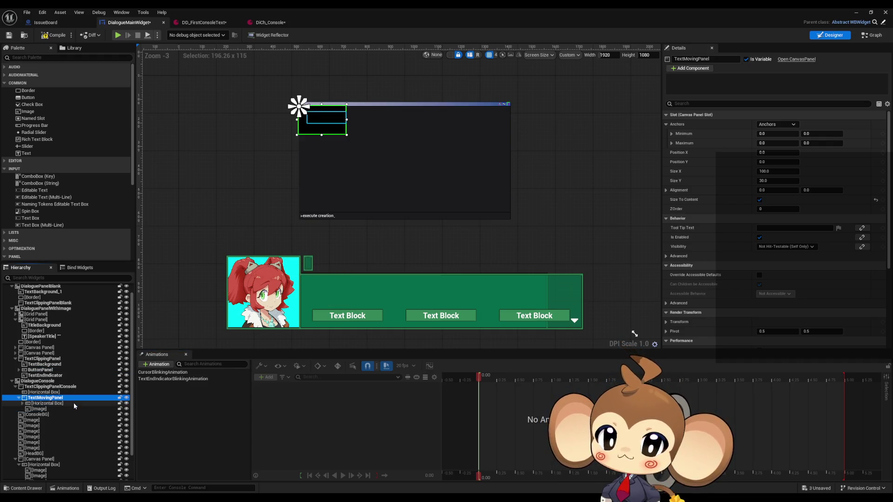
# Delete both placeholder text blocks, including Mira2, from TextMovingPanel's Horizontal Box.
pyautogui.scroll(4, 292, 86)
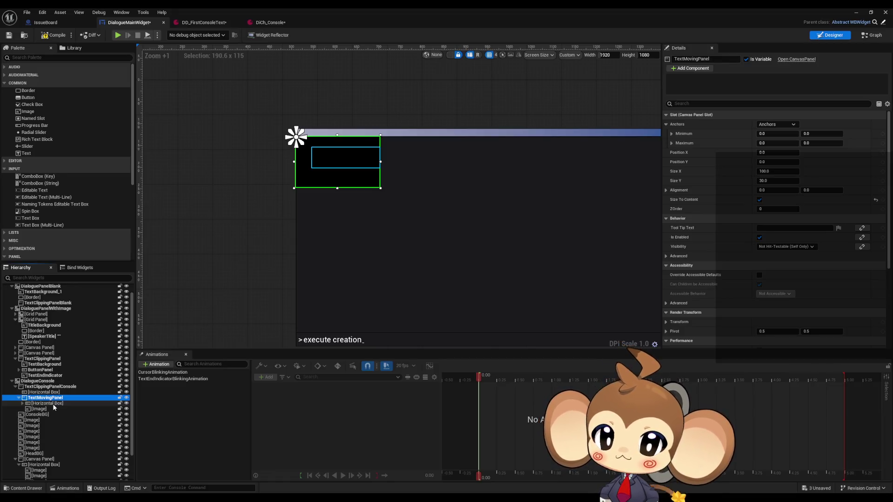
pyautogui.click(23, 404)
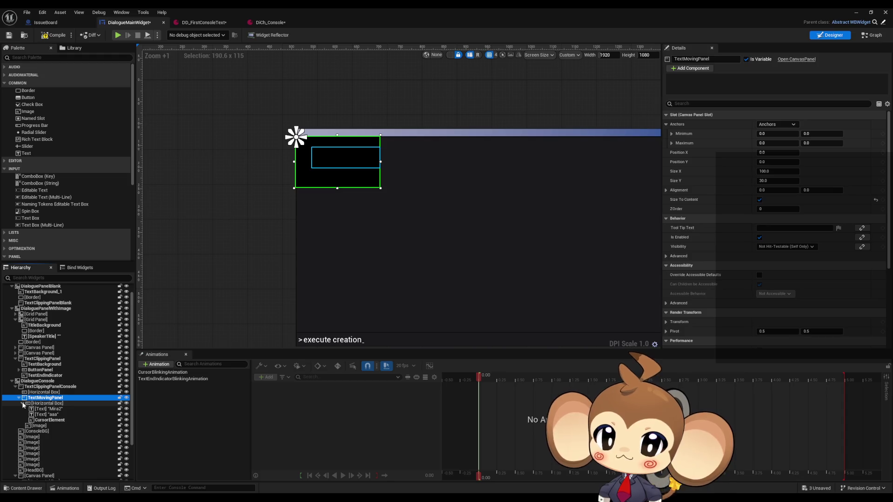
pyautogui.click(60, 409)
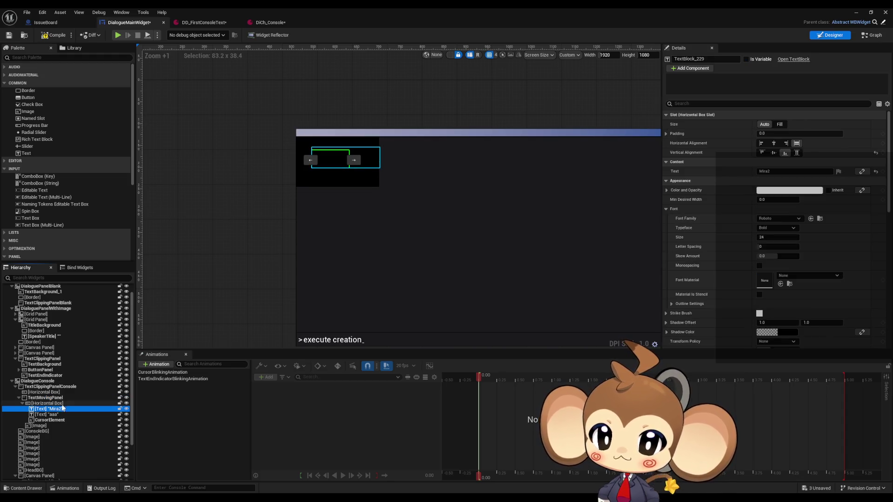
pyautogui.click(46, 420)
pyautogui.click(52, 410)
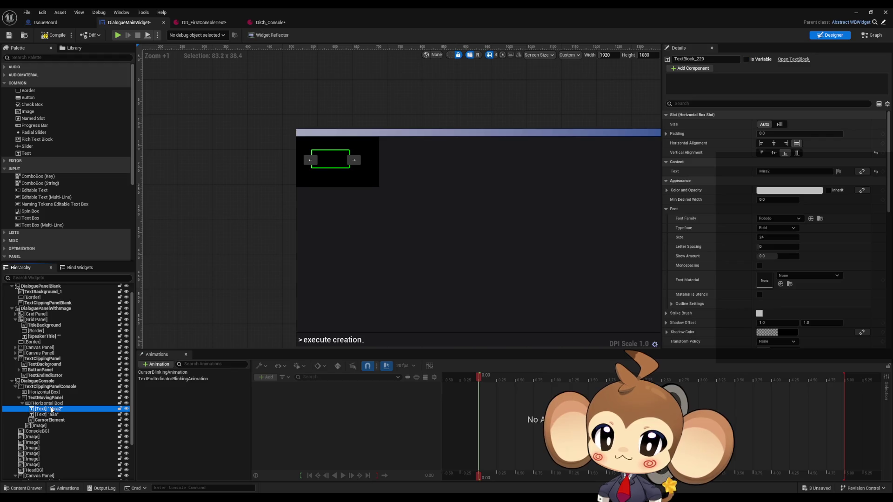
pyautogui.press('Delete')
pyautogui.click(51, 409)
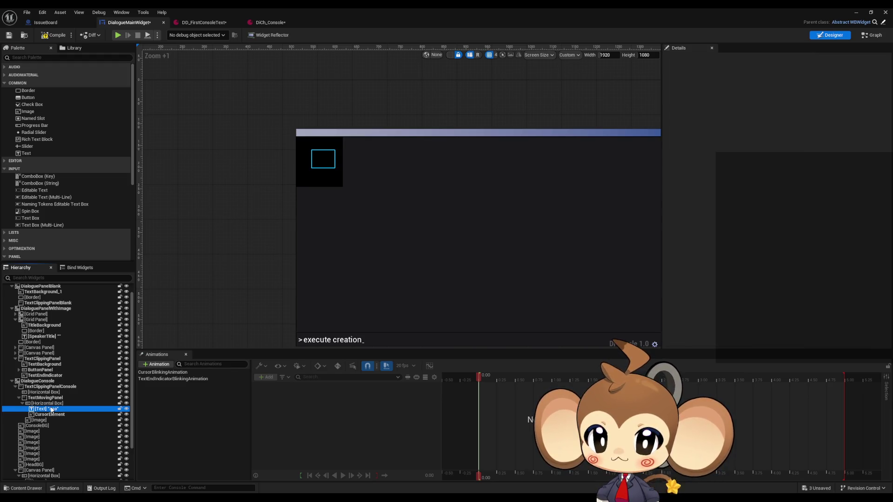
pyautogui.press('Delete')
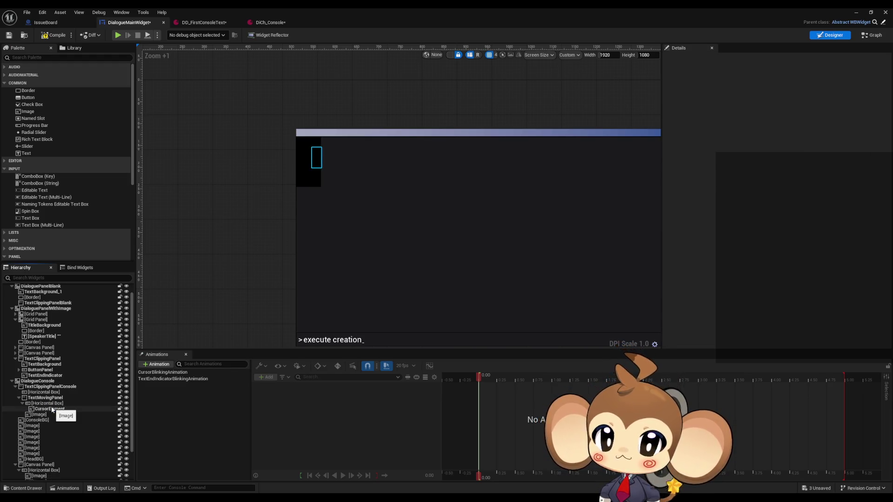
# Drag CursorElement out of the Horizontal Box into the Canvas Panel.
pyautogui.click(52, 410)
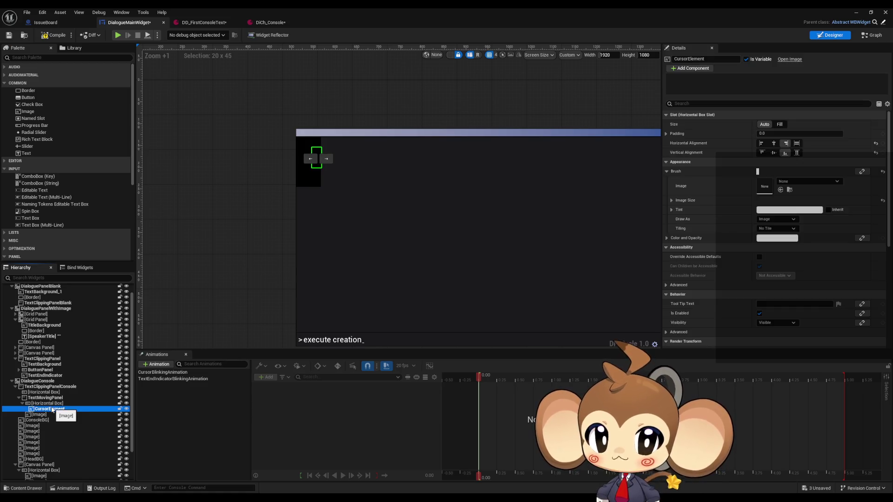
pyautogui.scroll(-3, 52, 410)
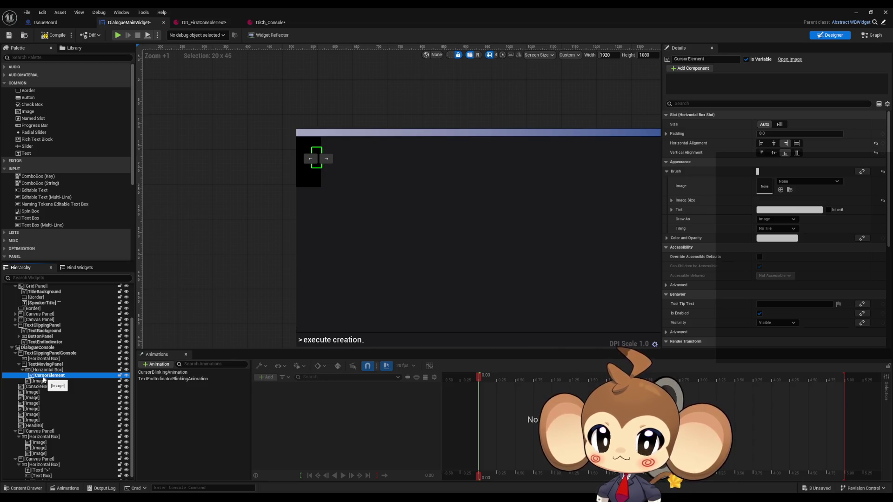
pyautogui.moveTo(43, 377)
pyautogui.mouseDown()
pyautogui.moveTo(62, 353)
pyautogui.moveTo(30, 292)
pyautogui.mouseUp()
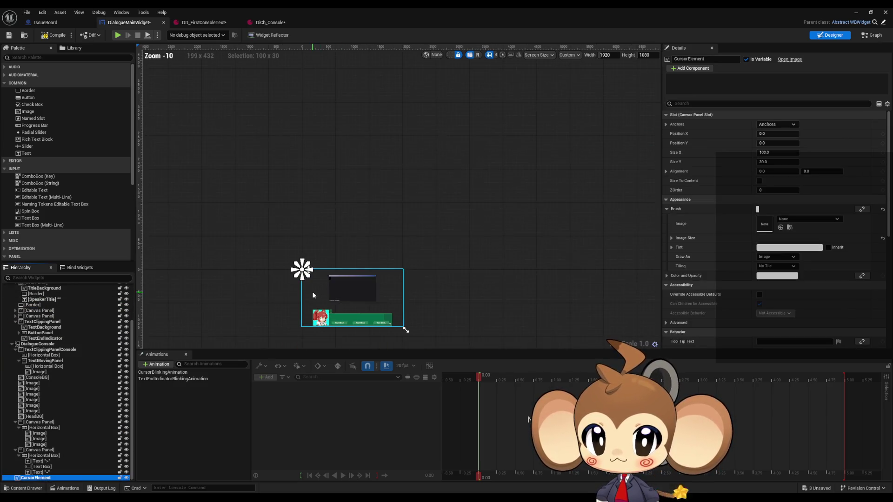
pyautogui.scroll(5, 321, 266)
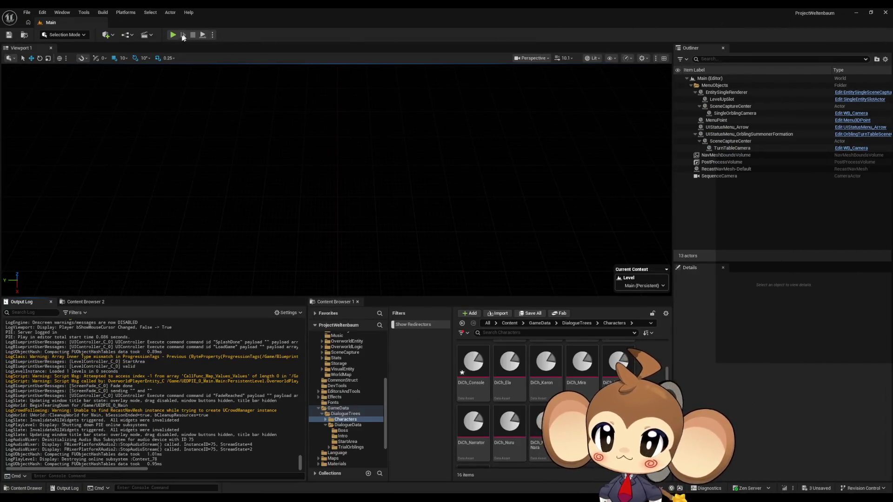
# Start a play-in-editor test, load the game, and advance through five AAAA/BBBB dialogue pages.
pyautogui.click(172, 35)
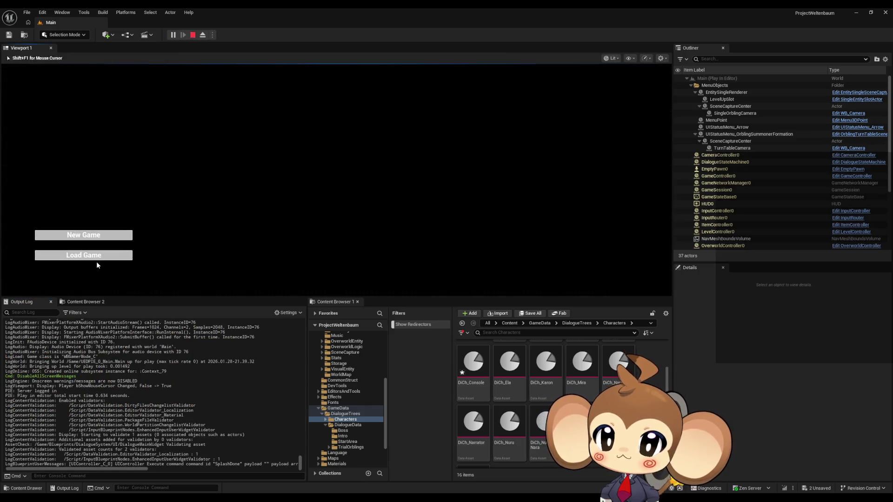
pyautogui.click(96, 261)
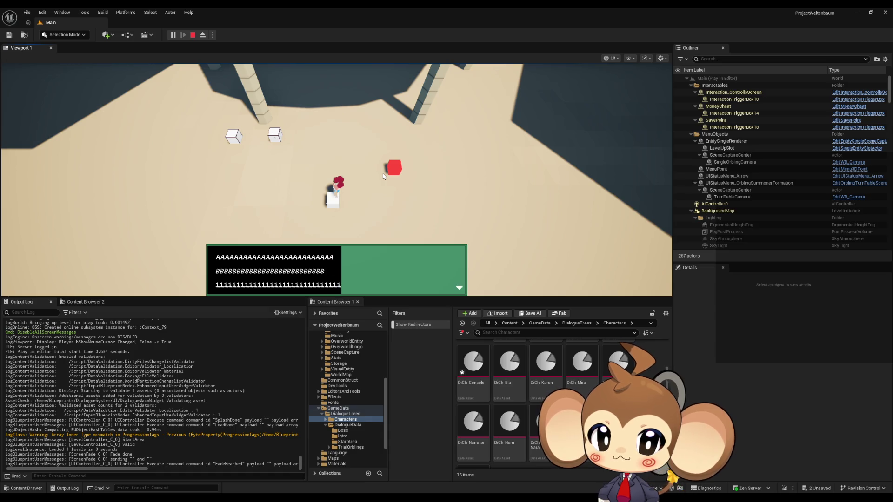
pyautogui.press('space')
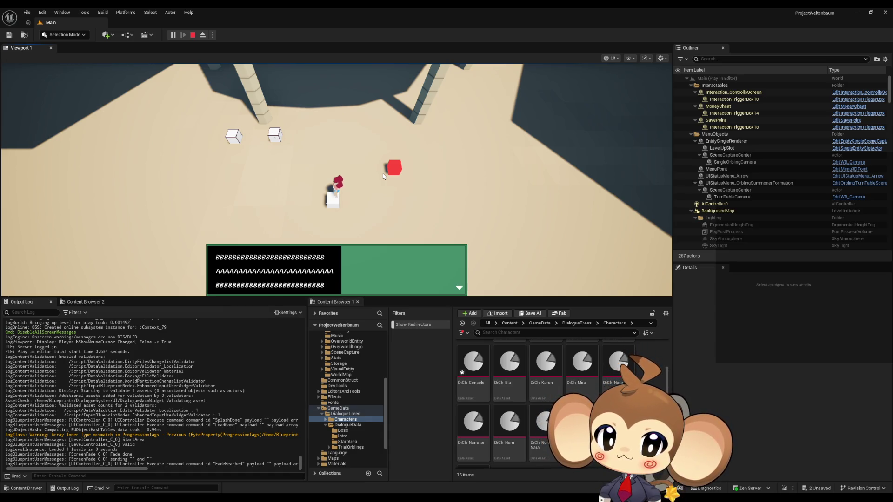
pyautogui.press('space')
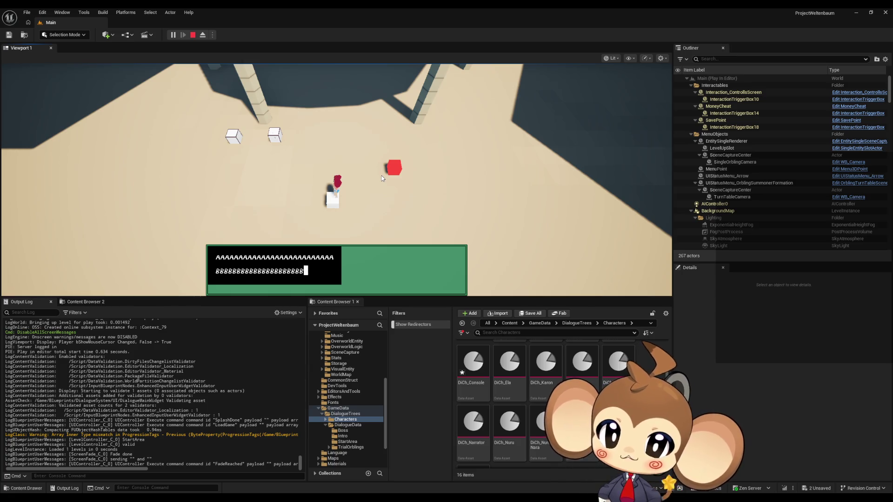
pyautogui.press('space')
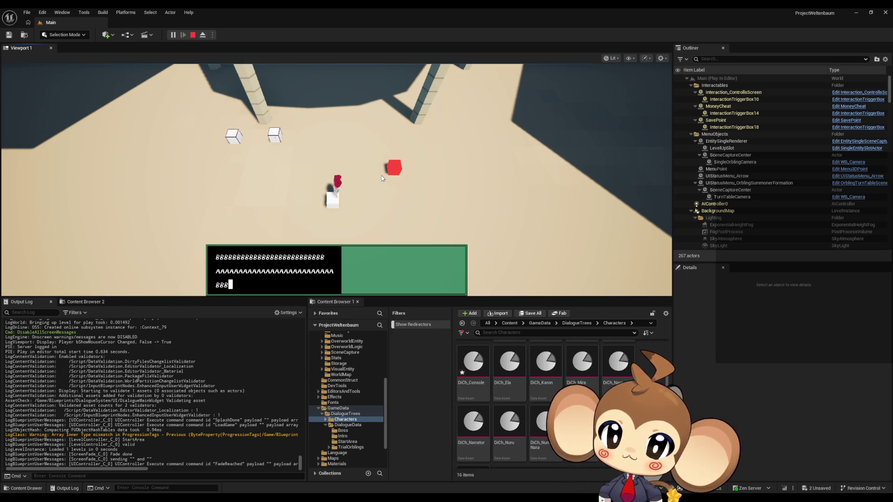
pyautogui.press('space')
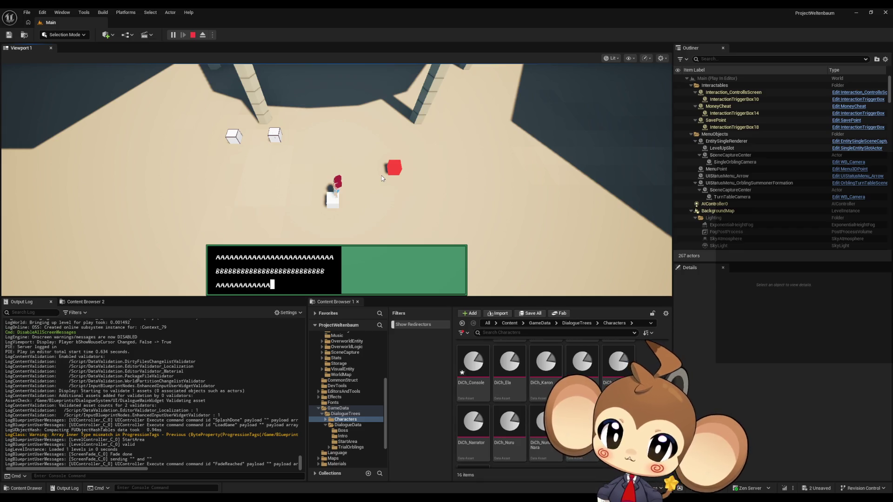
pyautogui.press('space')
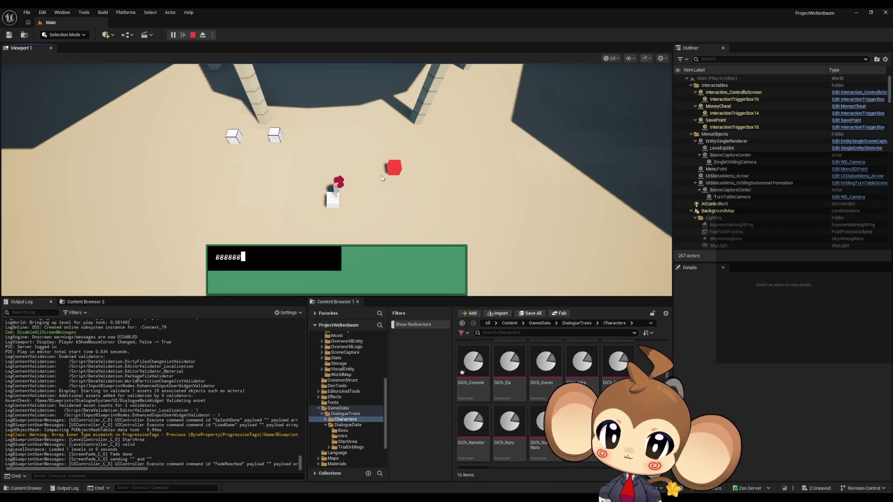
# Stop the test and bring the DialogueMainWidget designer back to the front.
pyautogui.click(196, 36)
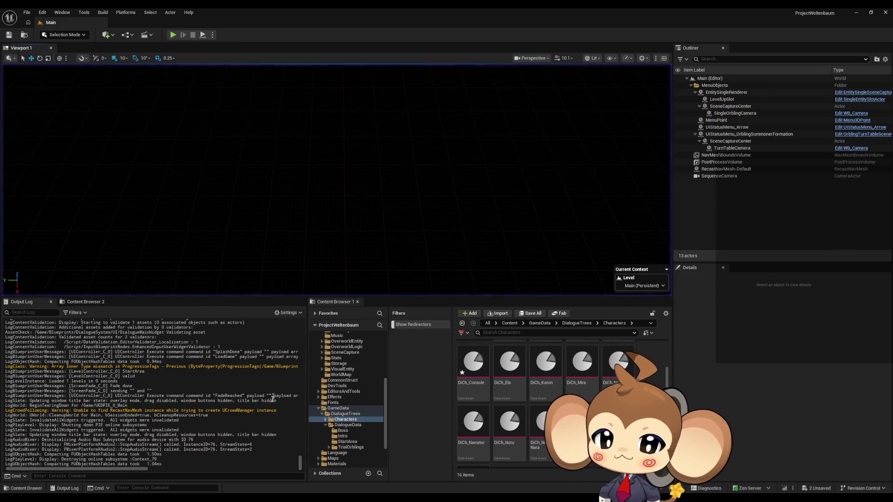
pyautogui.moveTo(327, 490)
pyautogui.moveTo(367, 484)
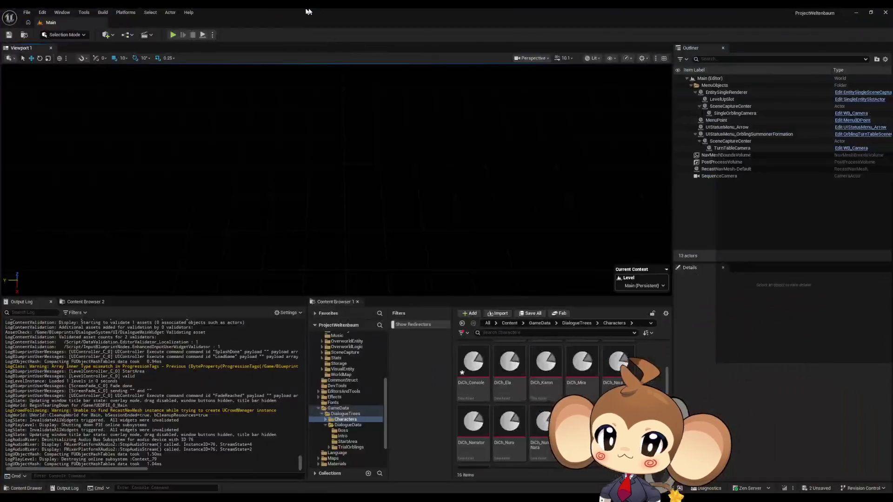
pyautogui.click(335, 465)
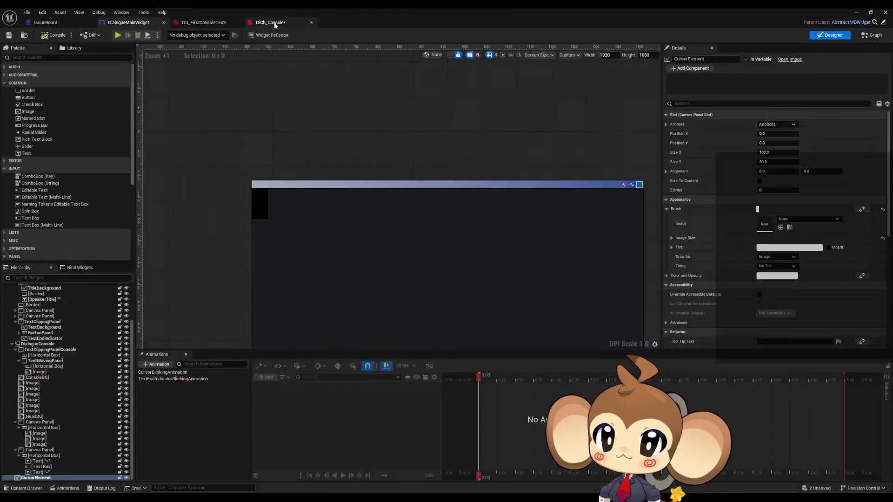
# Set DD_FirstConsoleText's Default Character Asset to DiCh_Console.
pyautogui.click(274, 24)
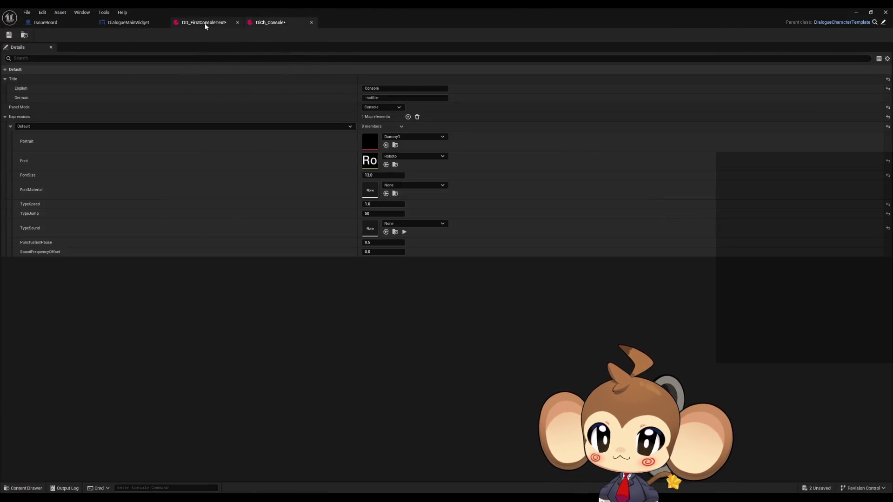
pyautogui.click(205, 27)
pyautogui.click(414, 89)
pyautogui.write('d')
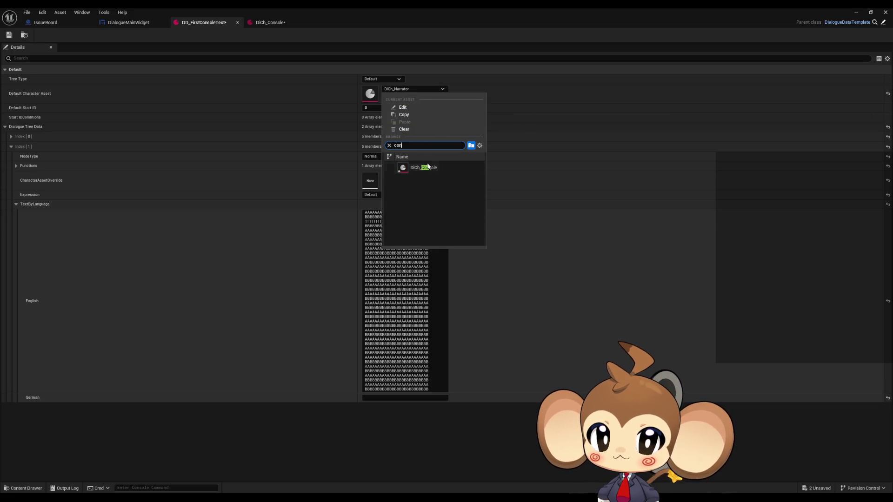
pyautogui.press('Return')
# Run a play-in-editor test from the Main level showing AAAA, BBBB and 1111 lines, then stop.
pyautogui.click(886, 13)
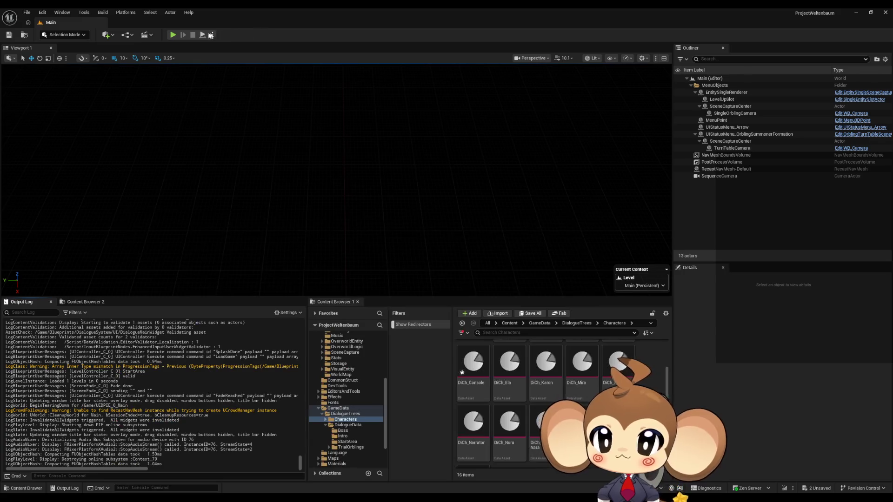
pyautogui.click(173, 35)
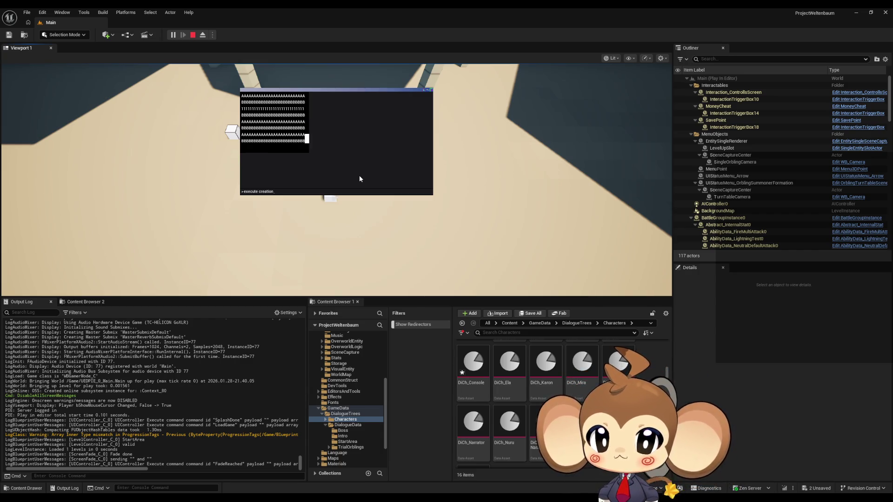
pyautogui.click(192, 35)
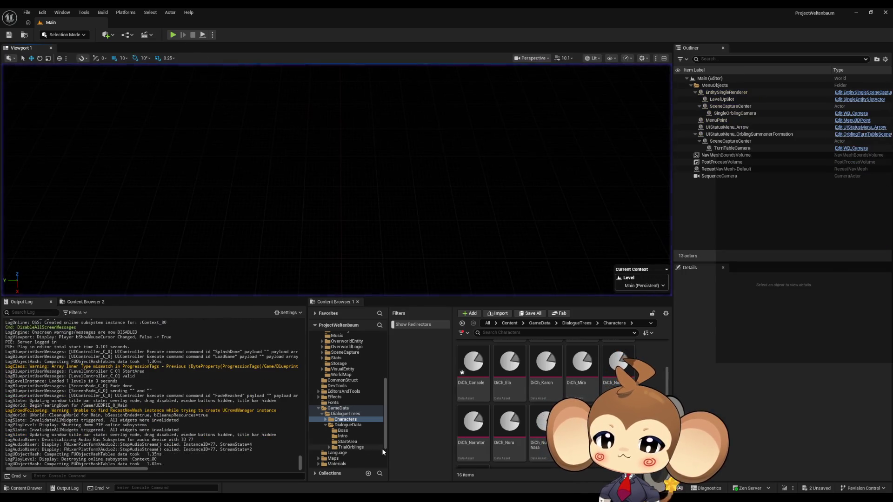
# Add a second line 'aaa' to the Index 0 node's English dialogue text.
pyautogui.moveTo(335, 500)
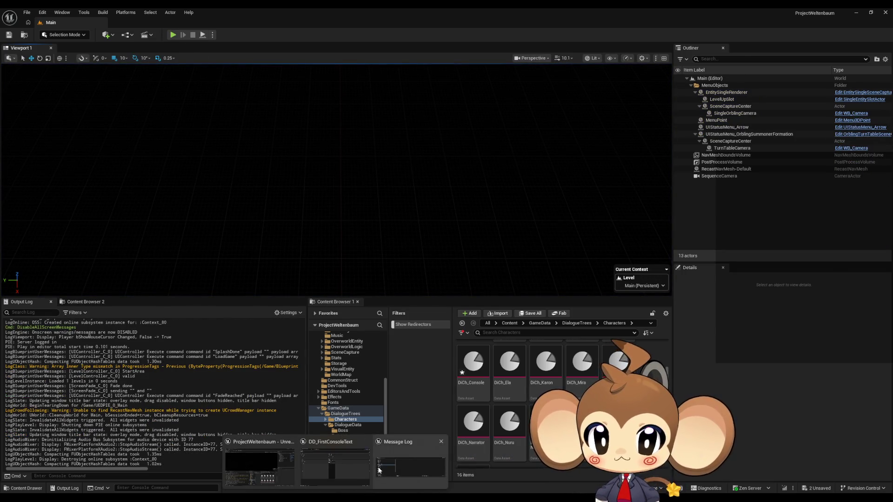
pyautogui.click(362, 470)
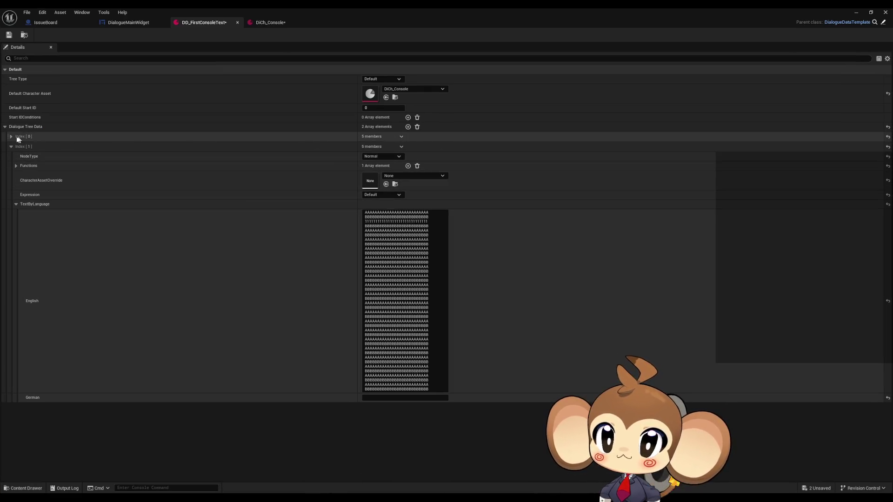
pyautogui.click(12, 137)
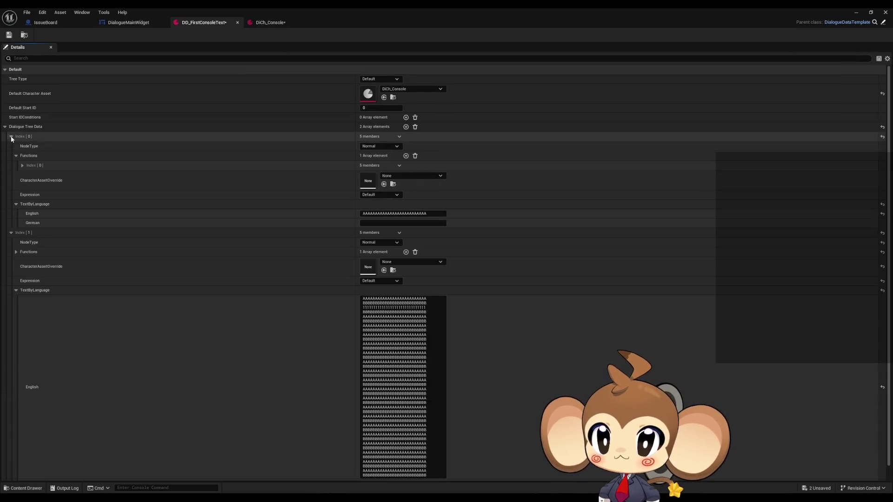
pyautogui.click(17, 155)
pyautogui.click(439, 215)
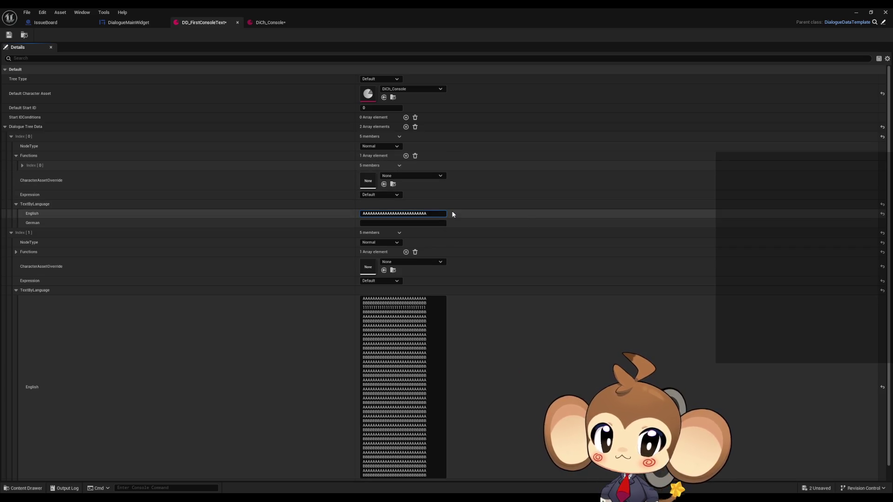
pyautogui.hotkey('shift', 'Return')
pyautogui.press('Return')
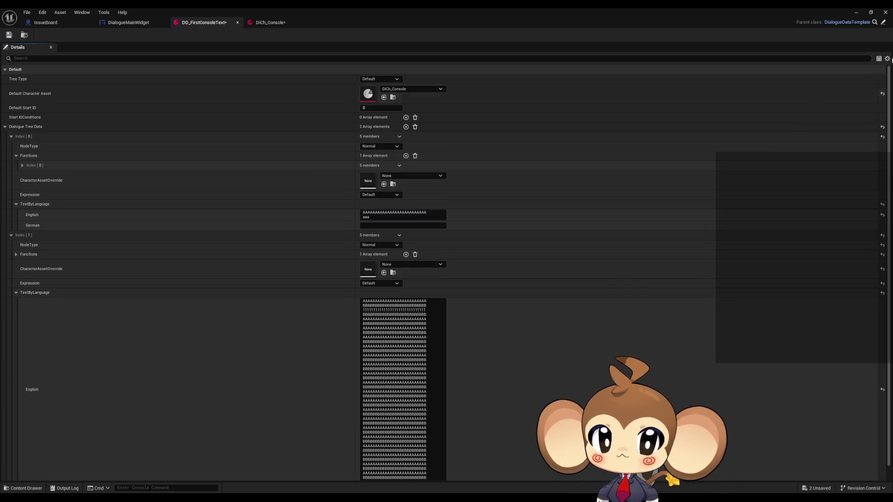
# Play-test with the in-game console open to check the AAAA line, then stop.
pyautogui.click(856, 13)
pyautogui.click(173, 36)
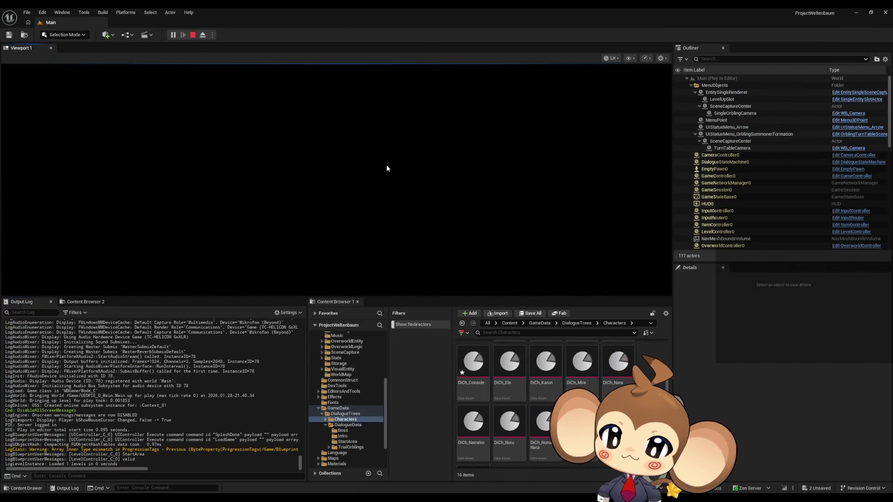
pyautogui.press('`')
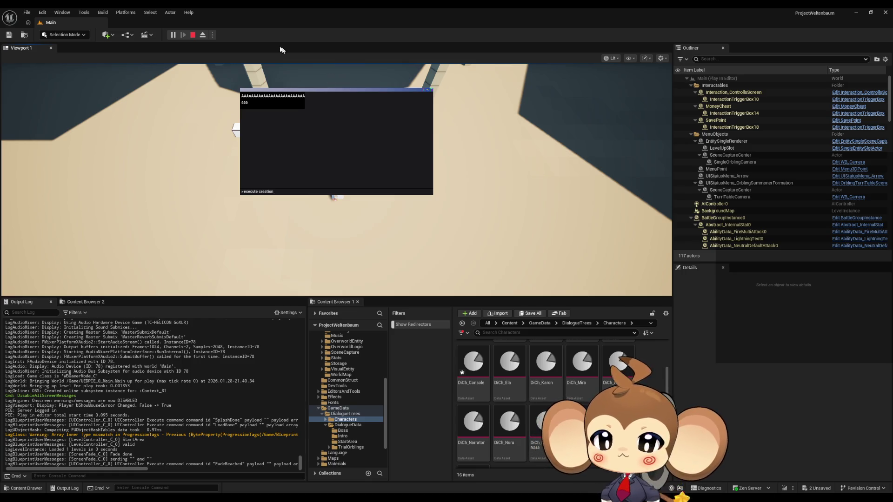
pyautogui.click(193, 36)
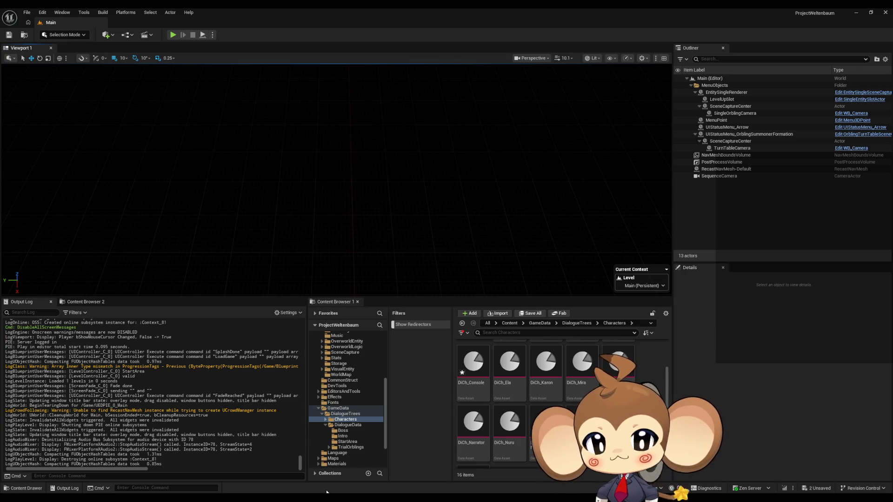
# Open the DialogueMainWidget blueprint in its Graph view.
pyautogui.moveTo(335, 501)
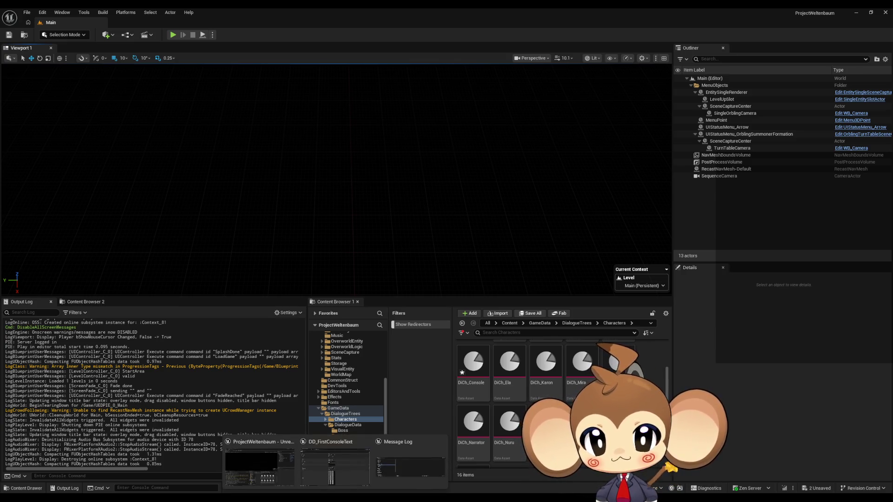
pyautogui.click(339, 475)
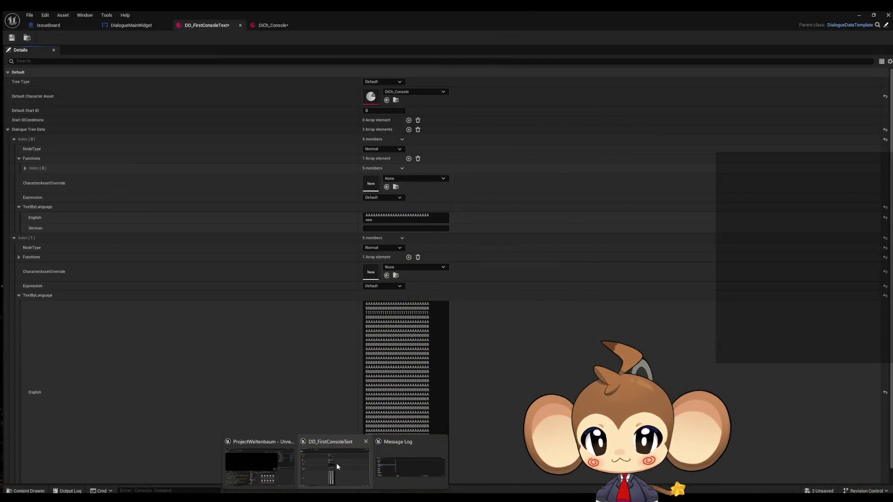
pyautogui.click(336, 464)
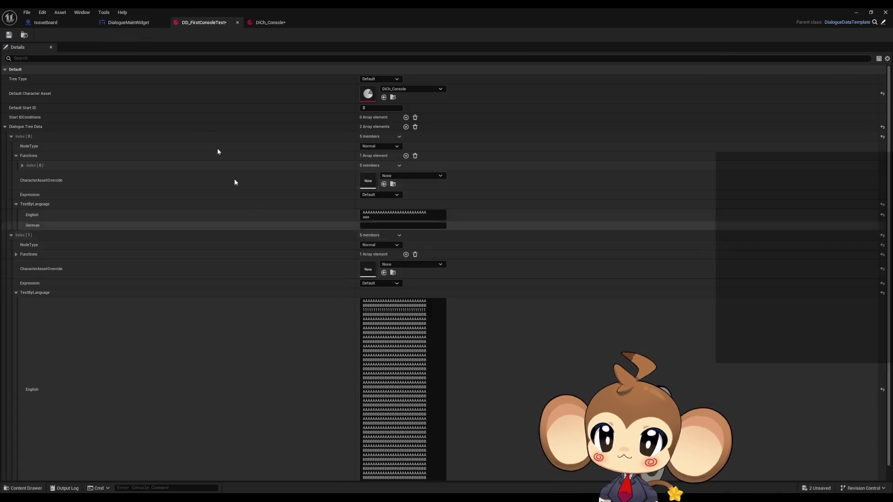
pyautogui.click(50, 23)
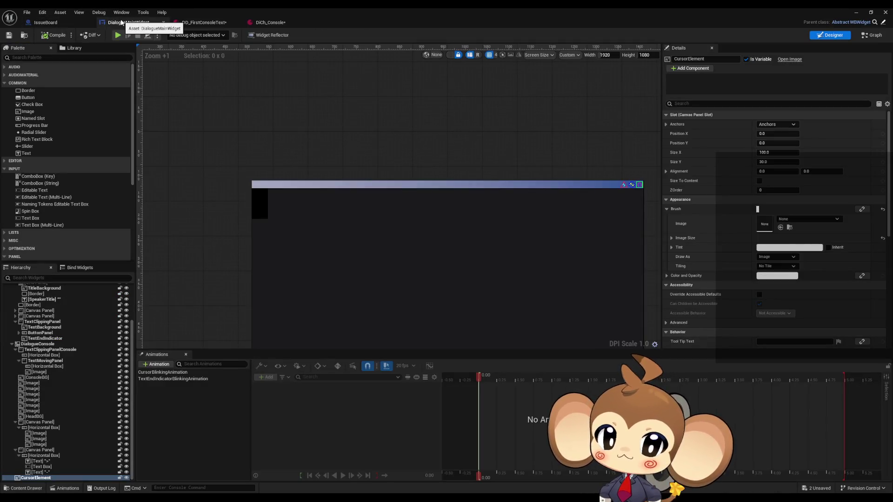
pyautogui.click(862, 37)
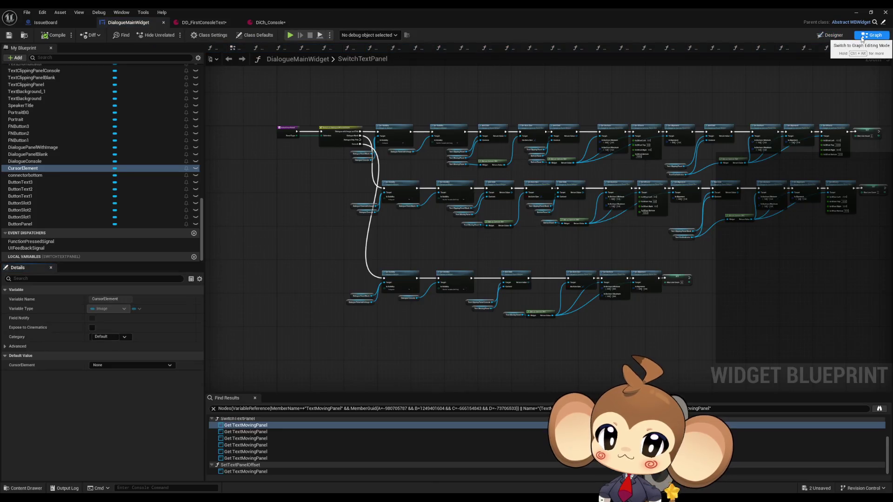
# Find CursorElement's class-member references and step through each, including SetUIElementsForEndWriting.
pyautogui.rightClick(26, 176)
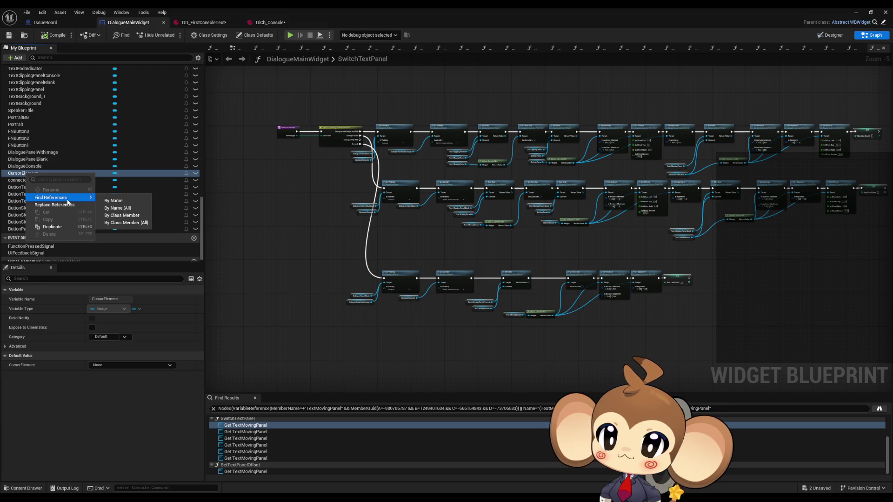
pyautogui.moveTo(62, 200)
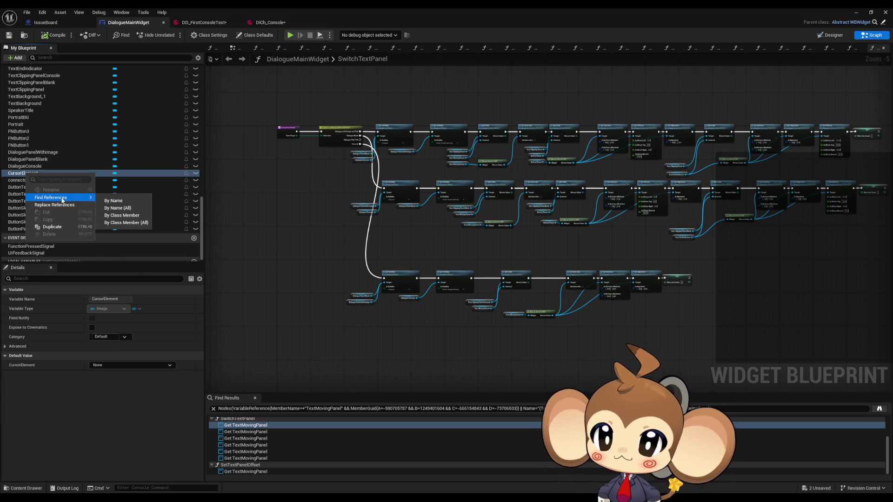
pyautogui.click(122, 215)
pyautogui.doubleClick(238, 430)
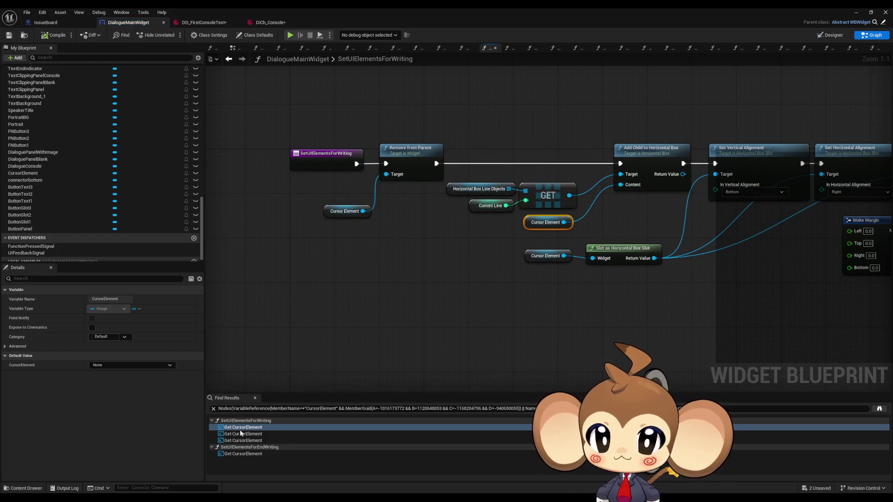
pyautogui.click(238, 434)
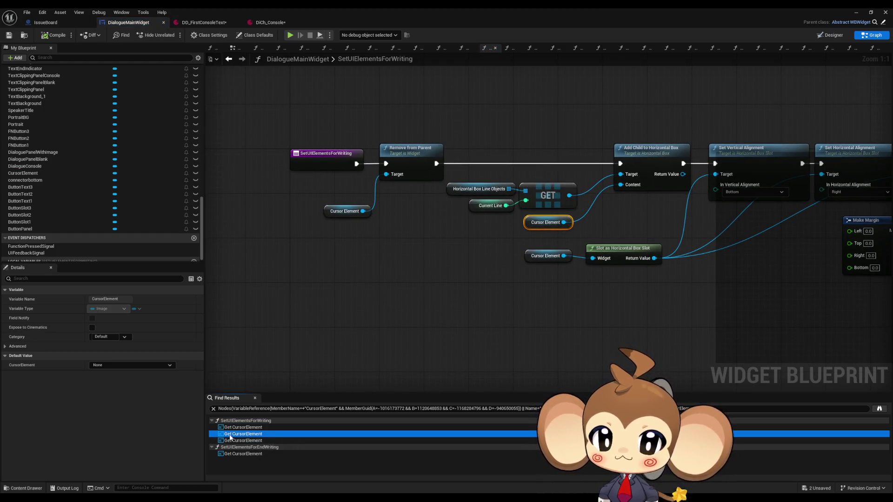
pyautogui.click(233, 441)
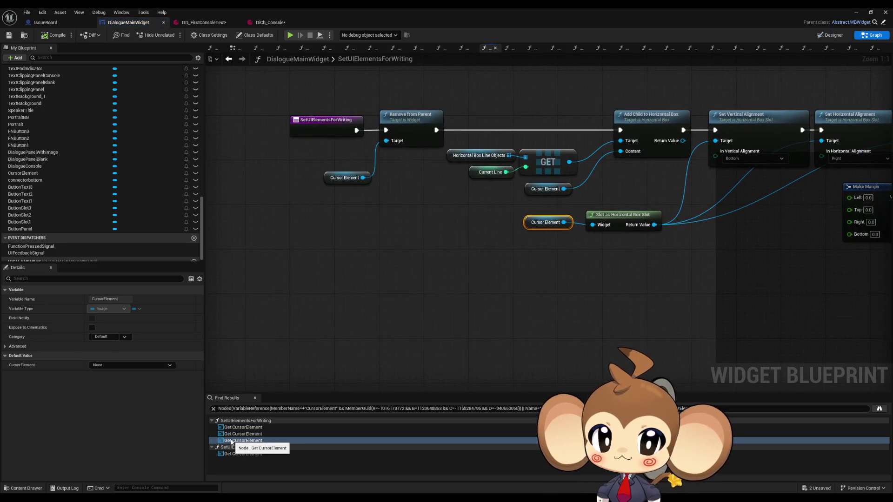
pyautogui.click(231, 455)
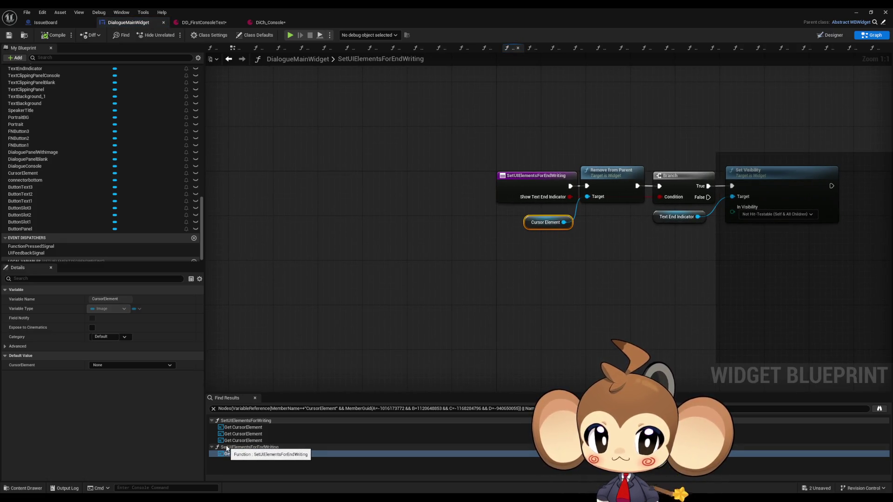
pyautogui.click(243, 428)
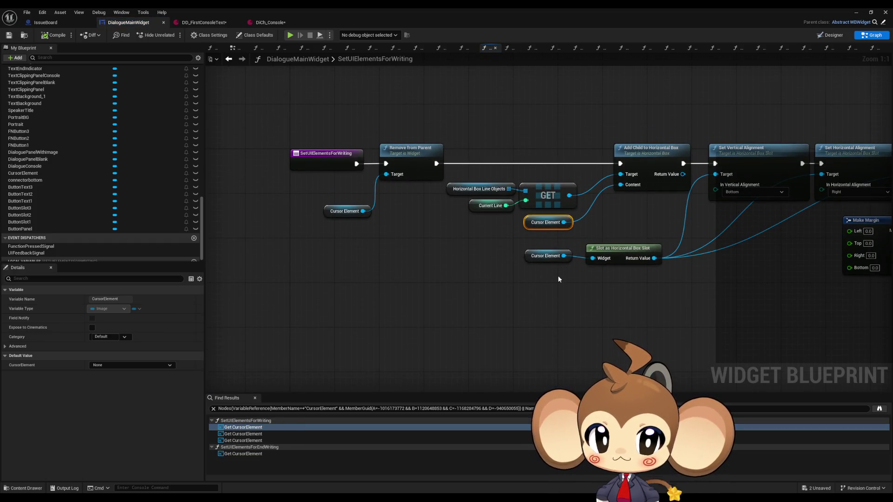
# Leave SetUIElementsForWriting's entry unhooked from Remove from Parent and set the blueprint window aside.
pyautogui.moveTo(559, 279)
pyautogui.mouseDown()
pyautogui.moveTo(346, 275)
pyautogui.moveTo(617, 254)
pyautogui.mouseUp()
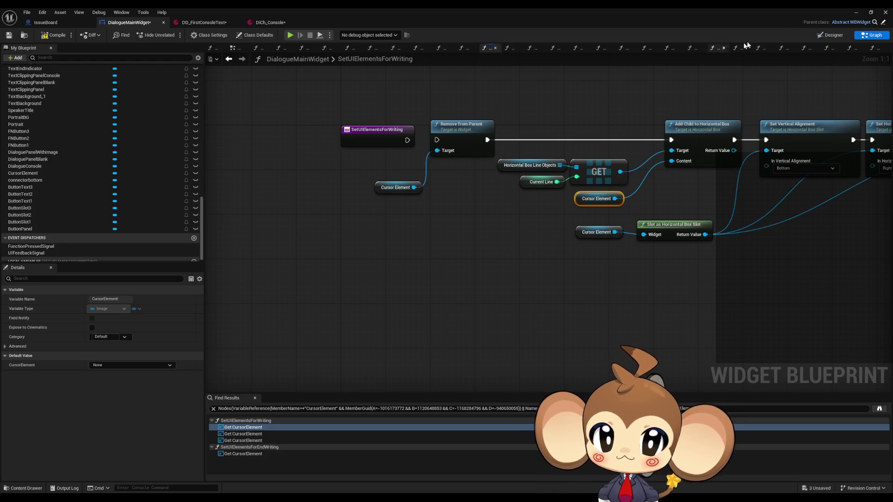
pyautogui.click(871, 13)
pyautogui.click(805, 22)
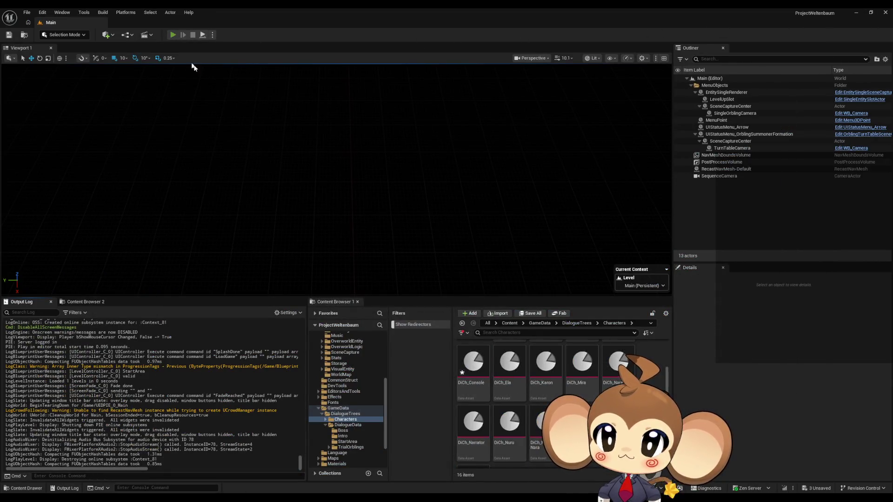
# Play-test the loaded game with the console open and 'aaa' typed, then return to DialogueMainWidget.
pyautogui.hotkey('alt', 'p')
pyautogui.click(120, 252)
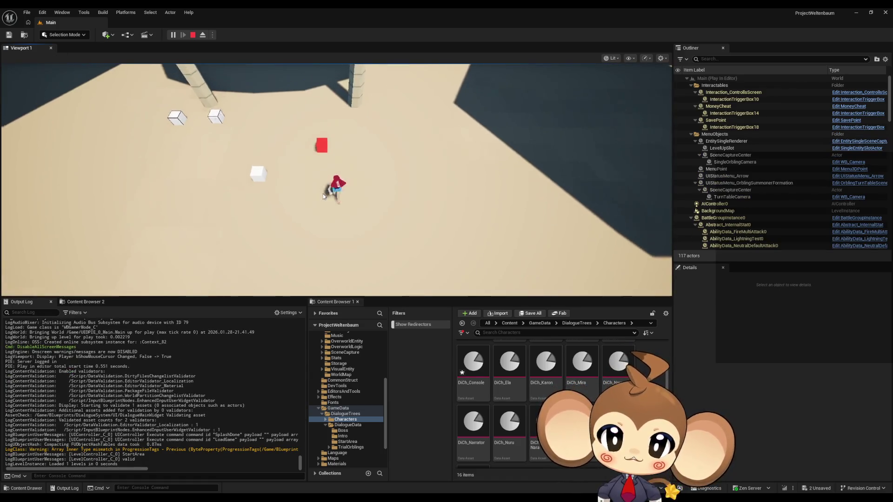
pyautogui.press('`')
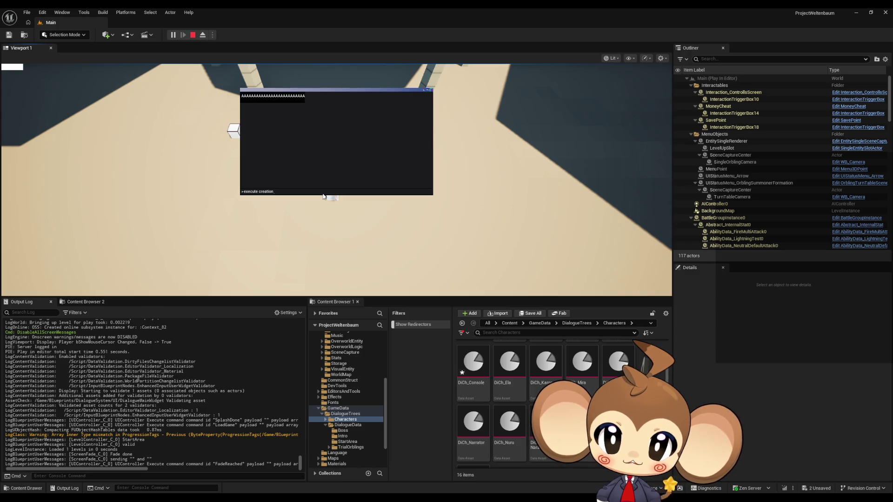
pyautogui.write('aaa')
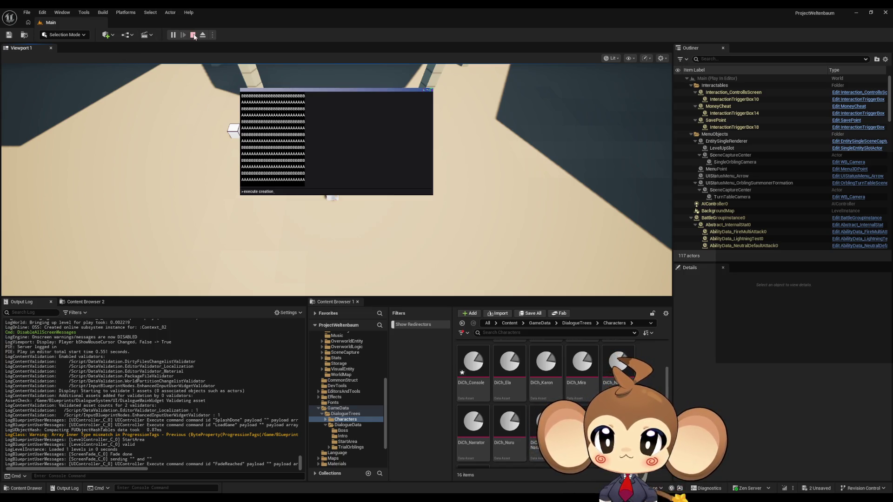
pyautogui.click(194, 36)
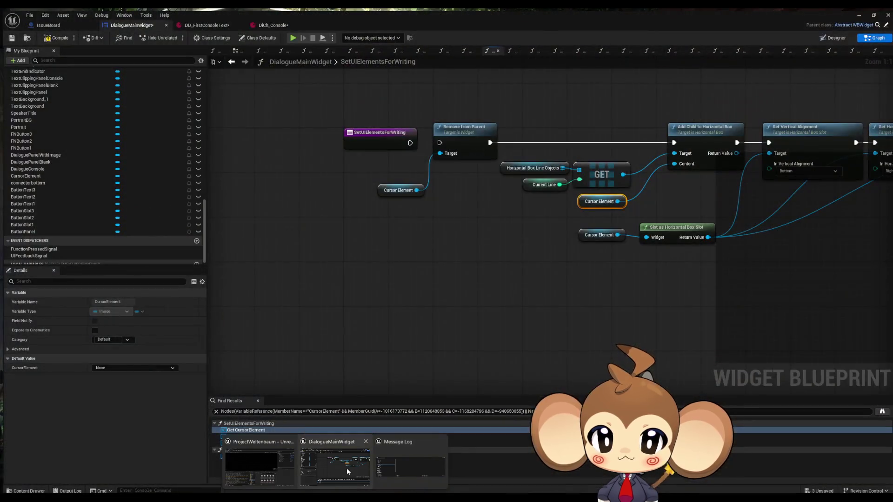
pyautogui.click(347, 468)
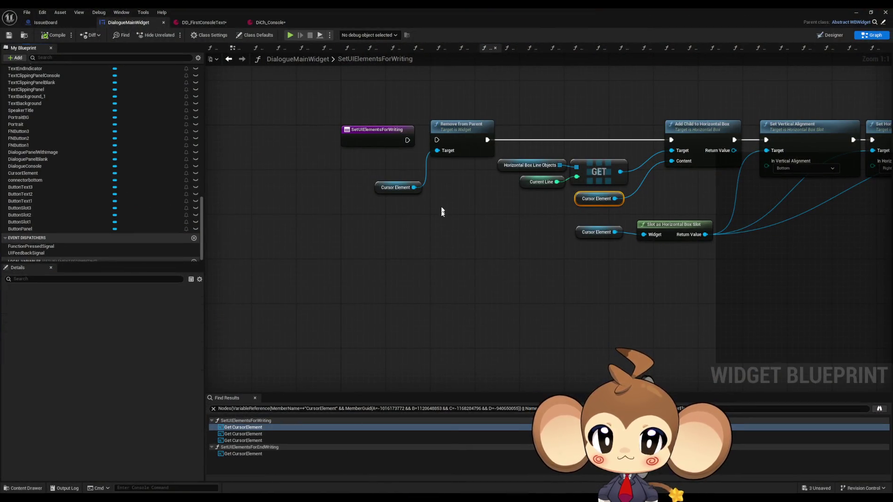
# Rewire the entry exec to Remove from Parent and set In Vertical Alignment to Top.
pyautogui.moveTo(437, 140); pyautogui.dragTo(408, 140)
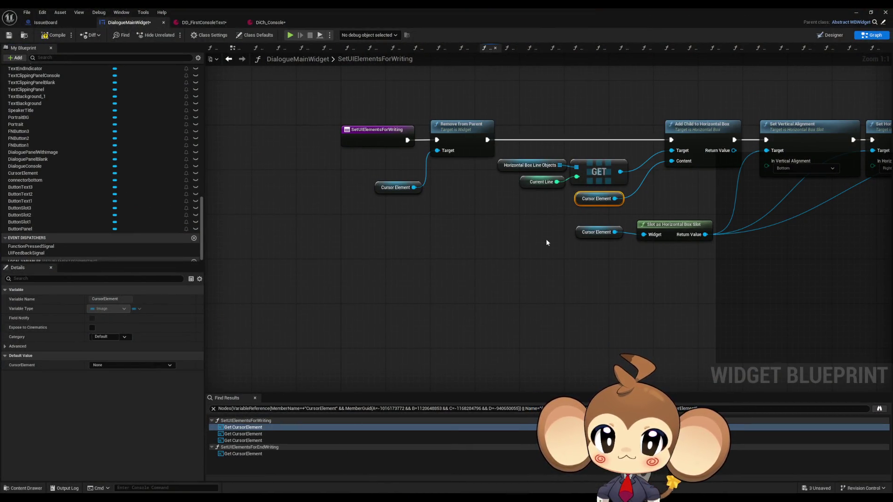
pyautogui.moveTo(546, 241); pyautogui.dragTo(419, 285)
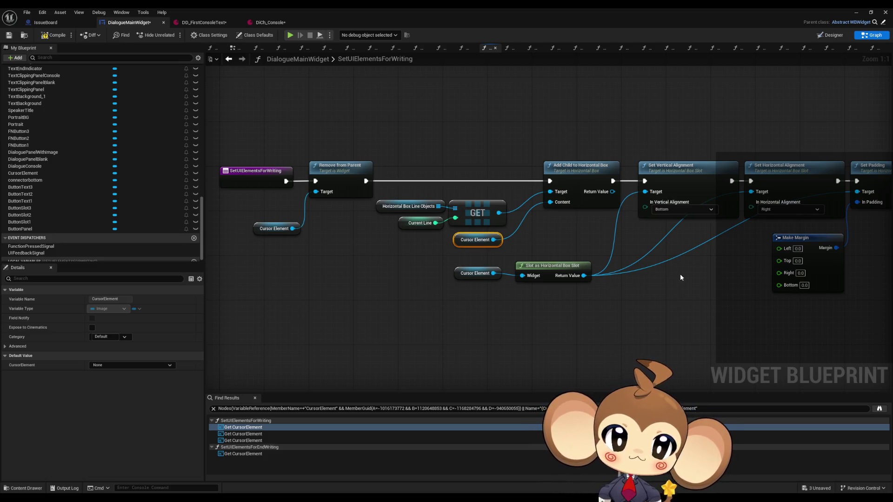
pyautogui.moveTo(680, 274)
pyautogui.mouseDown()
pyautogui.moveTo(588, 274)
pyautogui.moveTo(565, 260)
pyautogui.mouseUp()
pyautogui.click(572, 160)
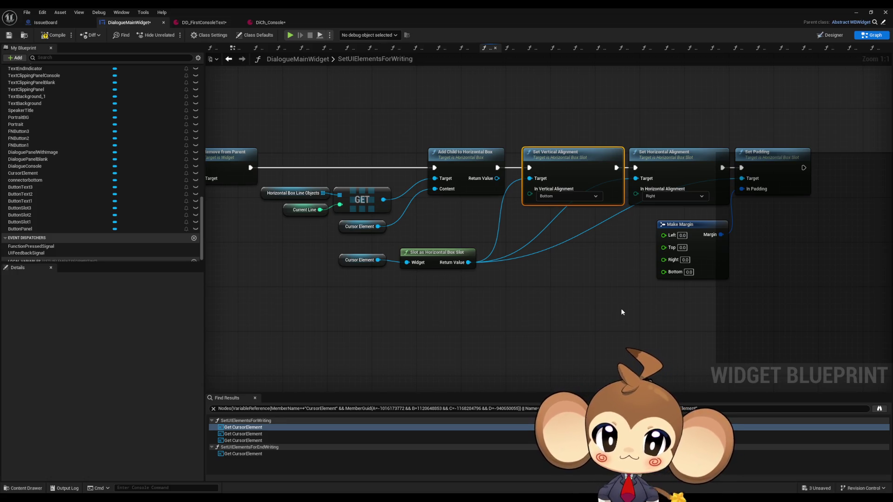
pyautogui.click(557, 196)
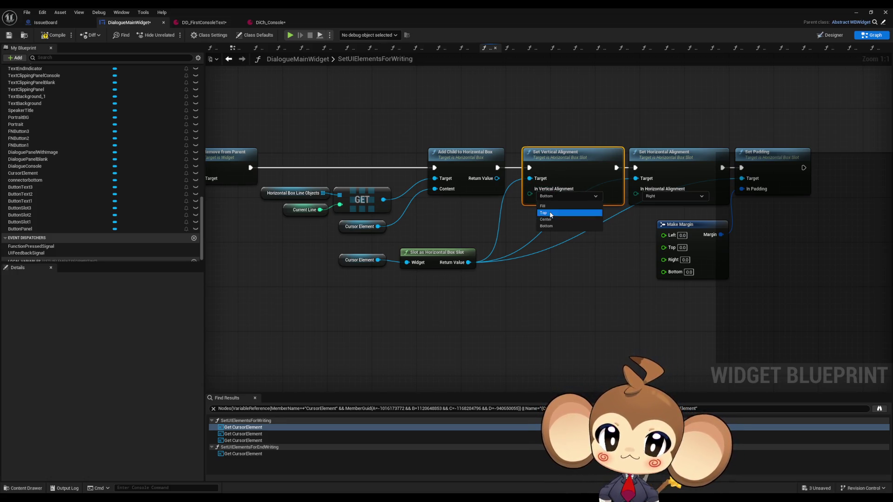
pyautogui.click(545, 213)
# Start a play-in-editor test from the level editor and load the saved game.
pyautogui.click(856, 13)
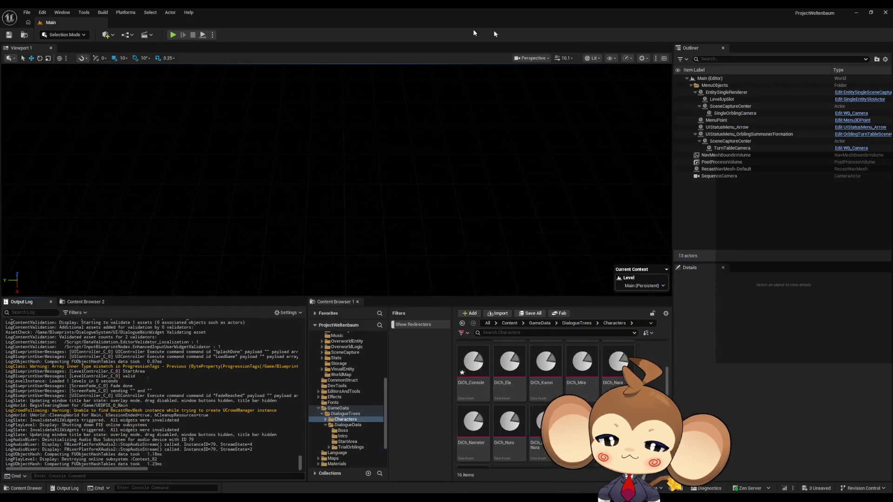
pyautogui.click(173, 34)
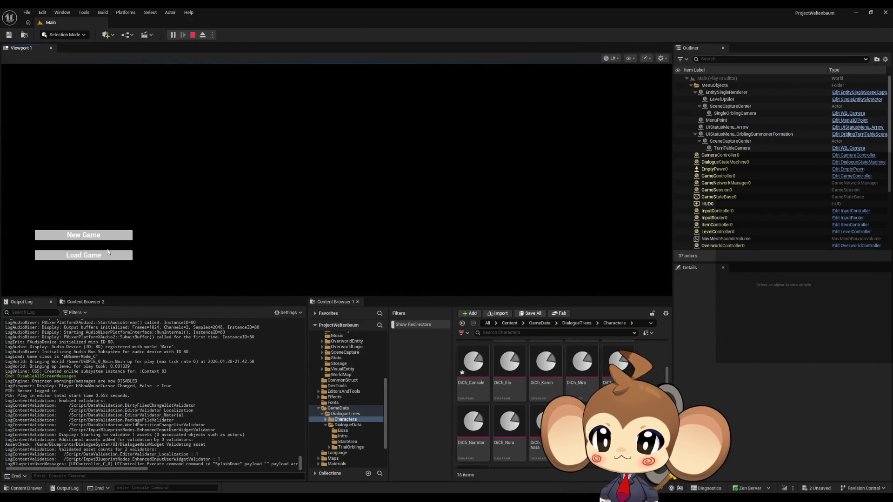
pyautogui.click(83, 255)
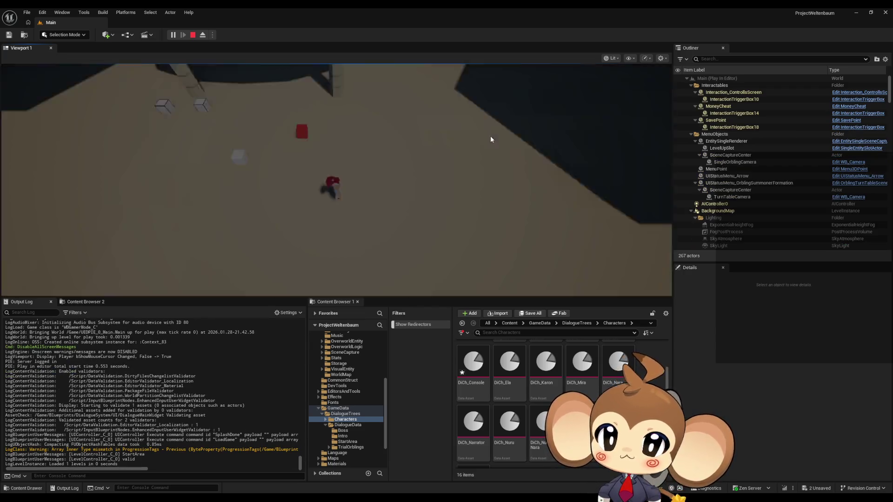
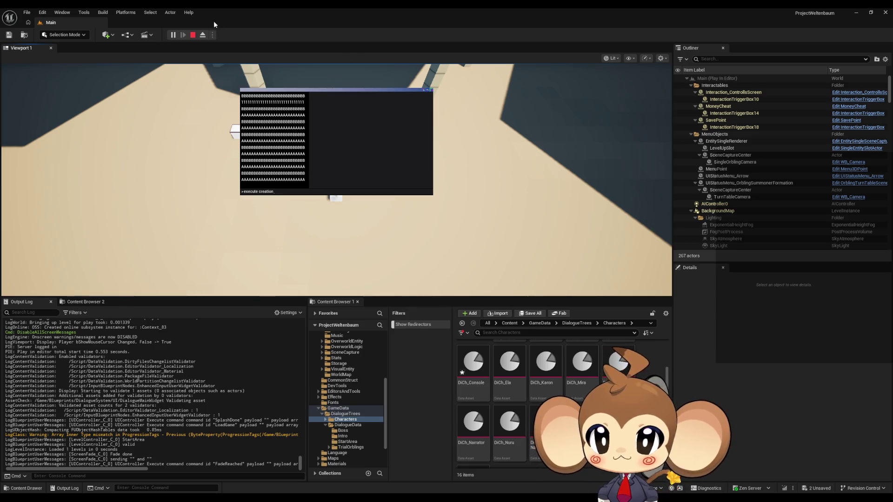
# Stop the play session and switch DialogueMainWidget from Graph to the Designer layout.
pyautogui.click(193, 35)
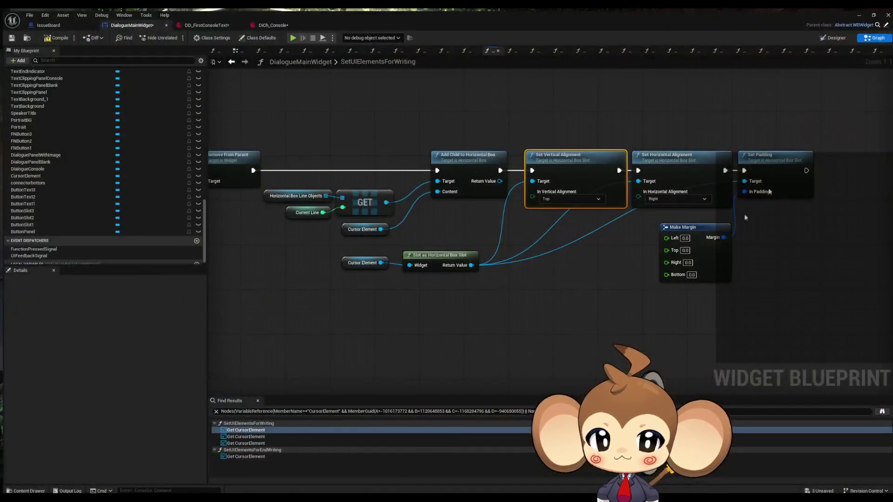
pyautogui.click(832, 38)
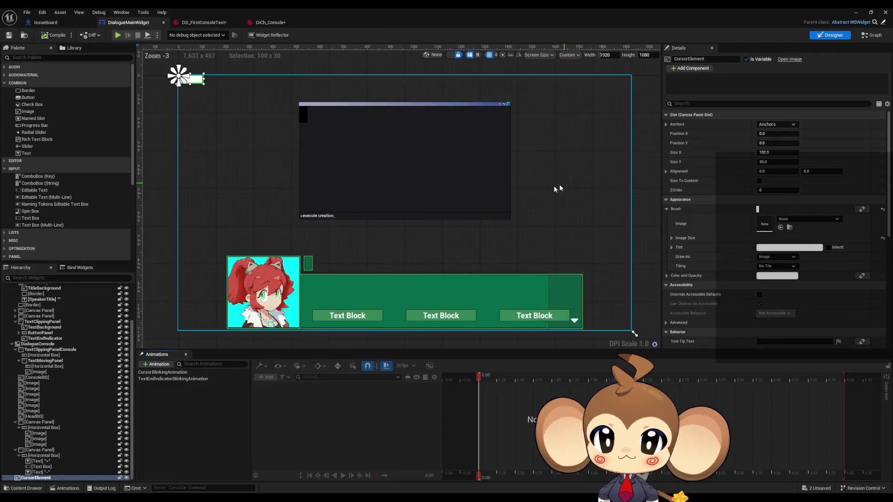
pyautogui.scroll(3, 303, 108)
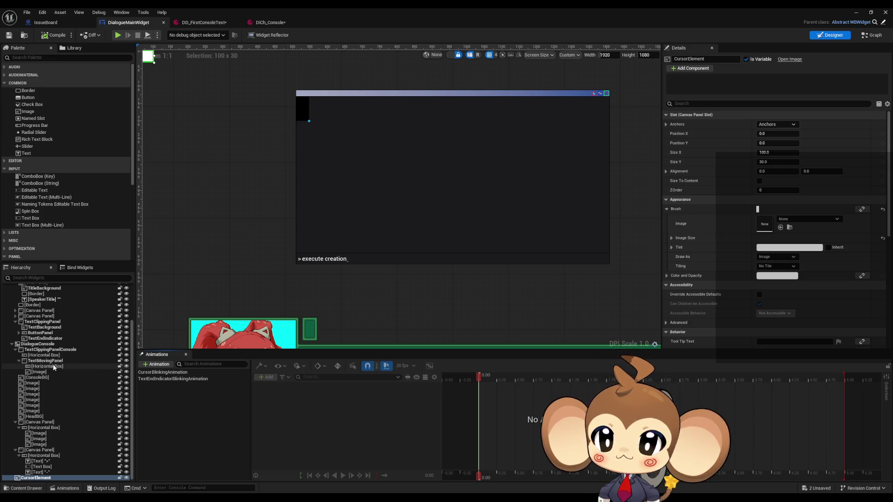
pyautogui.moveTo(33, 153); pyautogui.dragTo(58, 370)
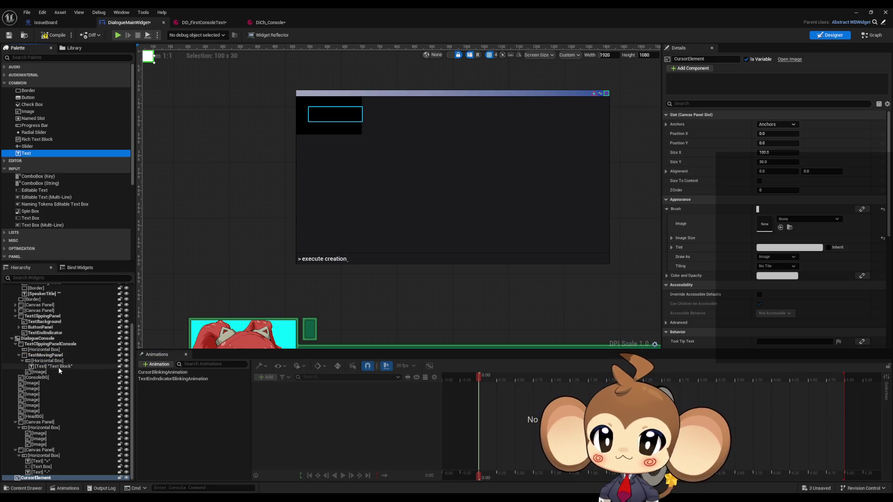
# Compare the layout settings of the test text block, the horizontal box and TextMovingPanel.
pyautogui.click(59, 368)
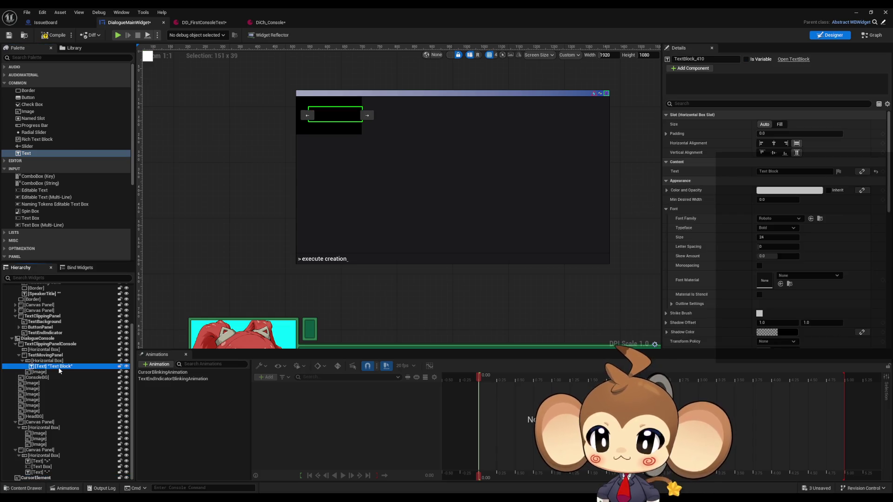
pyautogui.click(56, 361)
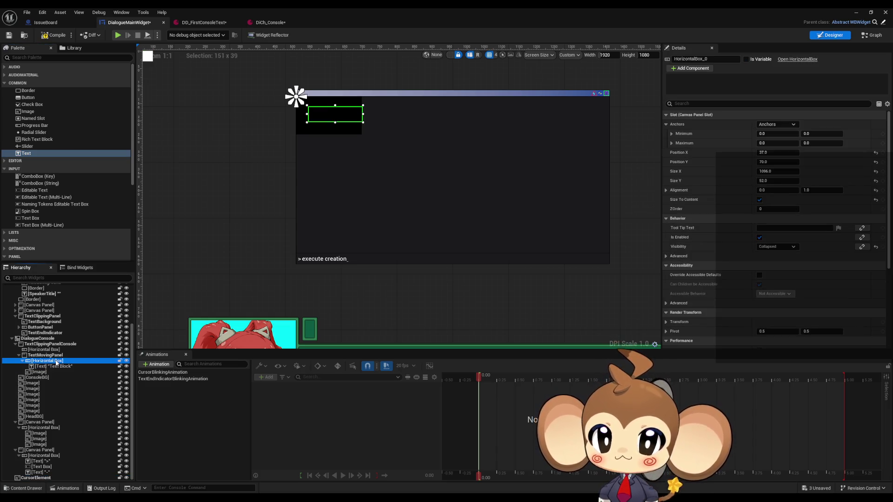
pyautogui.click(56, 356)
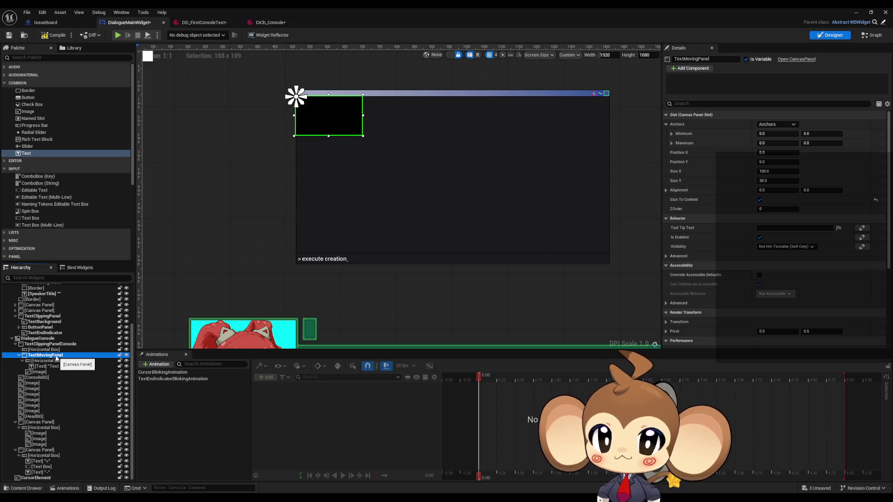
pyautogui.click(57, 360)
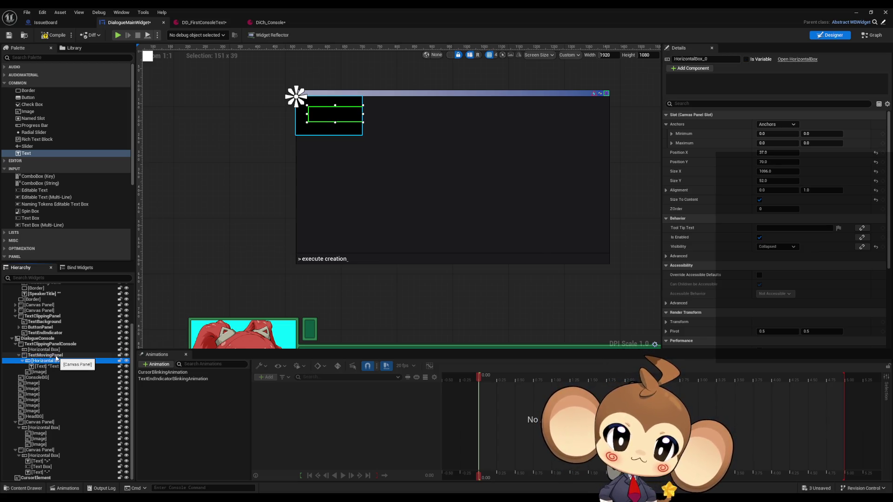
pyautogui.click(56, 357)
pyautogui.click(56, 360)
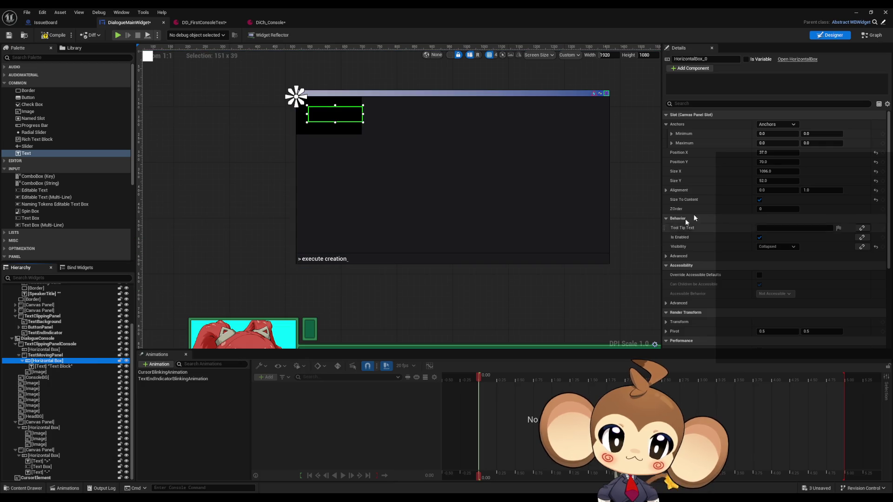
# Try the horizontal box's vertical alignment at 0, then restore it to 1.0.
pyautogui.click(816, 190)
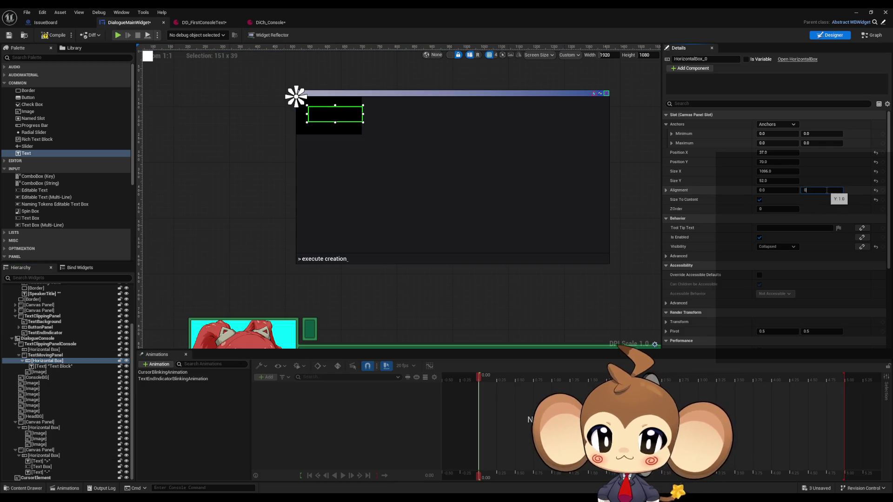
pyautogui.press('Return')
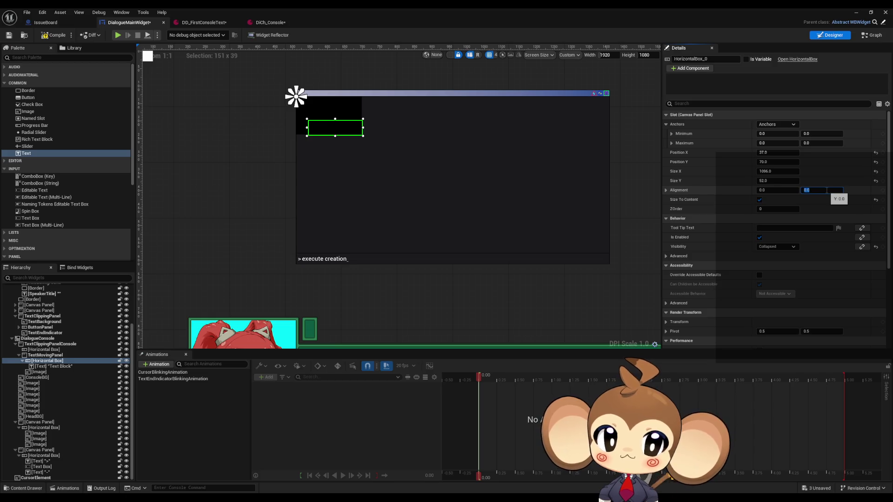
pyautogui.write('1')
pyautogui.press('Return')
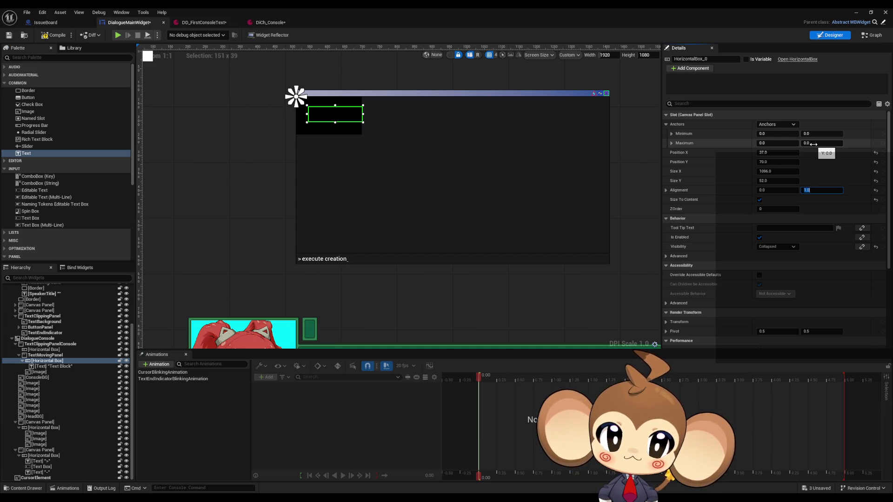
# Anchor the horizontal box to the panel bottom (Min/Max Y 1.0) with alignment Y 0.0.
pyautogui.click(813, 144)
pyautogui.write('1')
pyautogui.press('Return')
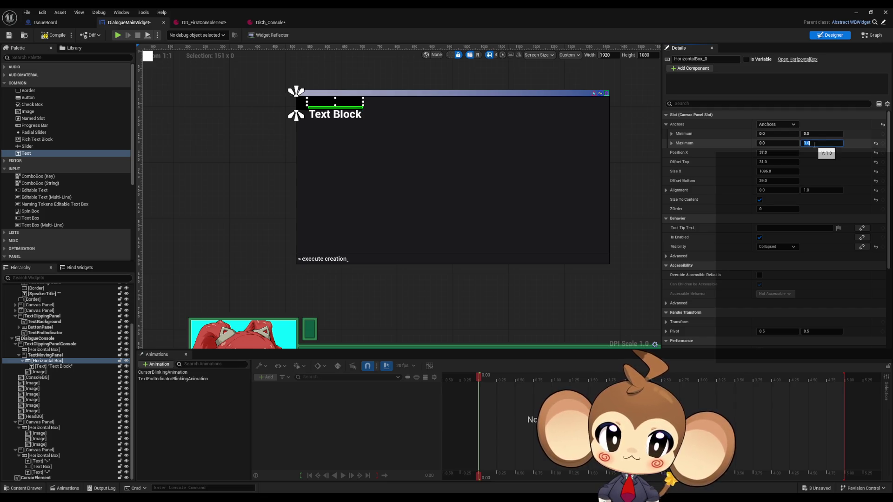
pyautogui.click(822, 134)
pyautogui.press('Return')
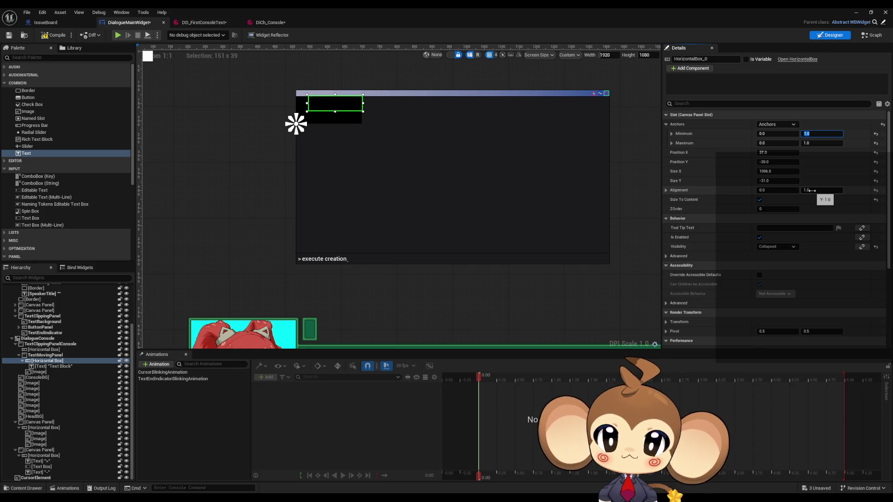
pyautogui.click(812, 190)
pyautogui.write('0')
pyautogui.press('Return')
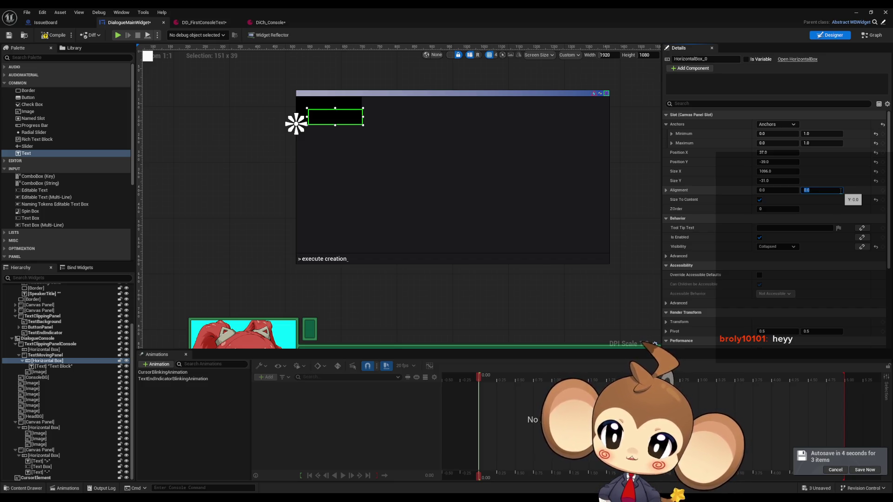
pyautogui.click(54, 366)
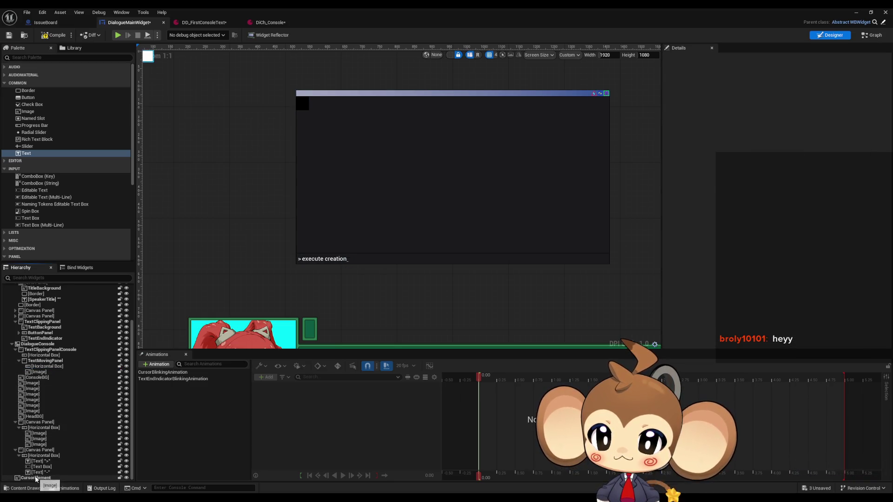
# Move CursorElement into the console's horizontal box, then back out of it.
pyautogui.moveTo(40, 478)
pyautogui.mouseDown()
pyautogui.moveTo(51, 361)
pyautogui.moveTo(47, 369)
pyautogui.mouseUp()
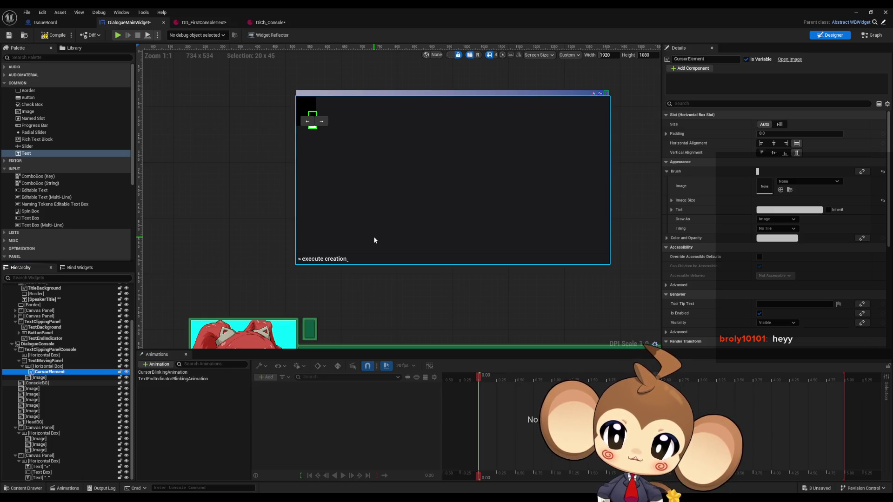
pyautogui.click(46, 367)
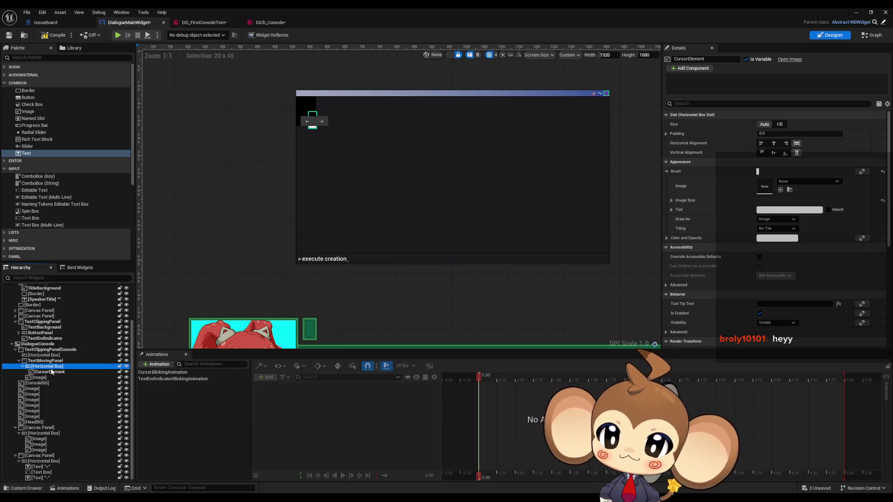
pyautogui.click(50, 373)
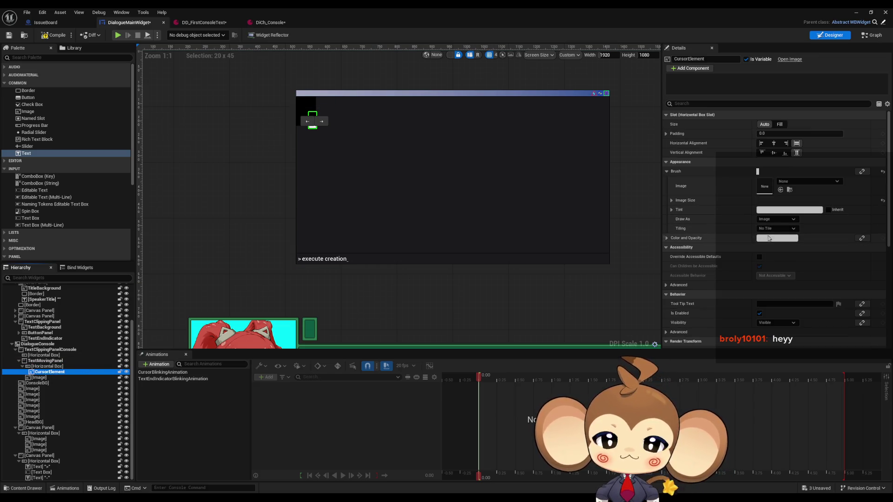
pyautogui.moveTo(42, 372)
pyautogui.mouseDown()
pyautogui.moveTo(53, 358)
pyautogui.moveTo(47, 302)
pyautogui.moveTo(30, 297)
pyautogui.mouseUp()
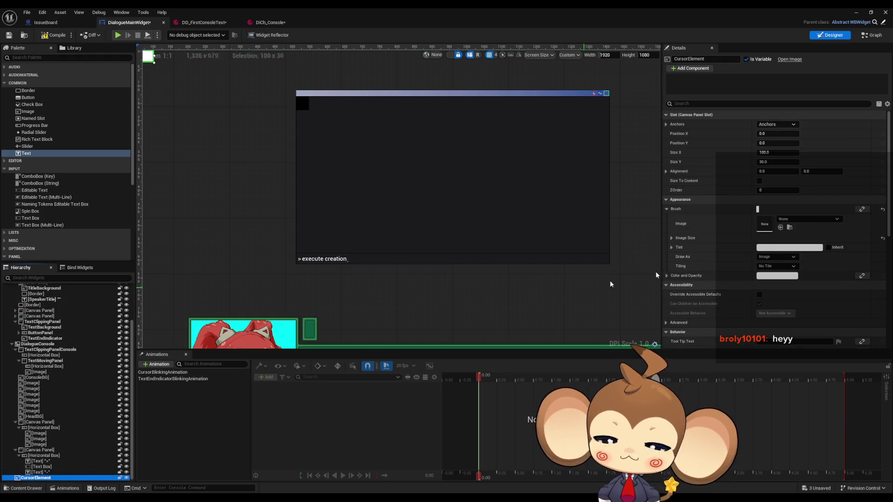
# Set CursorElement's Visibility to Collapsed and return to the main level editor.
pyautogui.scroll(-5, 768, 274)
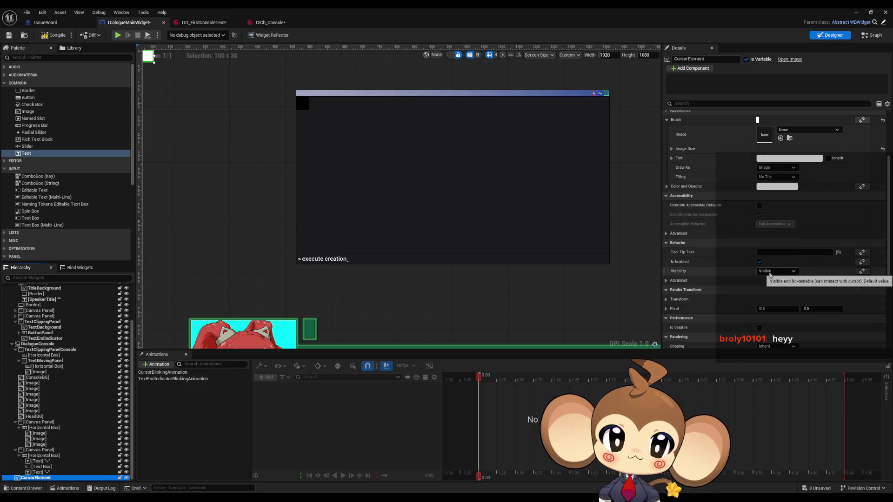
pyautogui.click(773, 271)
pyautogui.click(773, 290)
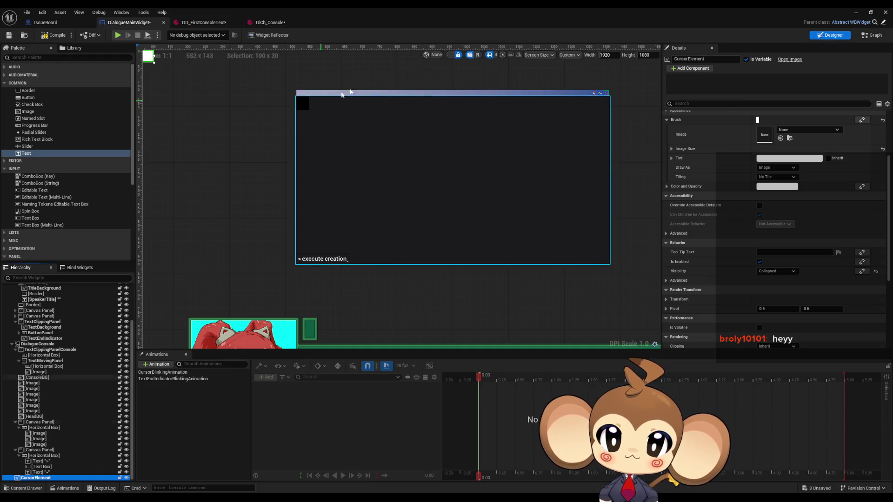
pyautogui.click(855, 12)
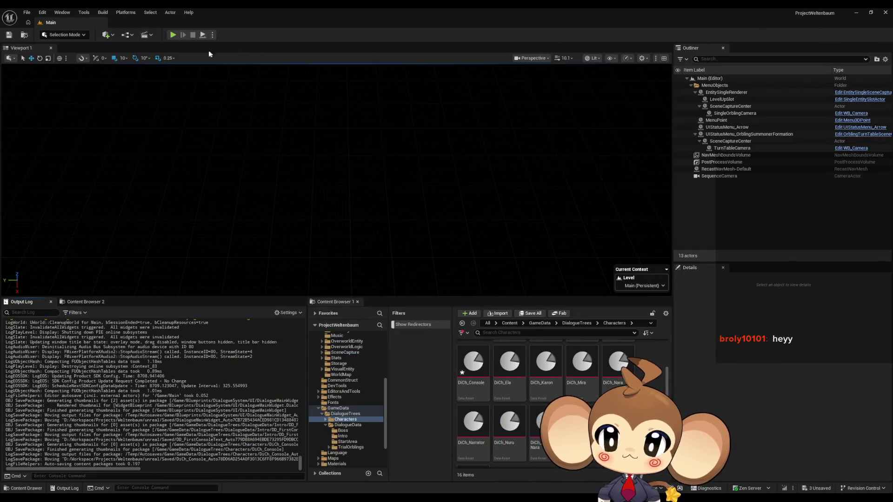
# Play-test: load the game, walk to the console, open it with the grave key, send a line, then stop.
pyautogui.click(175, 37)
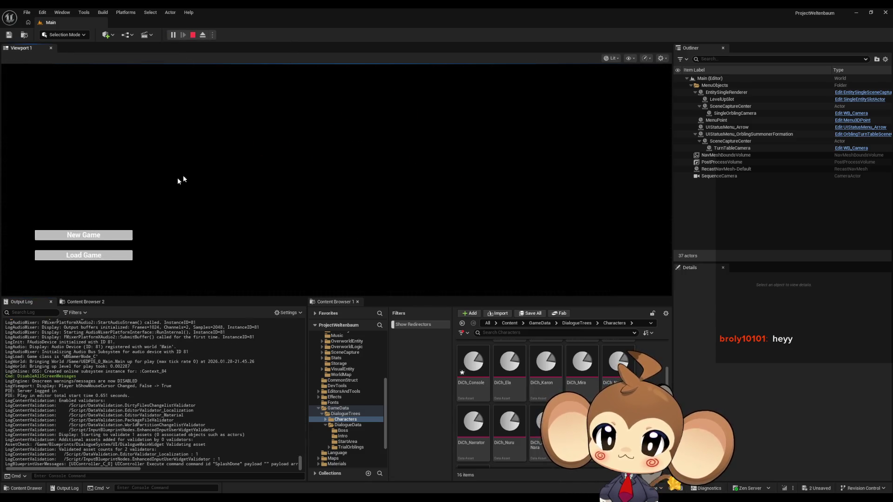
pyautogui.click(83, 255)
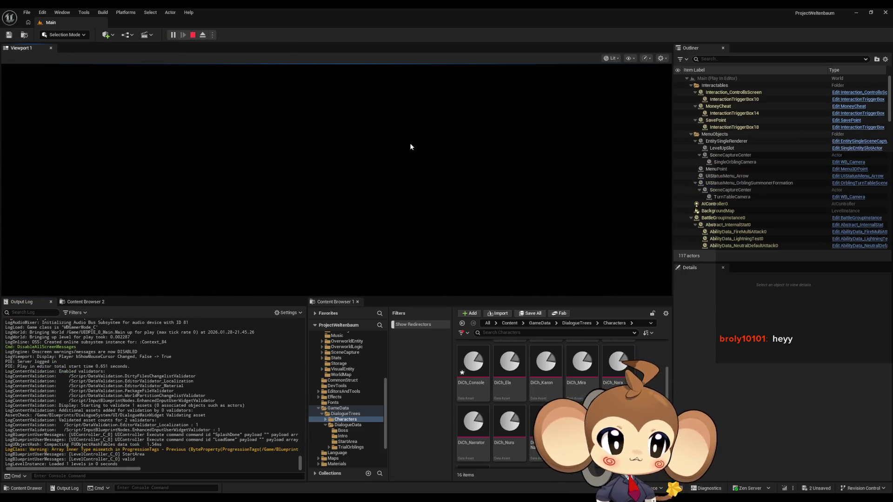
pyautogui.press('w')
pyautogui.press('a')
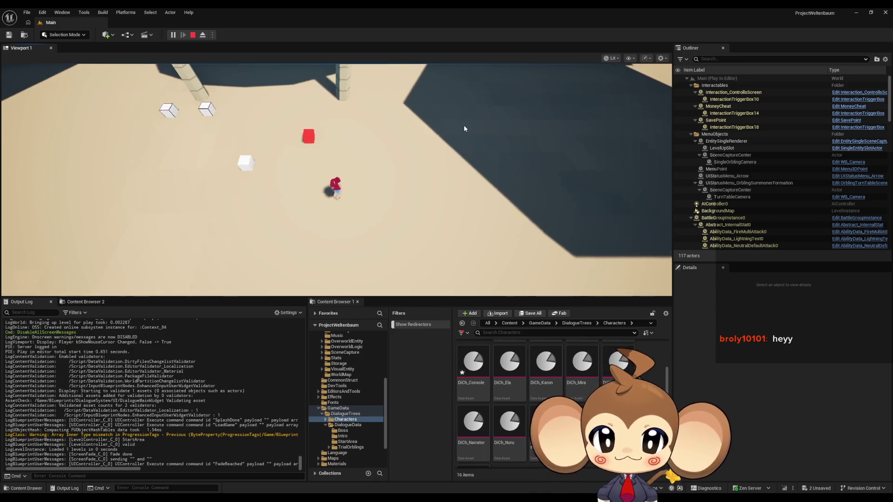
pyautogui.press('`')
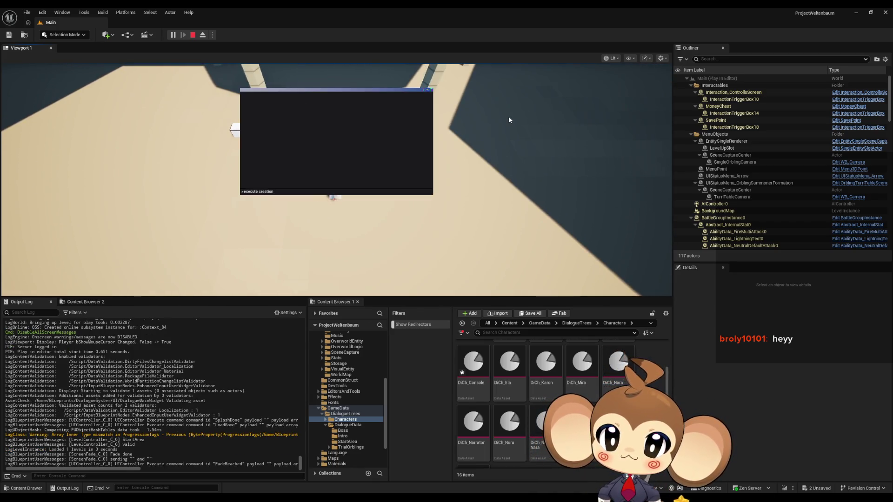
pyautogui.press('Return')
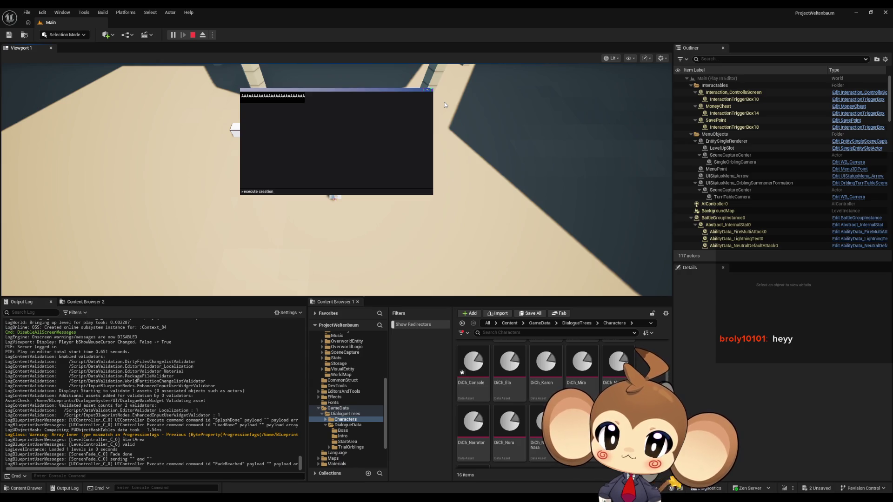
pyautogui.click(191, 35)
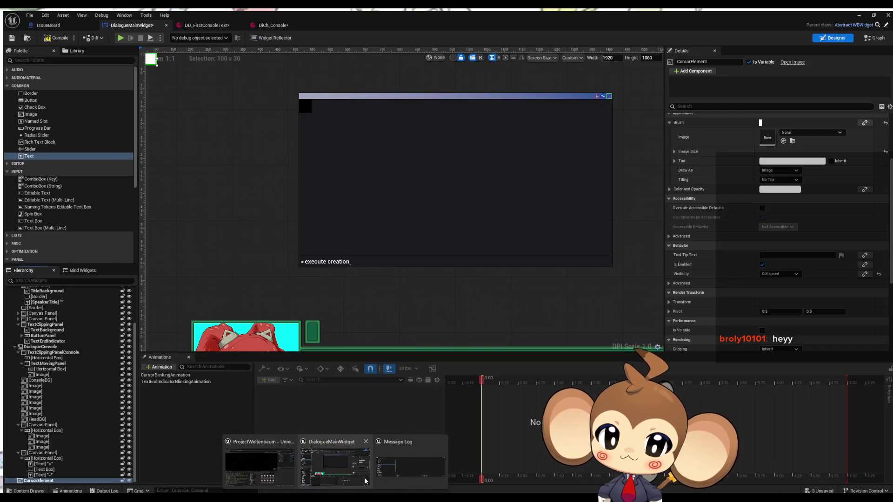
# Change CursorElement's Visibility from Collapsed back to Visible and return to the level editor.
pyautogui.click(365, 482)
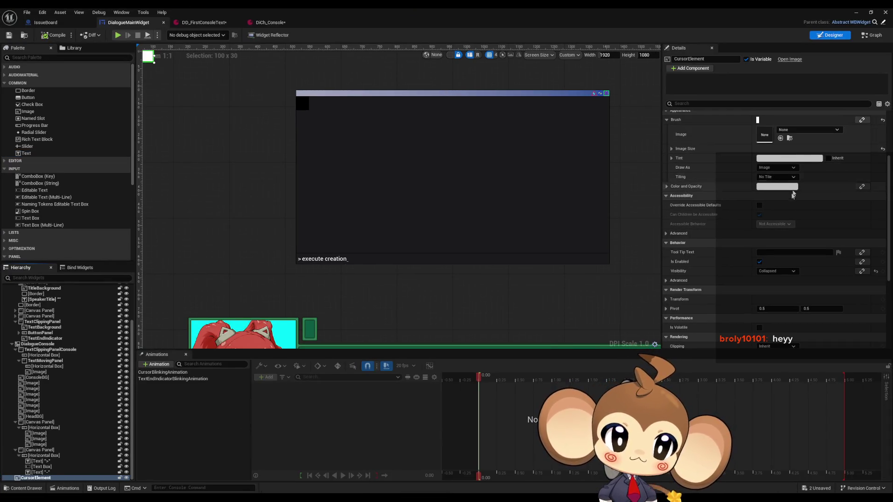
pyautogui.click(776, 271)
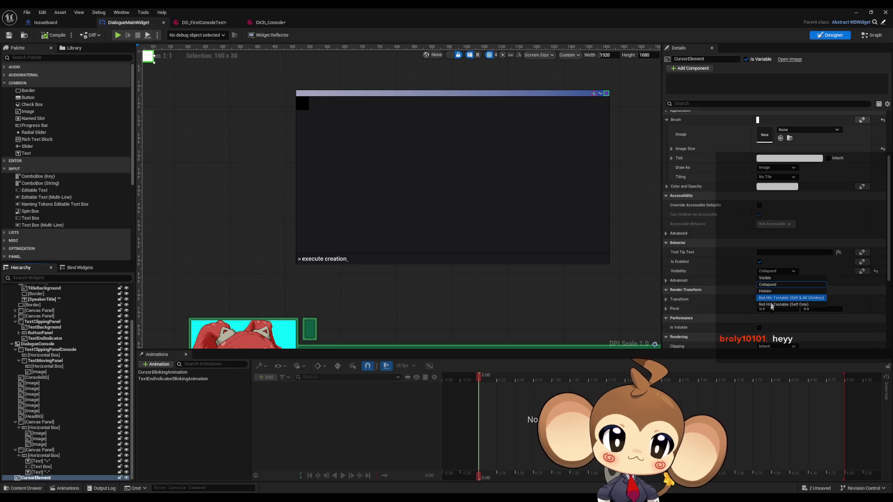
pyautogui.click(772, 277)
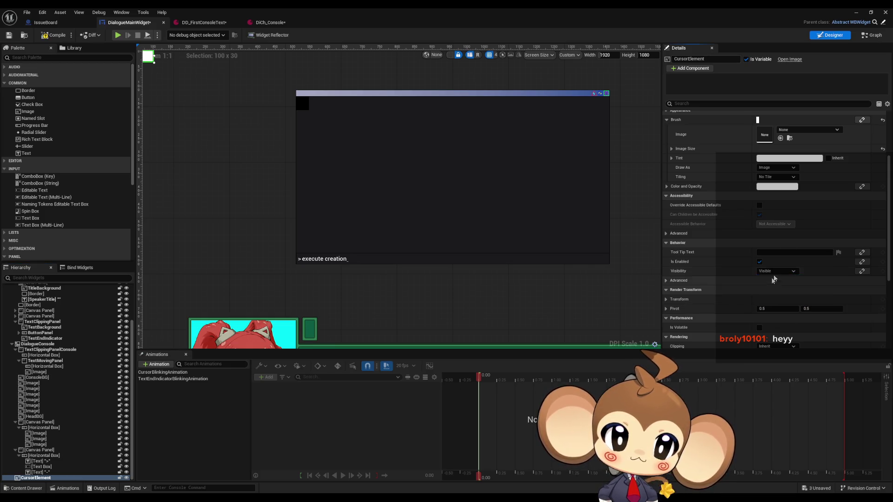
pyautogui.click(885, 12)
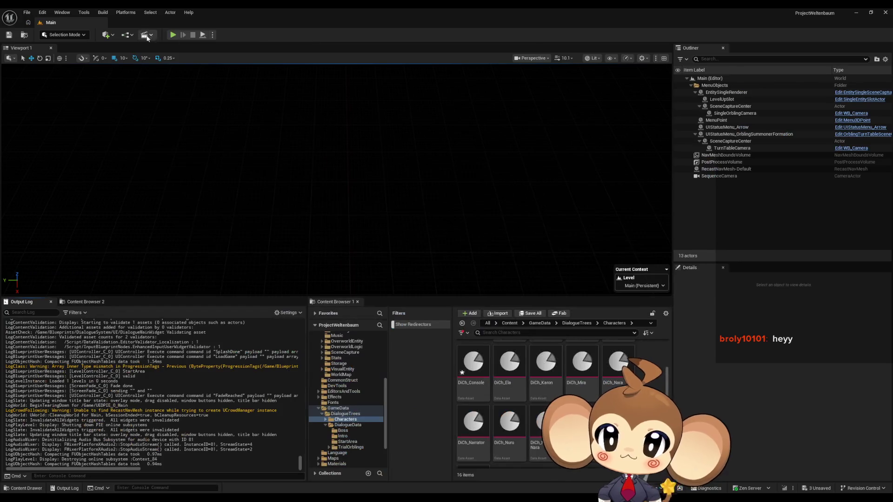
# Run a play session to watch typed lines stack in the console, then stop it.
pyautogui.click(177, 35)
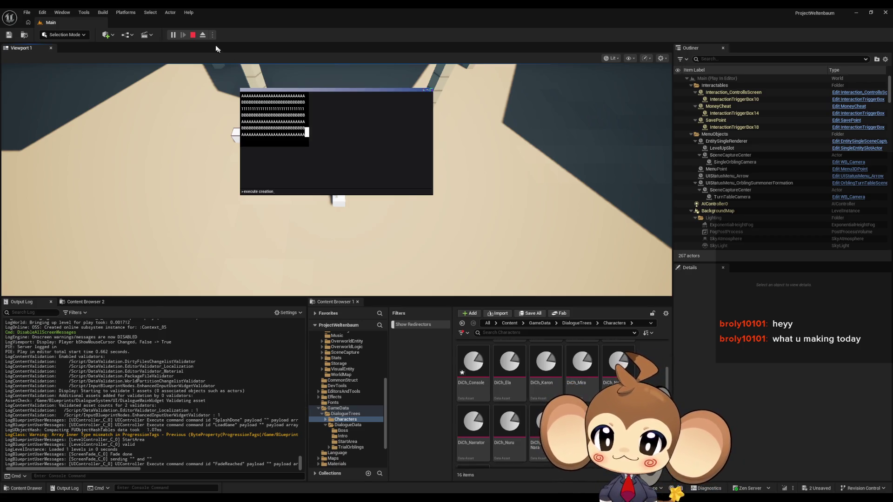
pyautogui.click(193, 35)
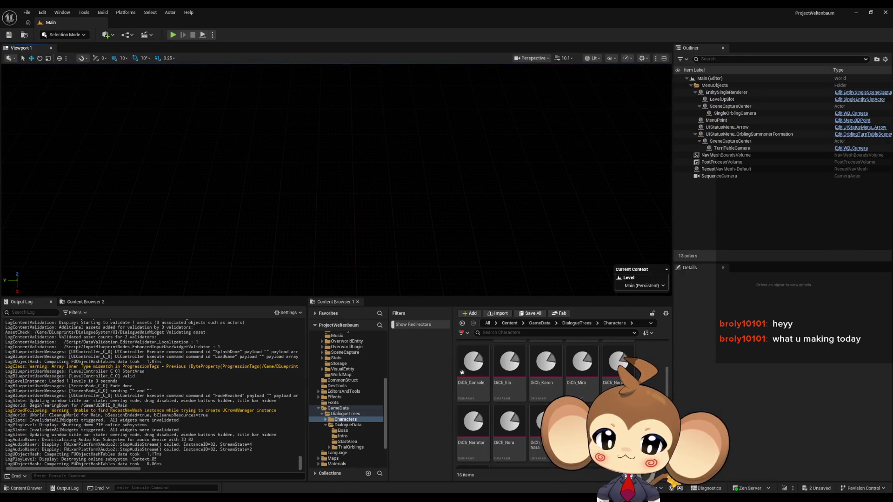
# In DialogueMainWidget's graph, set the cursor's In Vertical Alignment to Bottom.
pyautogui.moveTo(367, 477)
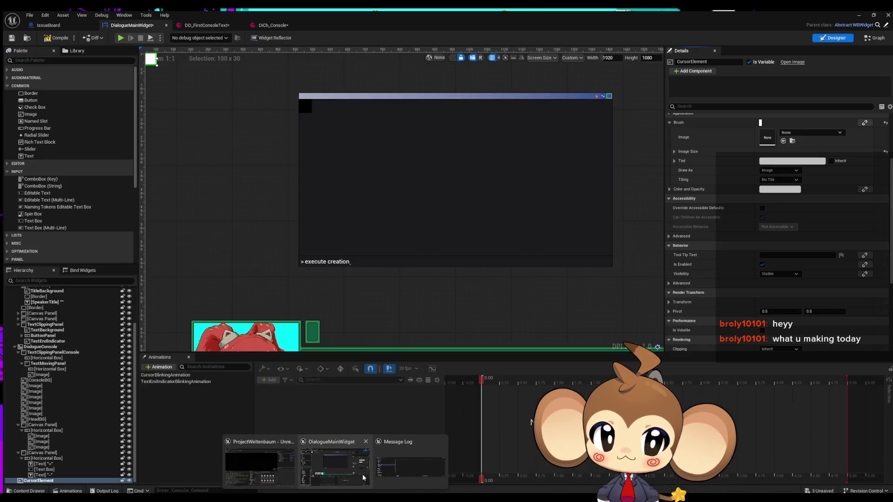
pyautogui.click(363, 477)
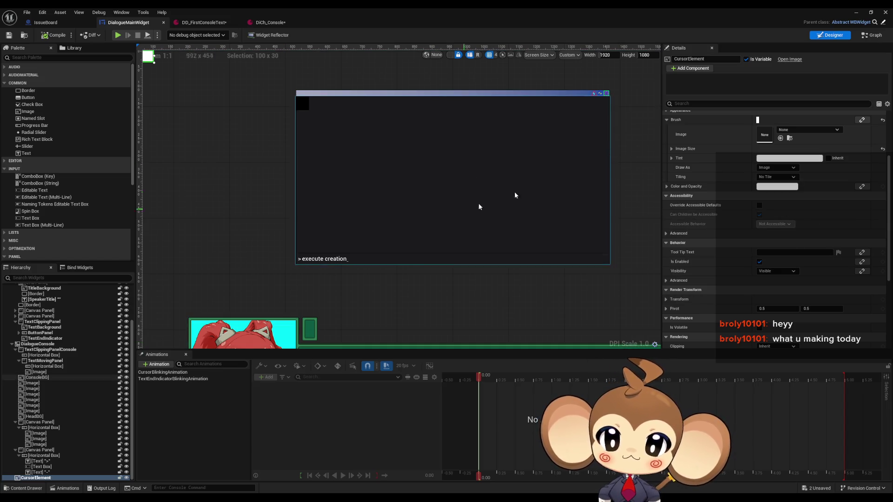
pyautogui.click(868, 37)
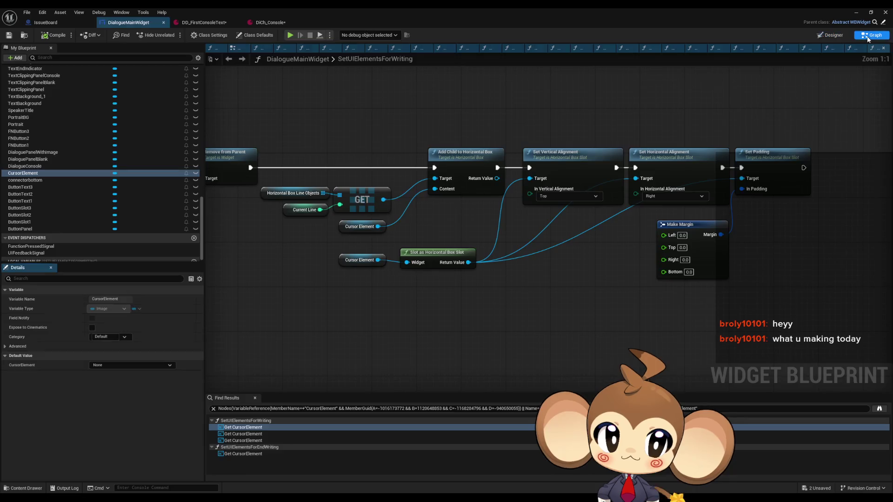
pyautogui.click(560, 197)
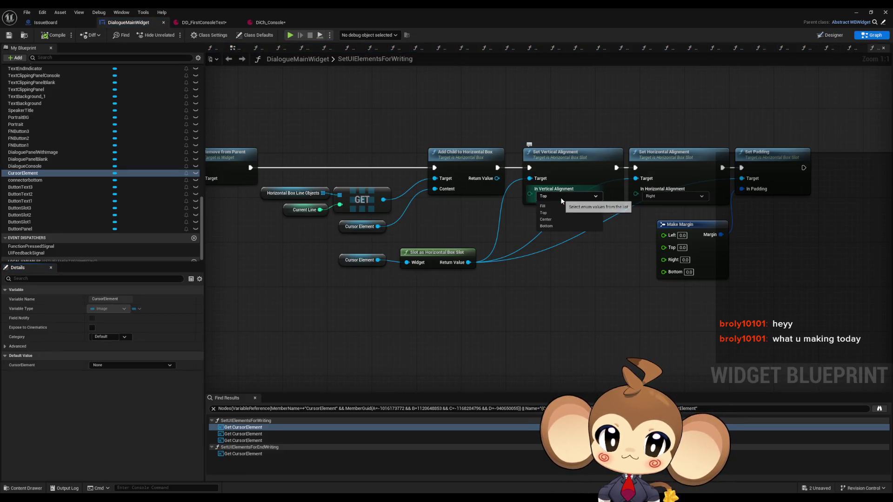
pyautogui.click(550, 230)
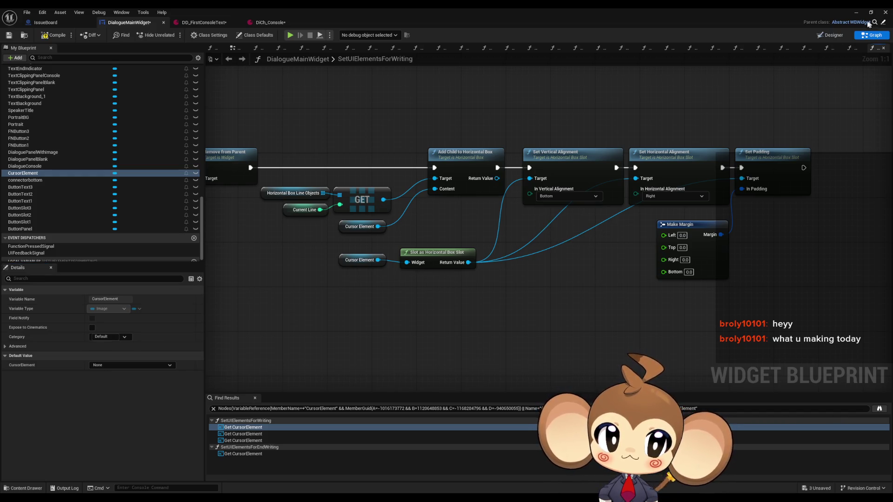
# Set DD_FirstConsoleText's Default Character Asset to DiCh_Narrator by searching 'narr'.
pyautogui.click(203, 22)
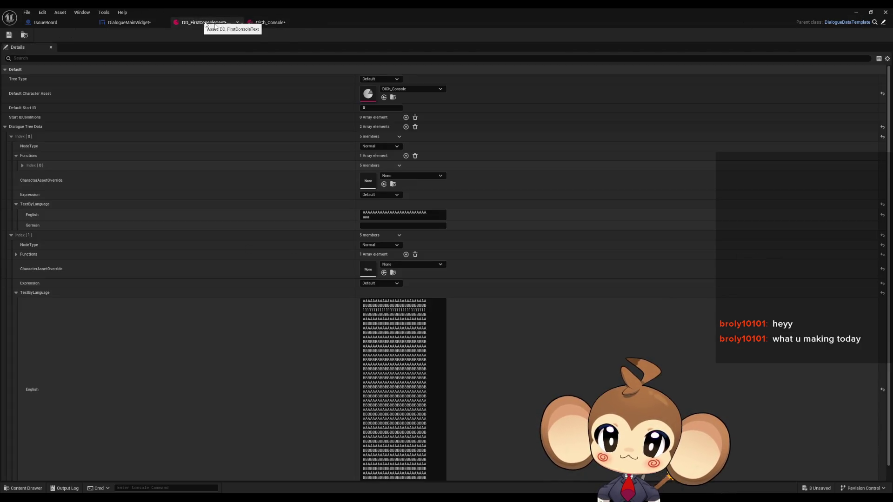
pyautogui.click(404, 89)
pyautogui.write('narr')
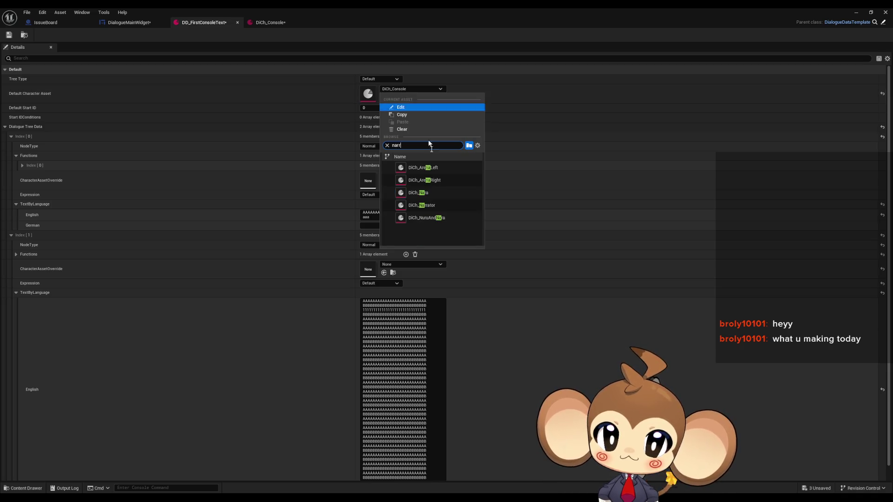
pyautogui.click(422, 168)
pyautogui.click(856, 13)
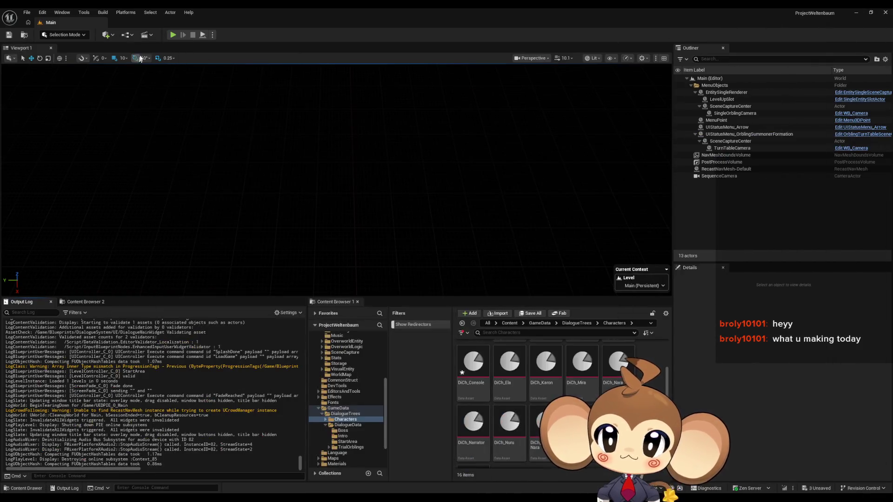
# Play-test the narrator dialogue, pressing E to start it and advance a page, then stop.
pyautogui.click(173, 35)
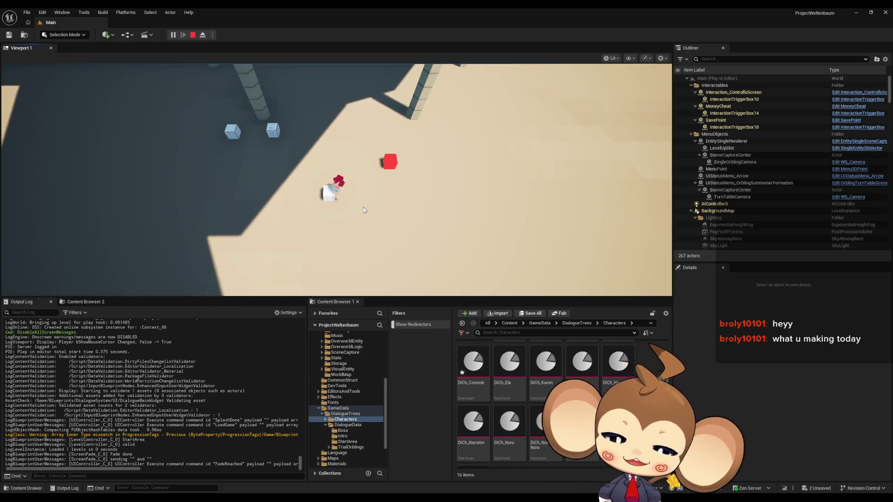
pyautogui.press('e')
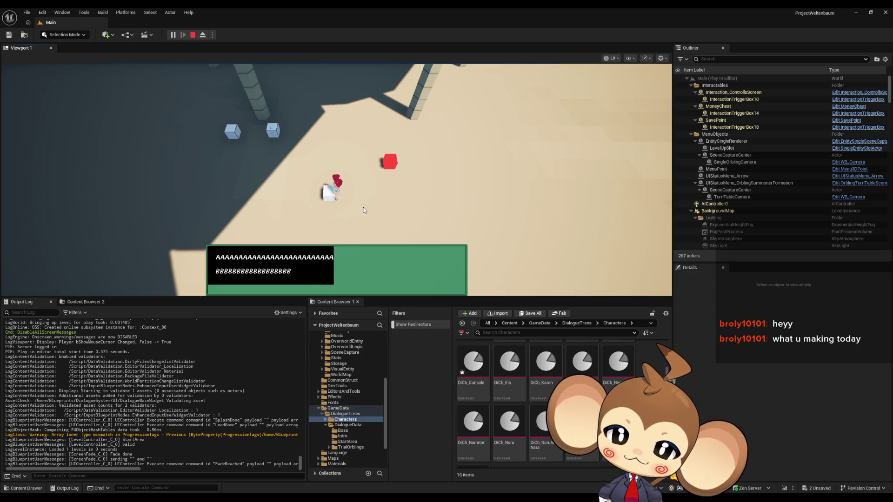
pyautogui.press('e')
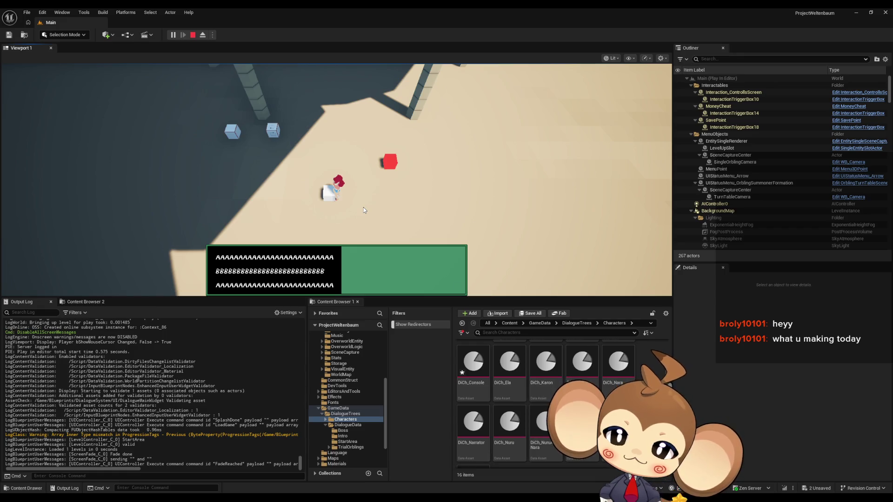
pyautogui.click(193, 35)
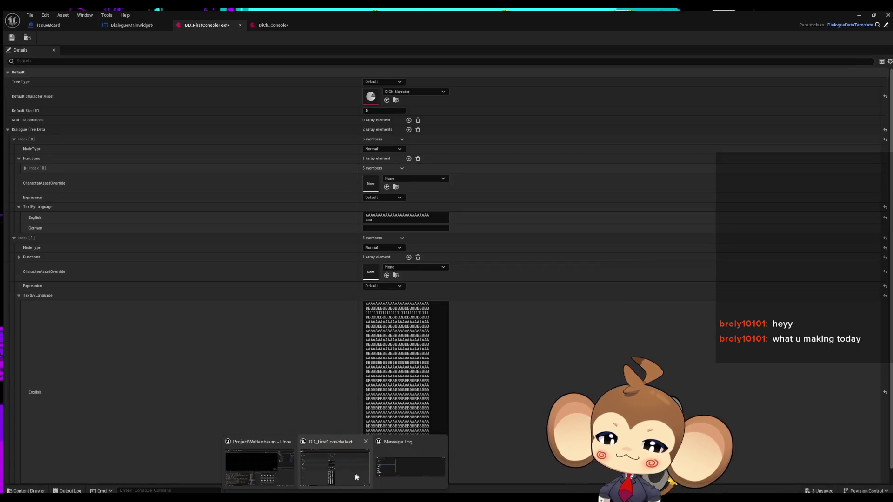
# In DialogueMainWidget's Designer, set CursorElement's Visibility to Collapsed and return to the level editor.
pyautogui.click(356, 477)
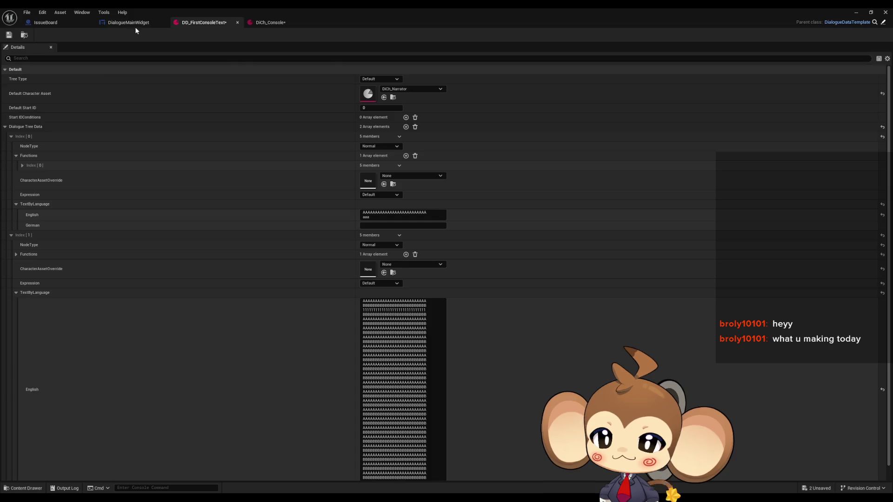
pyautogui.click(134, 24)
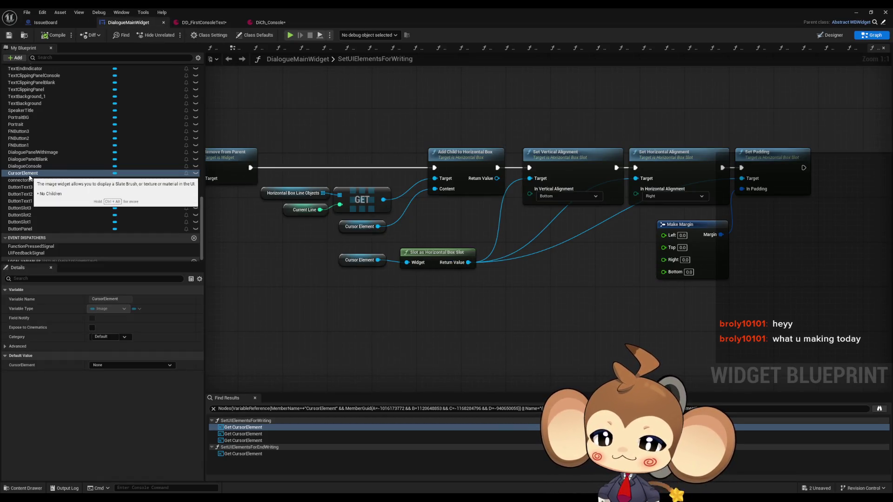
pyautogui.click(830, 35)
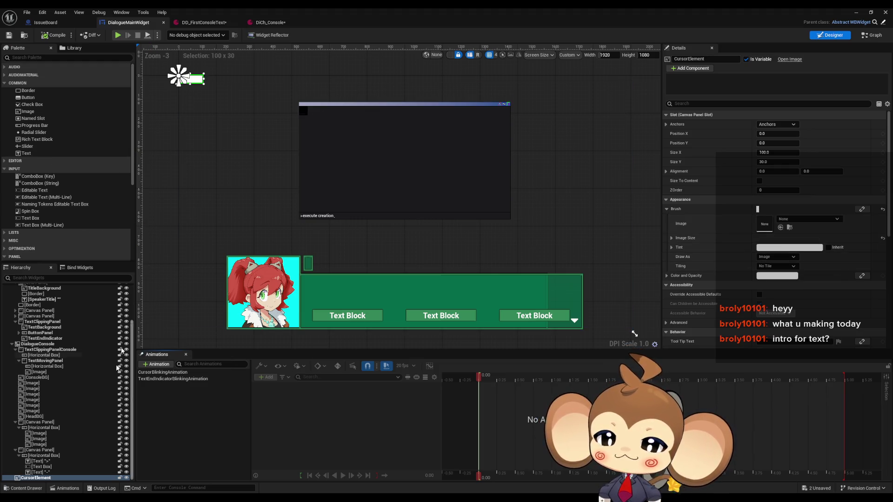
pyautogui.click(36, 478)
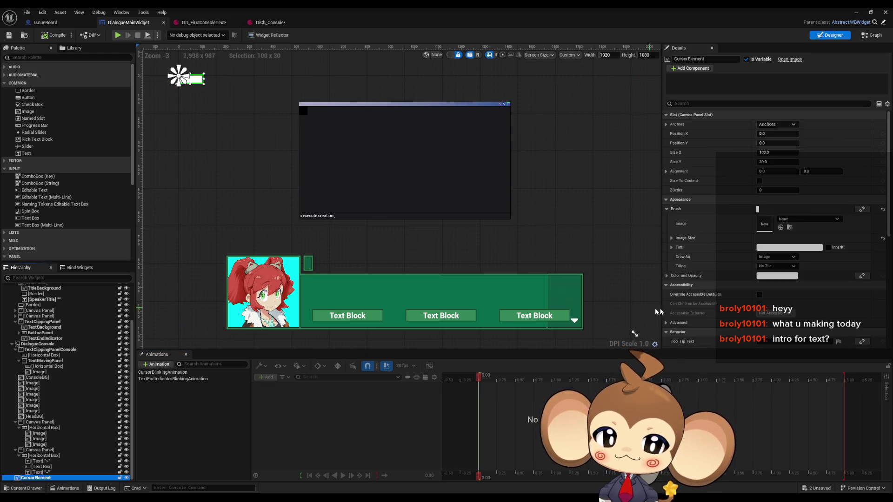
pyautogui.scroll(-3, 698, 298)
pyautogui.click(776, 294)
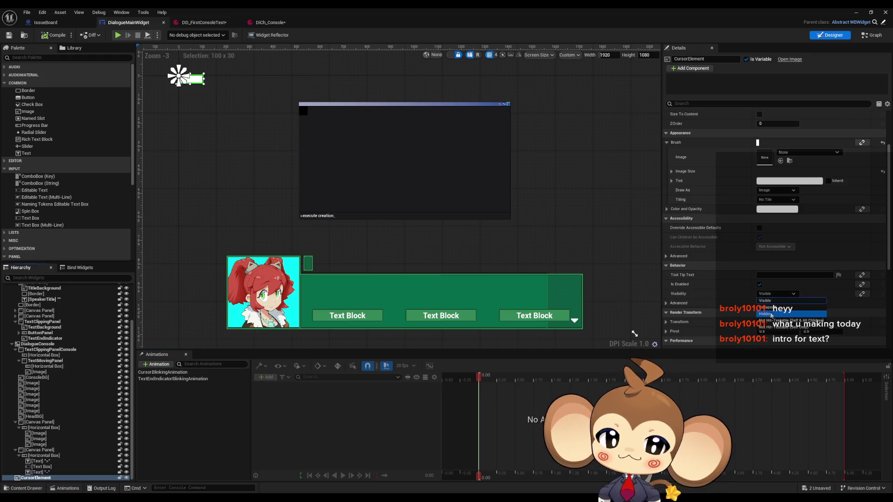
pyautogui.click(768, 307)
pyautogui.click(856, 12)
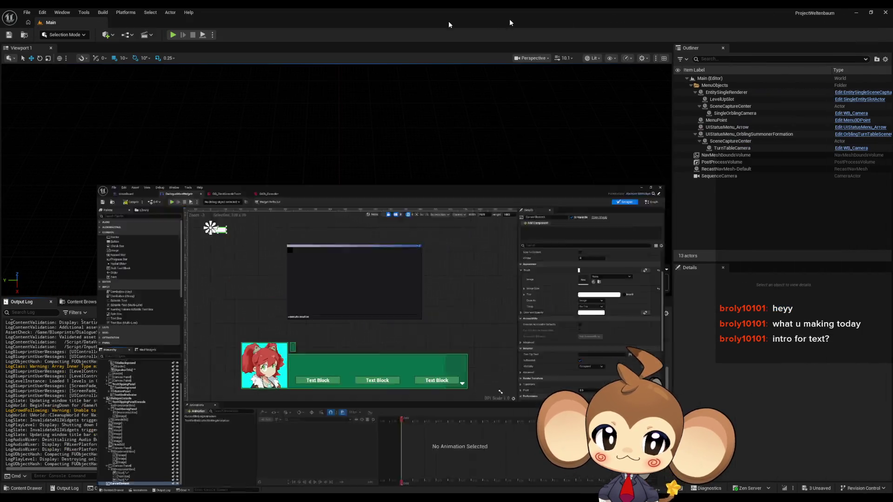
# Play-test again, pressing Space to advance one dialogue page, then stop.
pyautogui.click(173, 35)
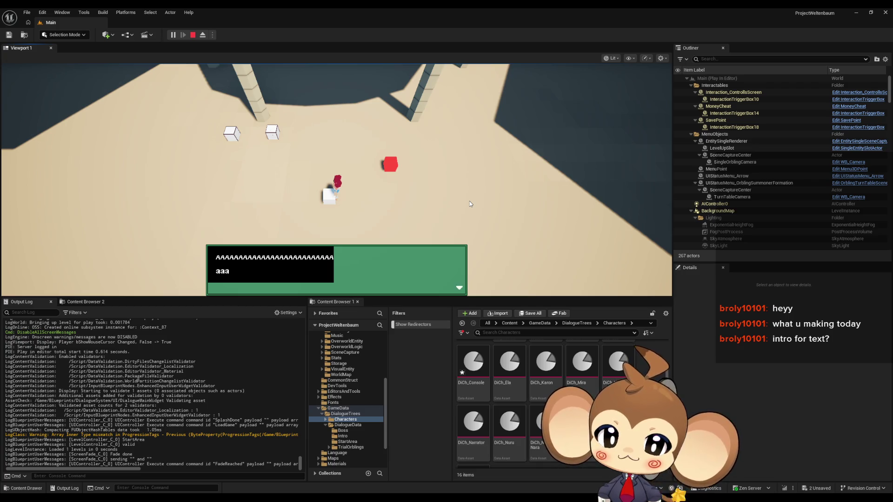
pyautogui.press('space')
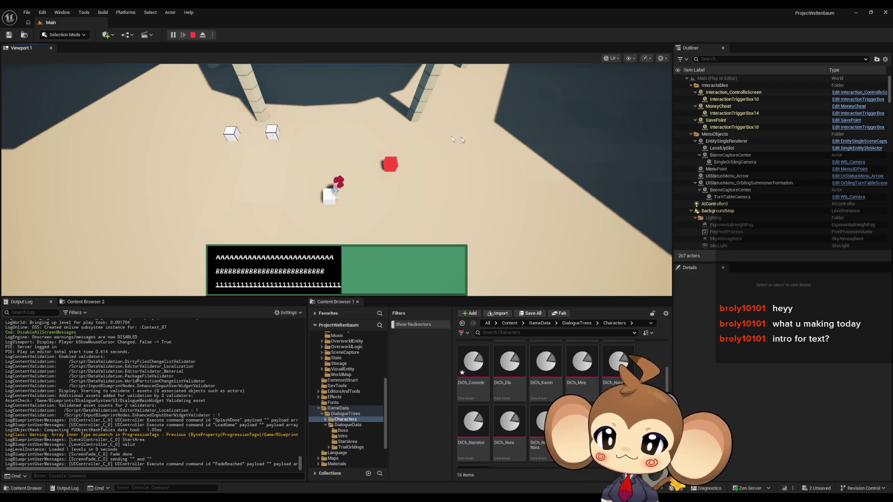
pyautogui.click(194, 35)
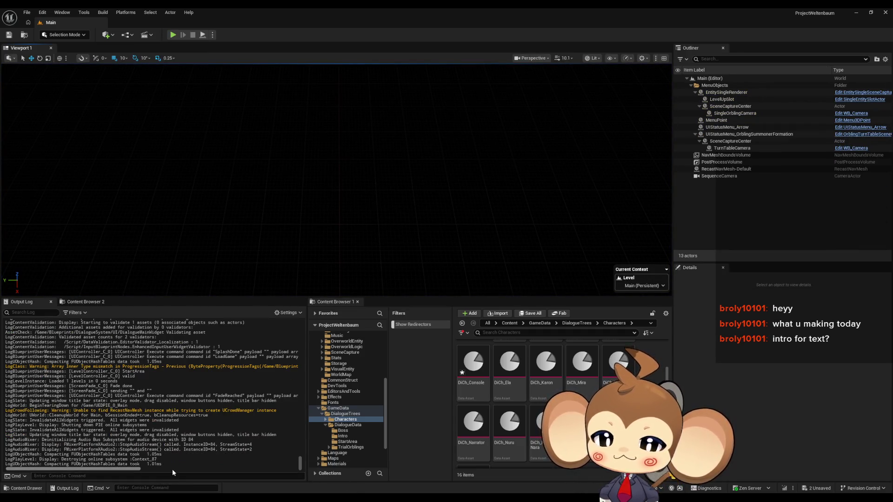
# Make the cursor element visible again in the DialogueMainWidget designer.
pyautogui.moveTo(366, 475)
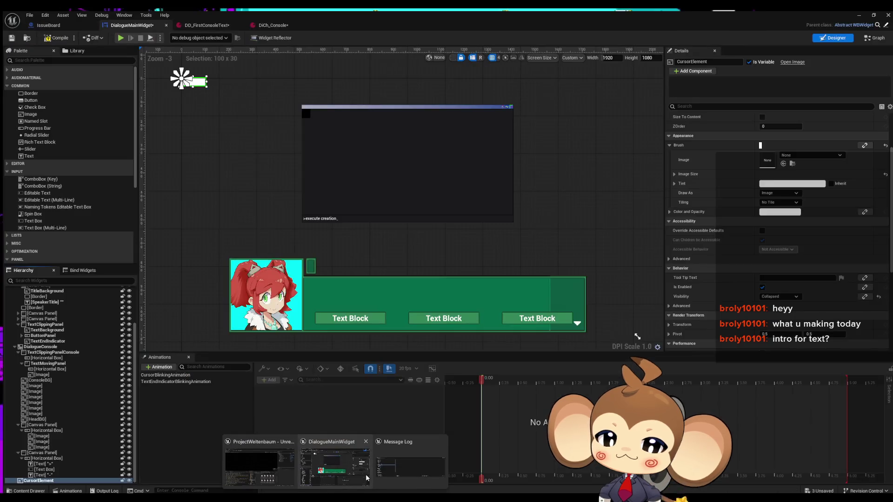
pyautogui.click(366, 474)
pyautogui.click(776, 294)
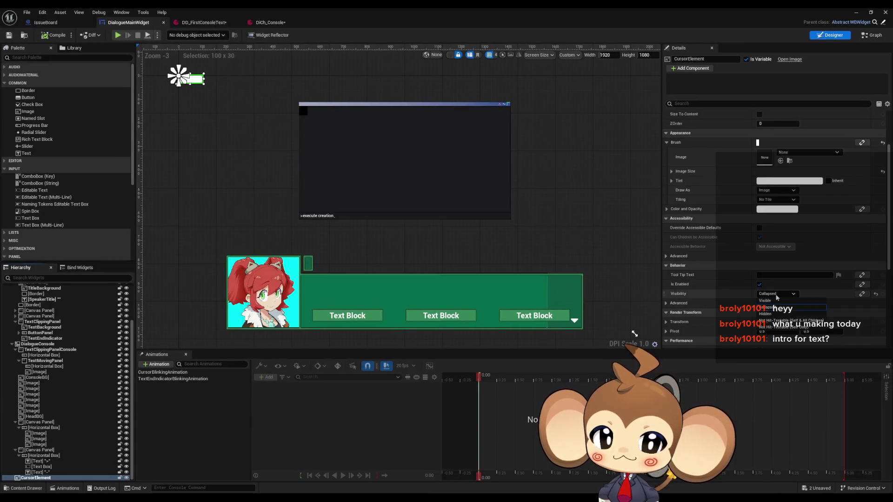
pyautogui.click(775, 302)
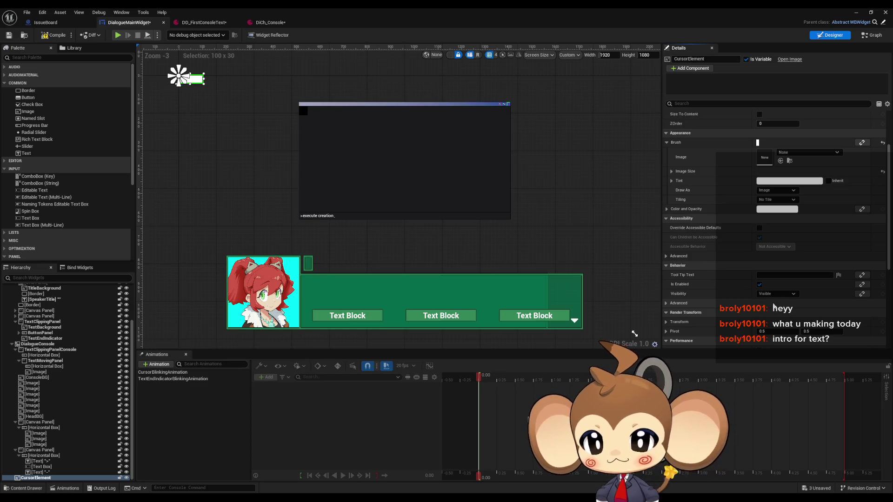
# Open the AnimateDialogueText function graph and drag the CursorElement variable into it.
pyautogui.click(865, 39)
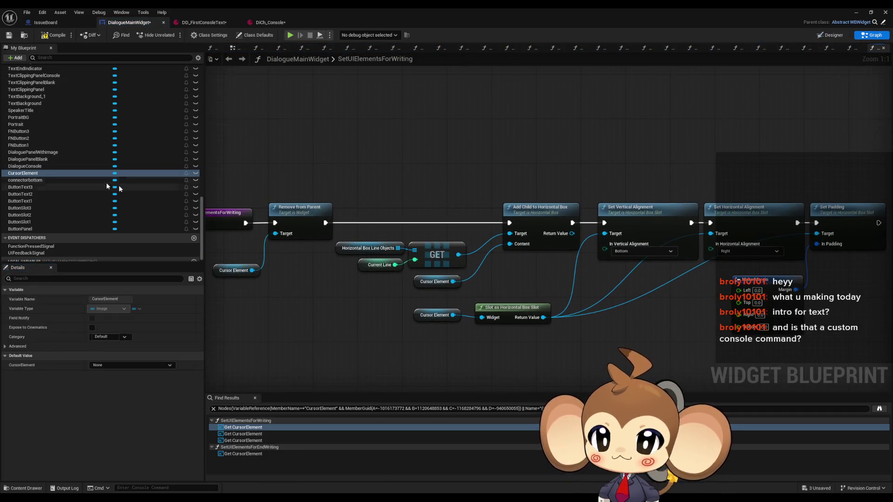
pyautogui.scroll(10, 118, 185)
pyautogui.scroll(15, 132, 177)
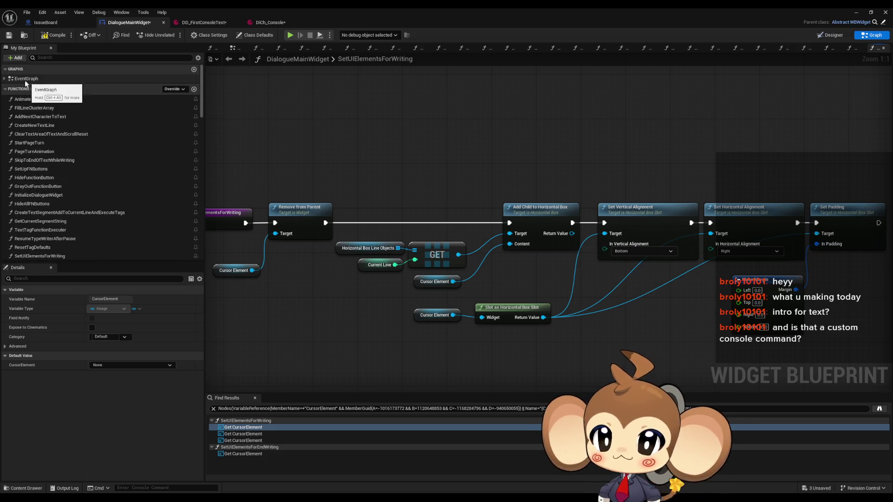
pyautogui.doubleClick(25, 79)
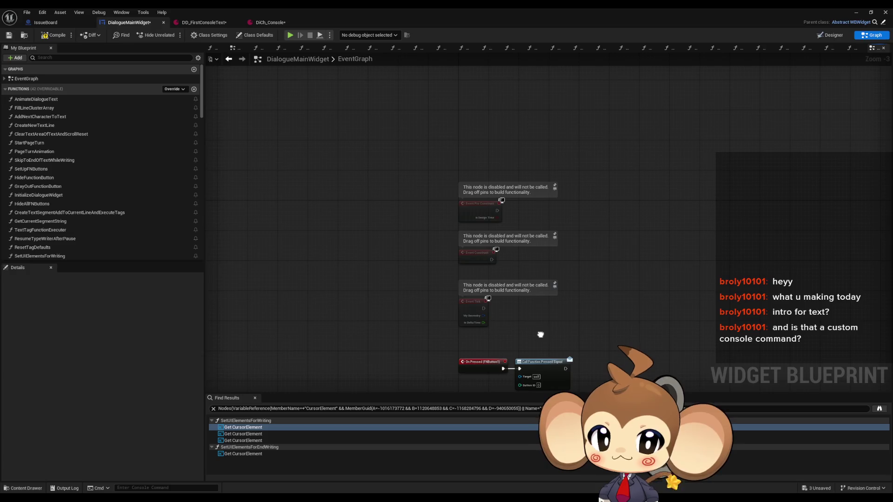
pyautogui.click(53, 107)
pyautogui.doubleClick(46, 99)
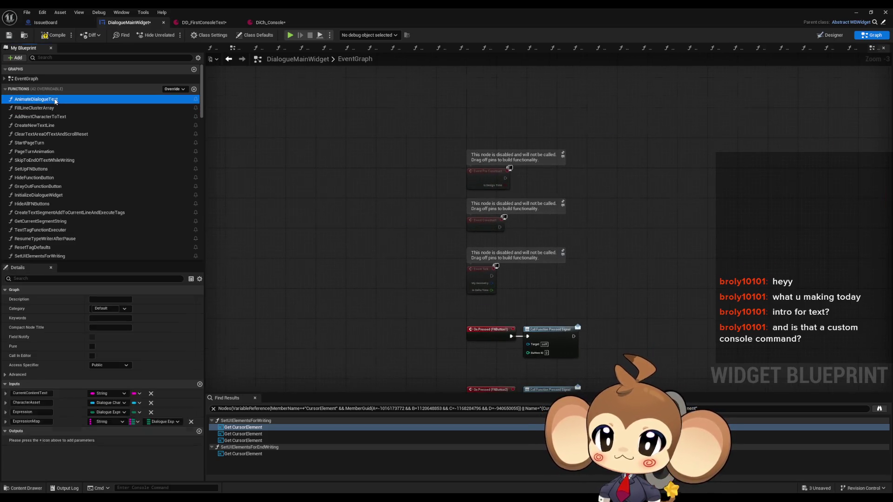
pyautogui.scroll(-5, 92, 217)
pyautogui.scroll(-15, 97, 216)
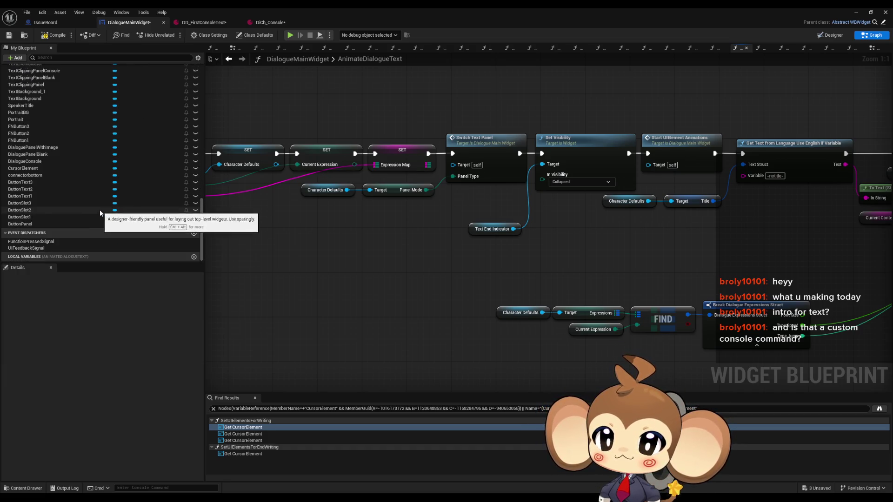
pyautogui.scroll(3, 40, 124)
pyautogui.scroll(1, 33, 140)
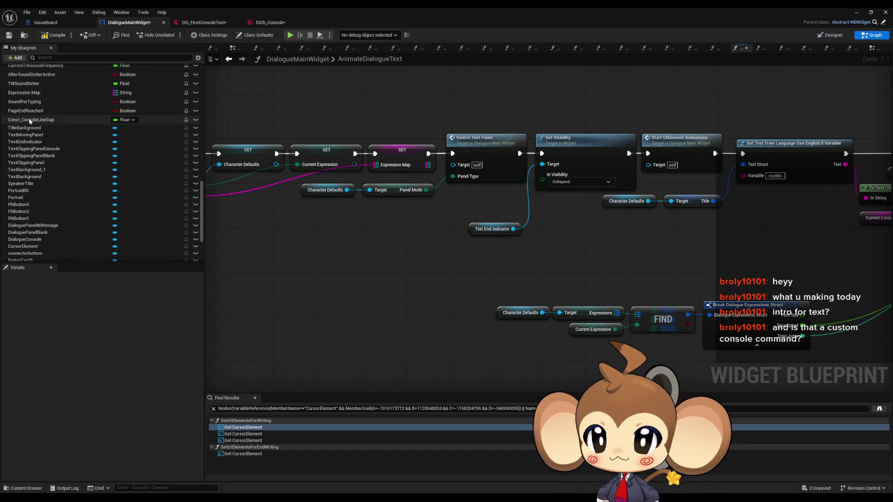
pyautogui.scroll(-4, 42, 173)
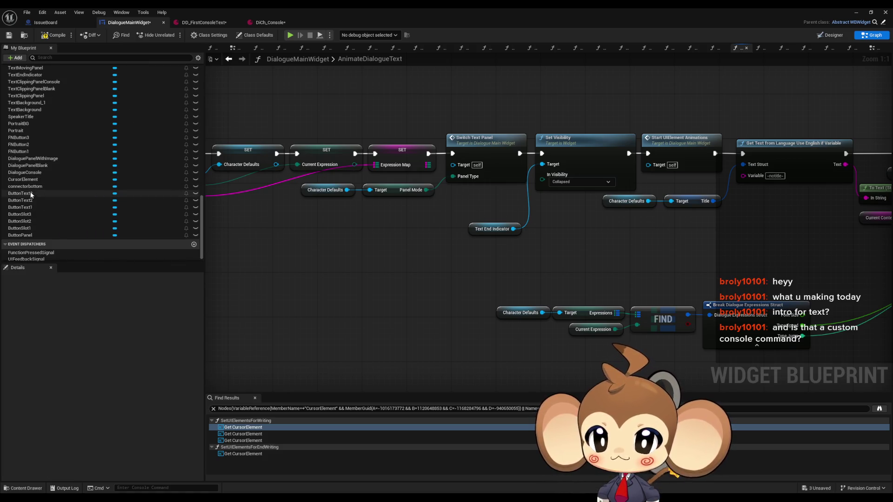
pyautogui.moveTo(41, 180); pyautogui.dragTo(284, 267)
# Place a Cursor Element getter and attach a Set Visibility node set to Collapsed.
pyautogui.click(288, 272)
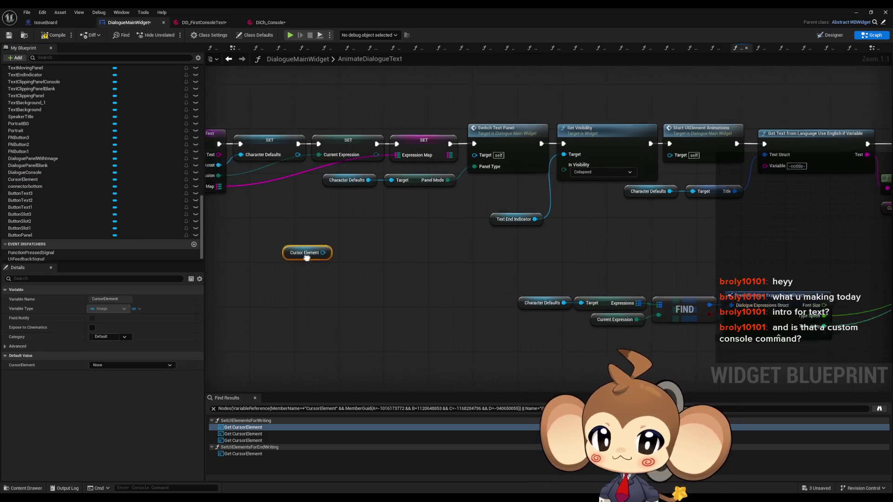
pyautogui.moveTo(364, 249); pyautogui.dragTo(401, 255)
pyautogui.write('set vis')
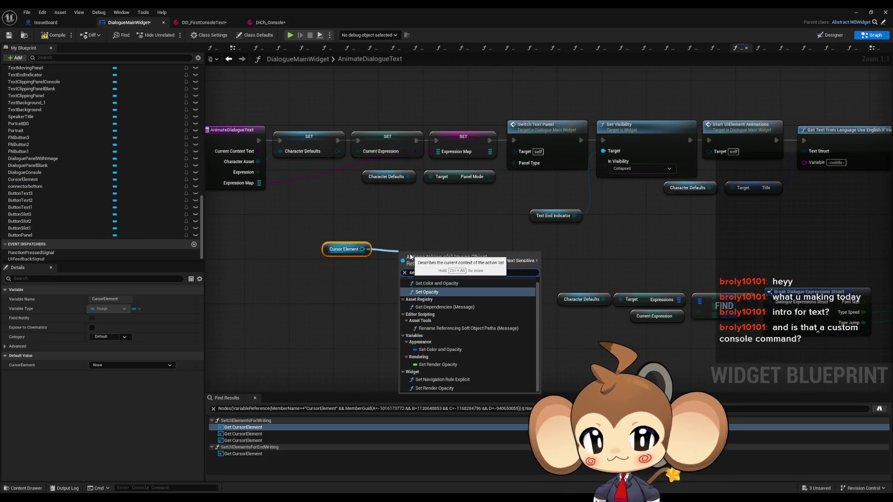
pyautogui.press('Return')
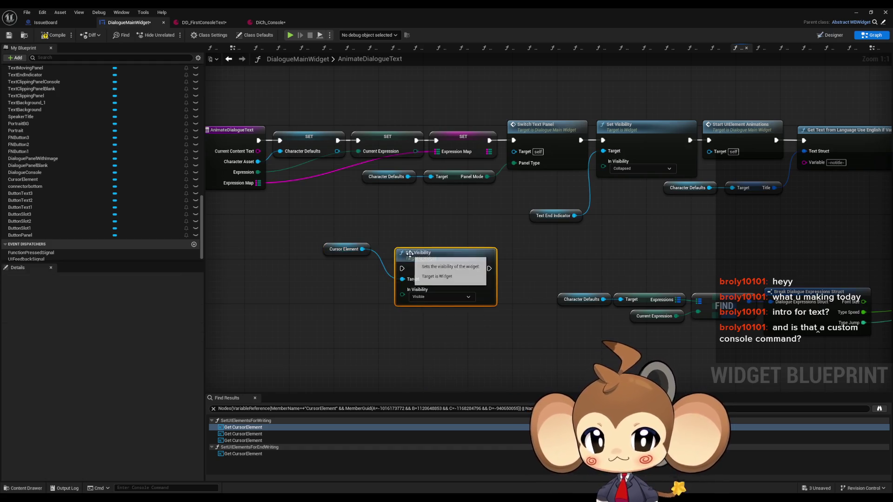
pyautogui.click(440, 296)
pyautogui.click(431, 313)
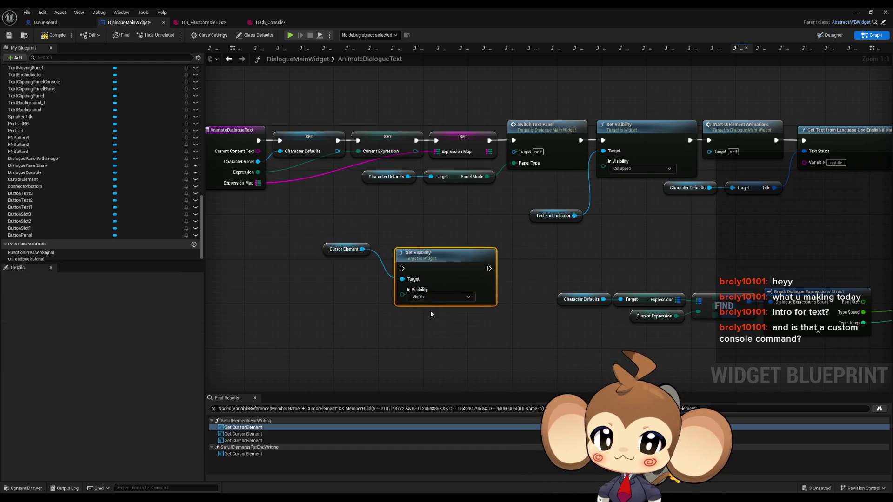
pyautogui.moveTo(498, 267)
pyautogui.mouseDown()
pyautogui.moveTo(513, 140)
pyautogui.moveTo(490, 141)
pyautogui.moveTo(424, 240)
pyautogui.moveTo(408, 241)
pyautogui.mouseUp()
# Find CursorElement's uses in SetUIElementsForWriting and SetUIElementsForEndWriting, then return to AnimateDialogueText.
pyautogui.click(326, 249)
pyautogui.rightClick(327, 251)
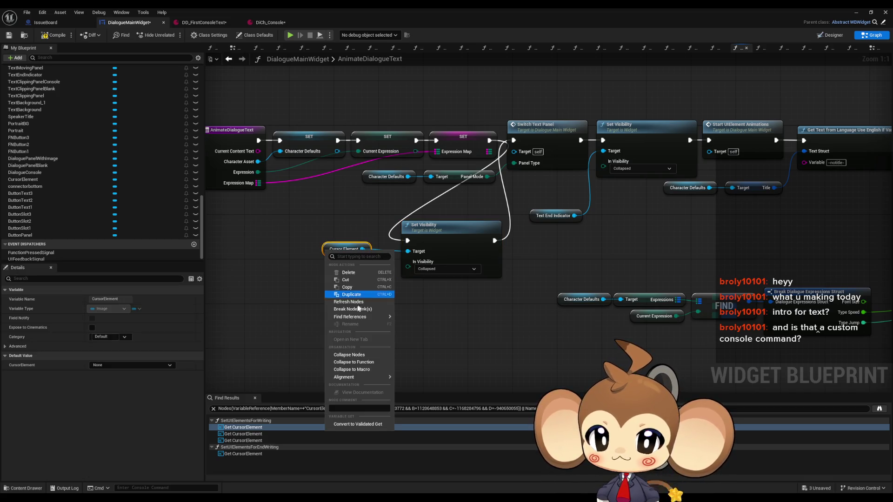
pyautogui.moveTo(367, 317)
pyautogui.click(414, 335)
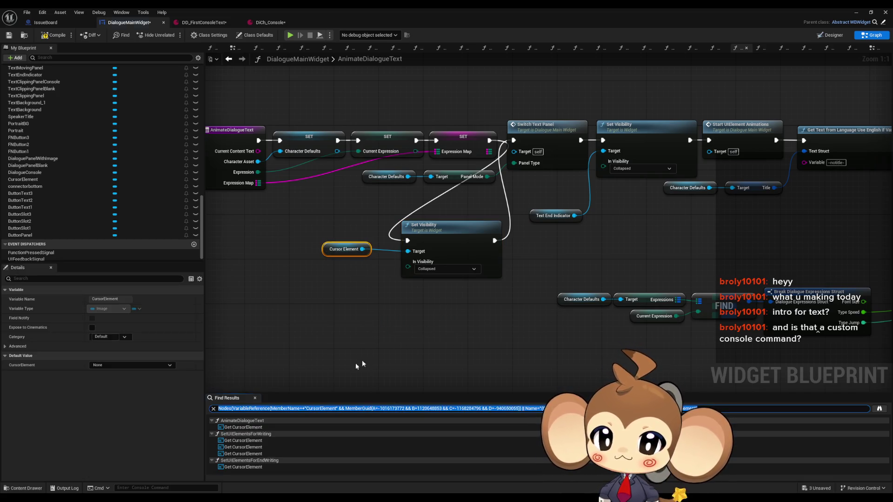
pyautogui.click(232, 441)
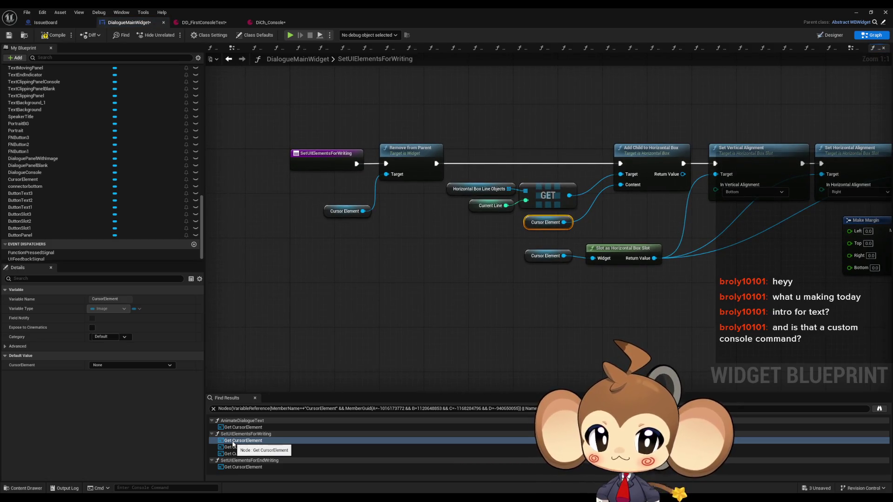
pyautogui.click(237, 427)
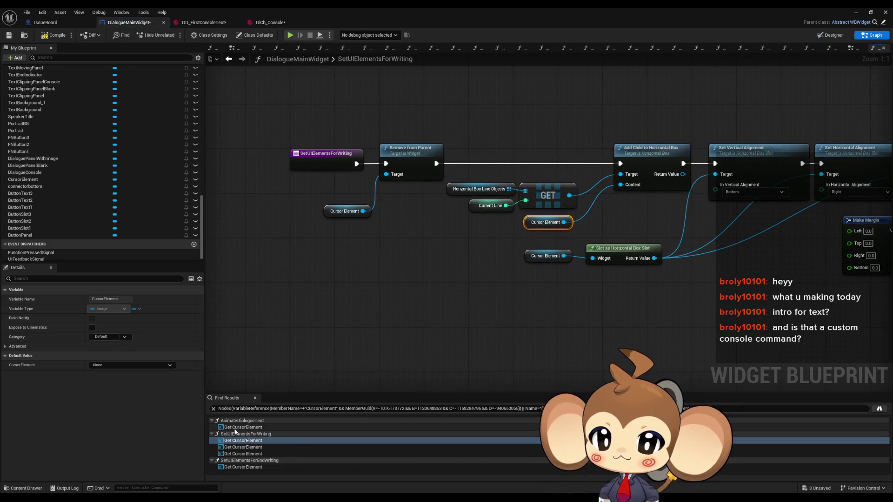
pyautogui.click(417, 177)
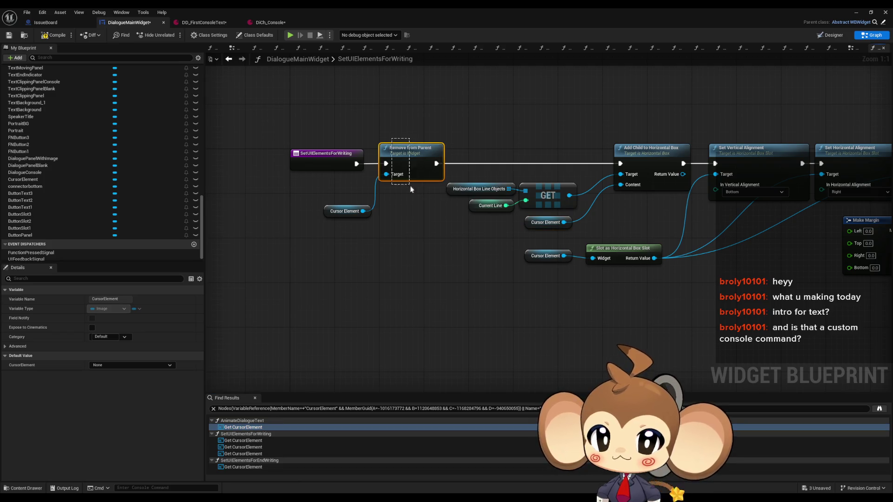
pyautogui.click(241, 467)
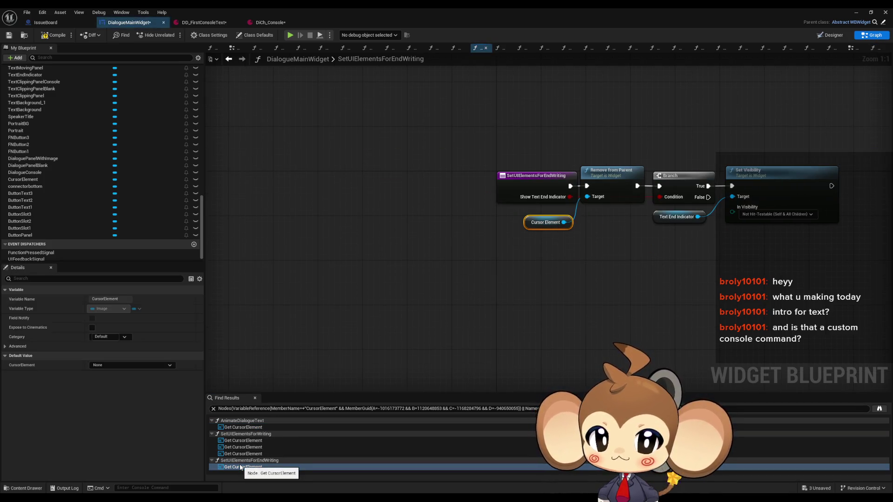
pyautogui.click(237, 428)
pyautogui.doubleClick(237, 428)
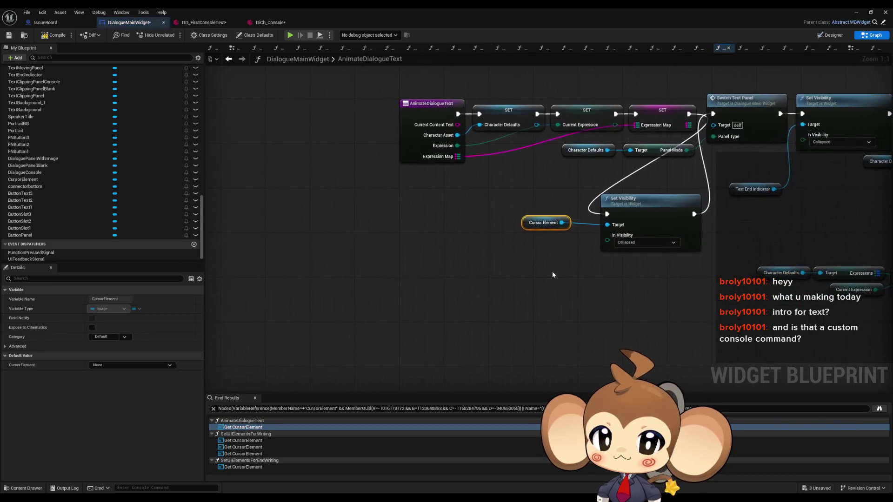
# Add Remove from Parent targeting Cursor Element, wired before Switch Text Panel.
pyautogui.hotkey('ctrl', 'v')
pyautogui.moveTo(504, 316); pyautogui.dragTo(442, 240)
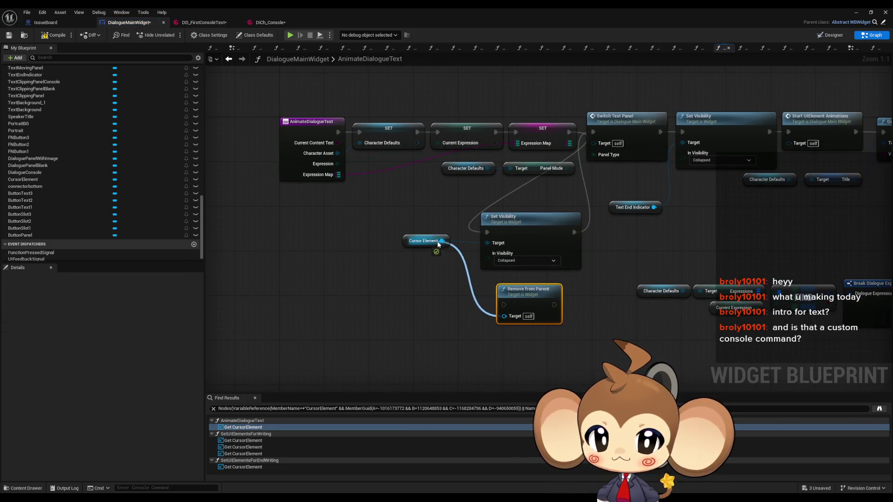
pyautogui.moveTo(555, 305)
pyautogui.mouseDown()
pyautogui.moveTo(594, 132)
pyautogui.moveTo(535, 307)
pyautogui.moveTo(504, 305)
pyautogui.mouseUp()
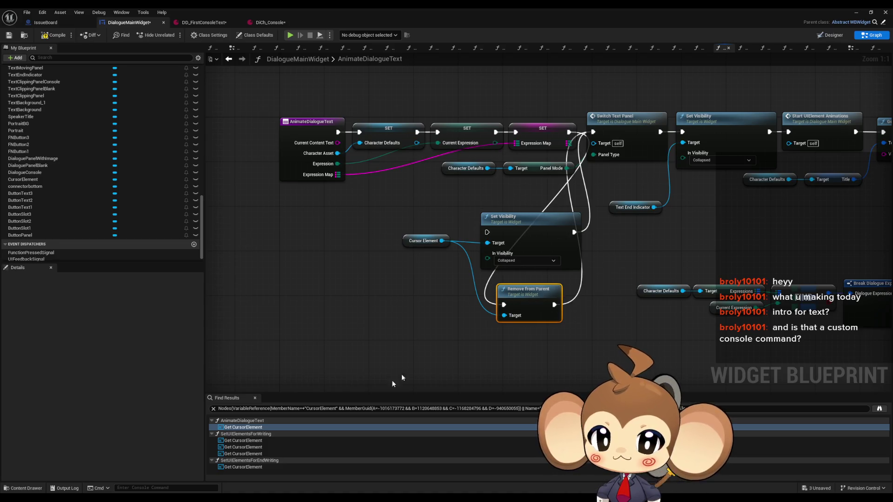
# Find where SetUIElementsForWriting is called and jump to that call.
pyautogui.click(235, 442)
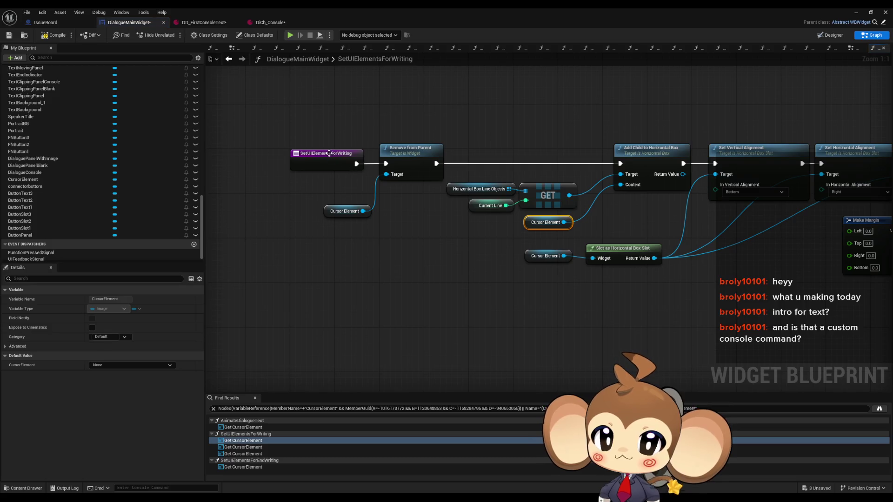
pyautogui.rightClick(330, 157)
pyautogui.moveTo(365, 229)
pyautogui.click(421, 247)
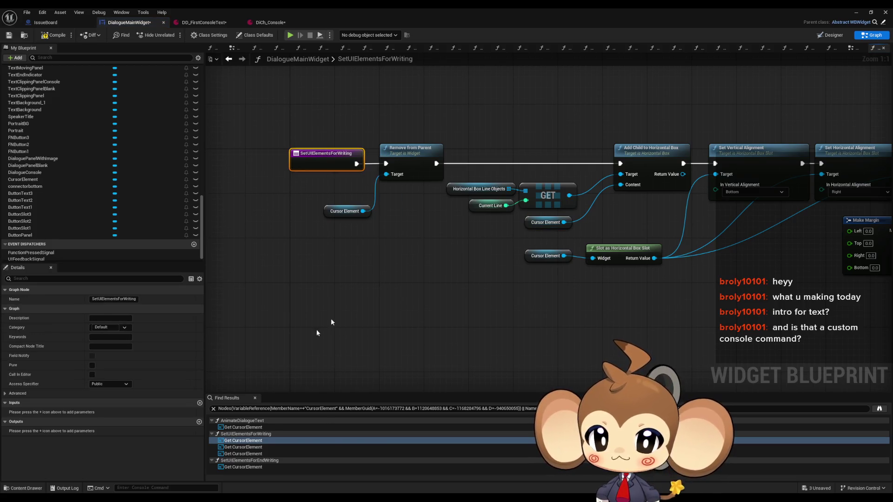
pyautogui.click(239, 428)
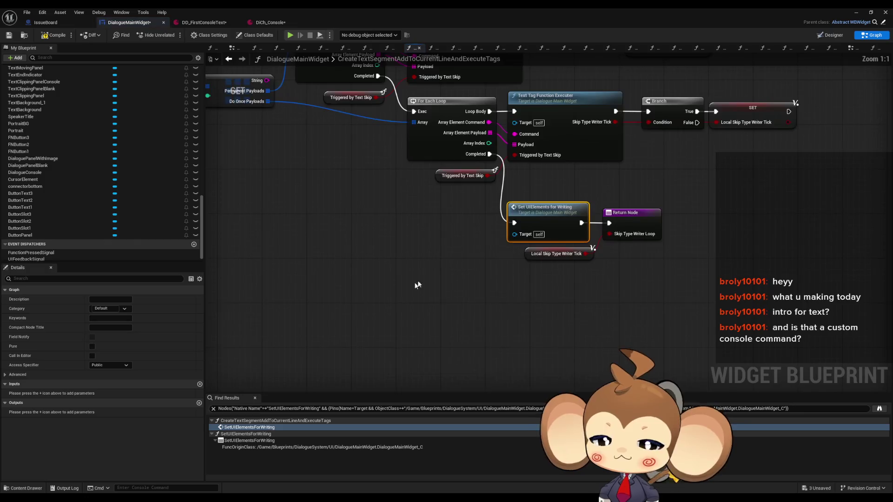
# Minimize the blueprint editor and start a Play-in-Editor session of the level.
pyautogui.click(855, 12)
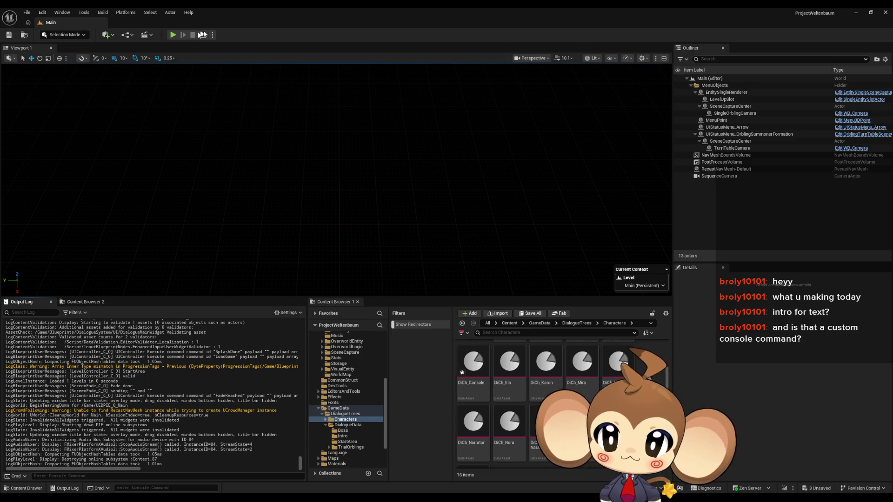
pyautogui.click(172, 36)
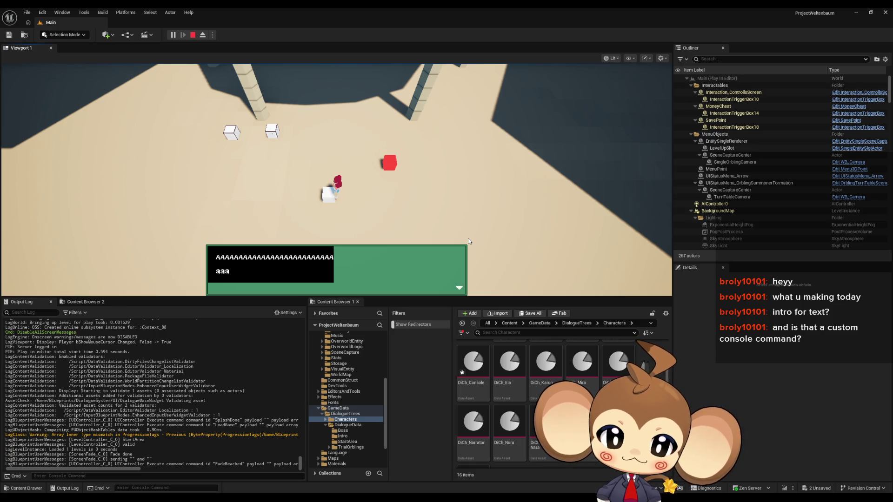
# Advance the dialogue two pages of stacked lines, then stop play.
pyautogui.click(469, 241)
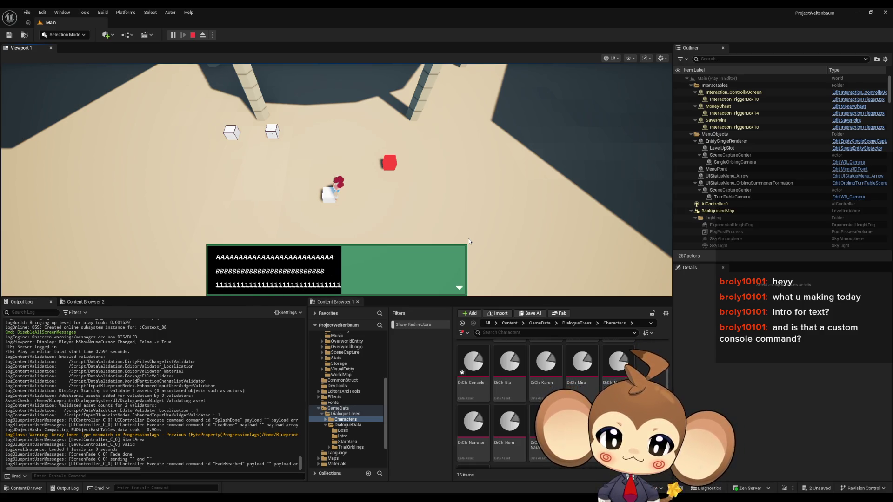
pyautogui.click(469, 242)
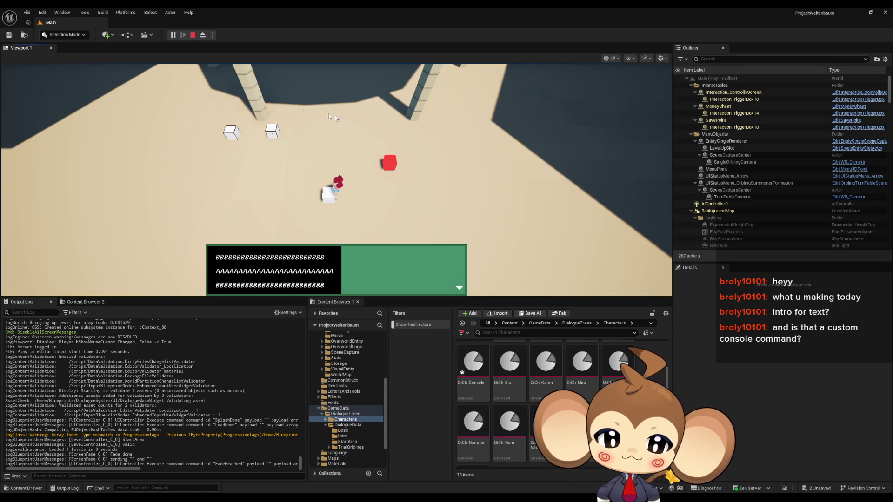
pyautogui.click(191, 35)
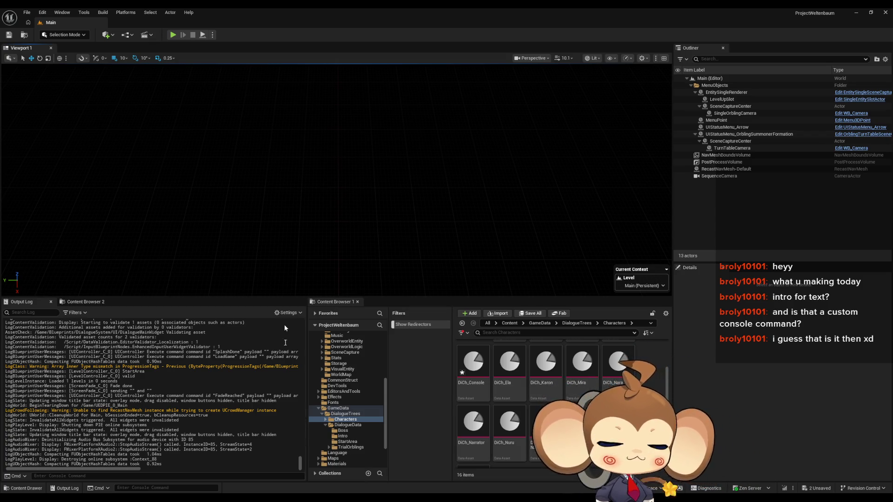
# Restore the DialogueMainWidget editor and open the CreateTextElement function graph.
pyautogui.moveTo(375, 471)
pyautogui.moveTo(337, 471)
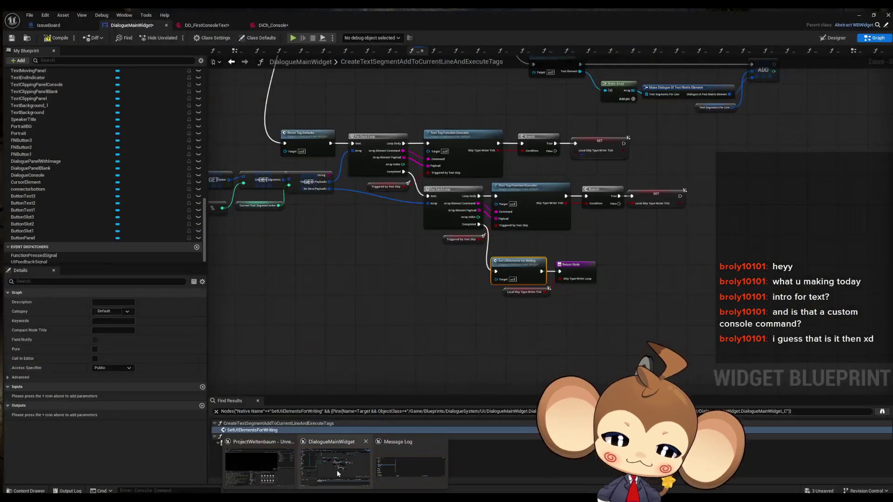
pyautogui.click(337, 470)
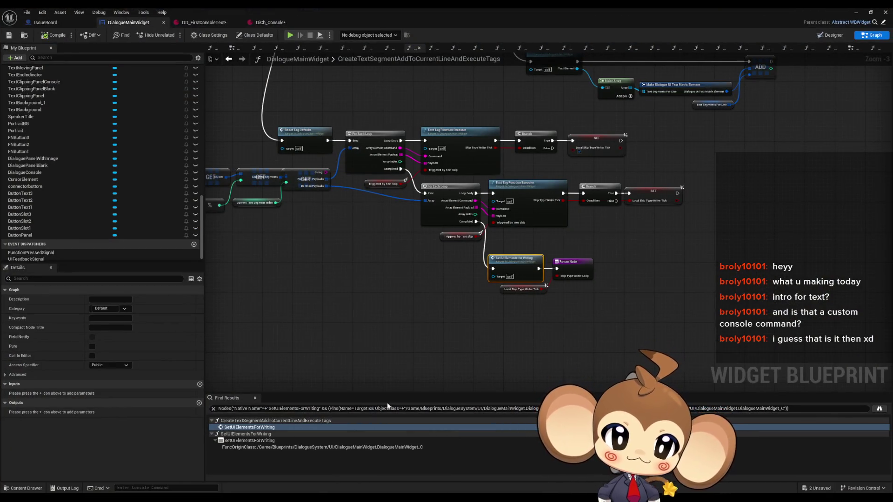
pyautogui.scroll(-3, 373, 302)
pyautogui.doubleClick(373, 302)
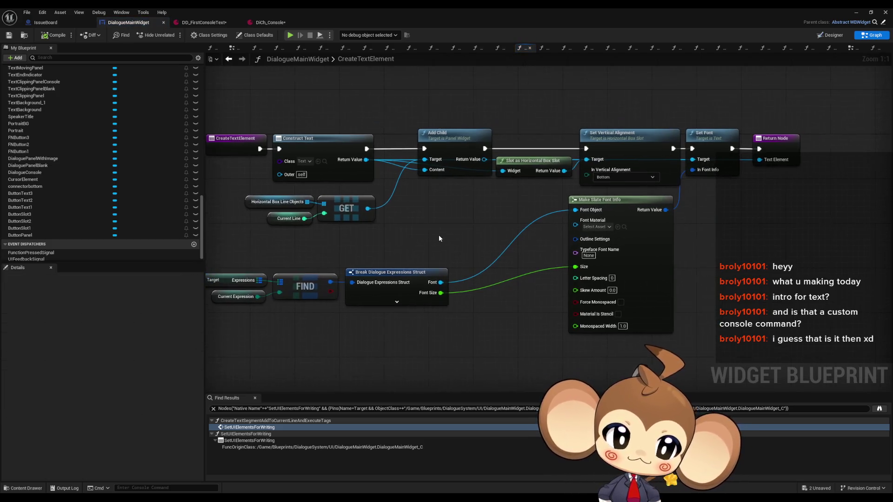
# Inspect the Set Vertical Alignment node in CreateTextElement.
pyautogui.click(643, 172)
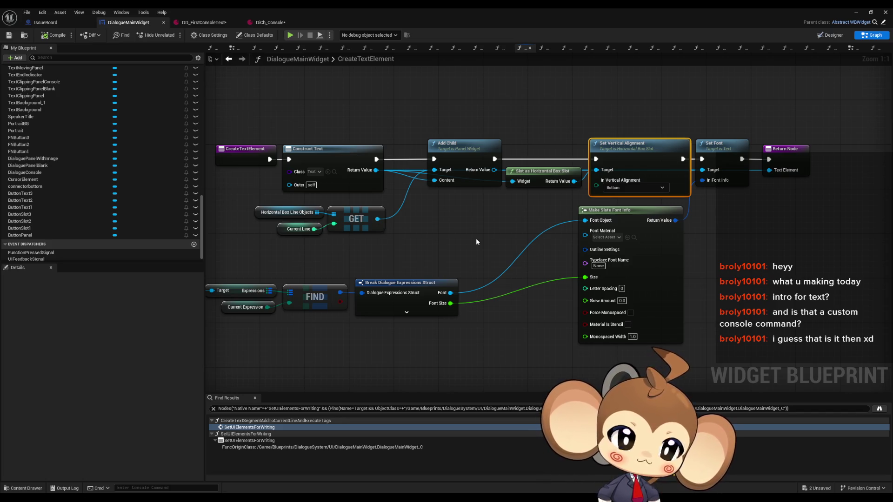
pyautogui.moveTo(386, 106); pyautogui.dragTo(470, 108)
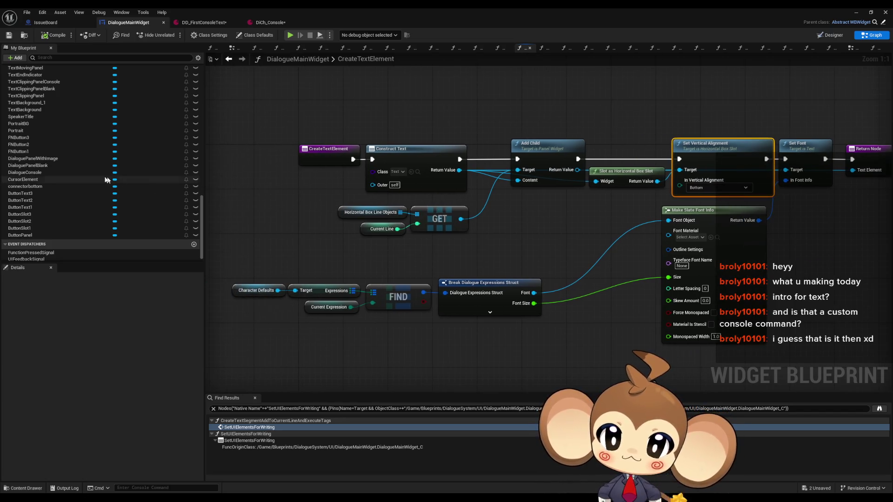
pyautogui.scroll(10, 123, 189)
pyautogui.scroll(15, 124, 189)
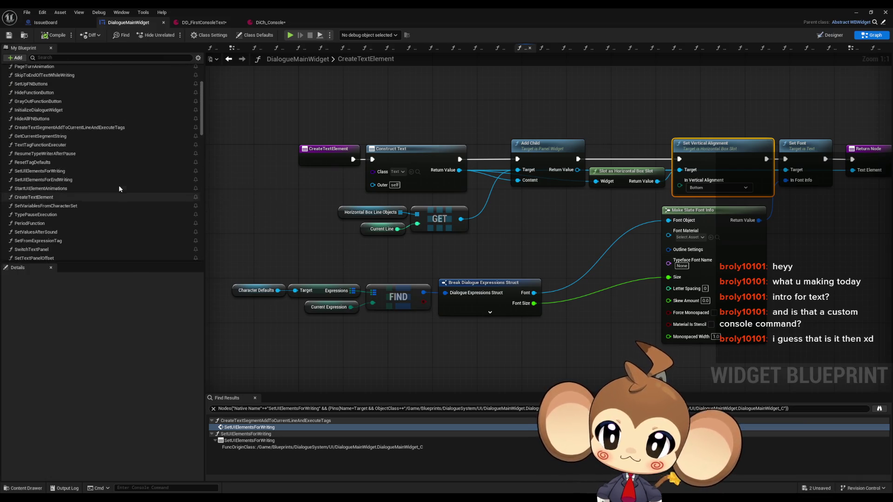
# Open CreateNewTextLine and survey its Construct Horizontal Box, Set Alignment, Add Child and Set Anchors chain.
pyautogui.doubleClick(47, 125)
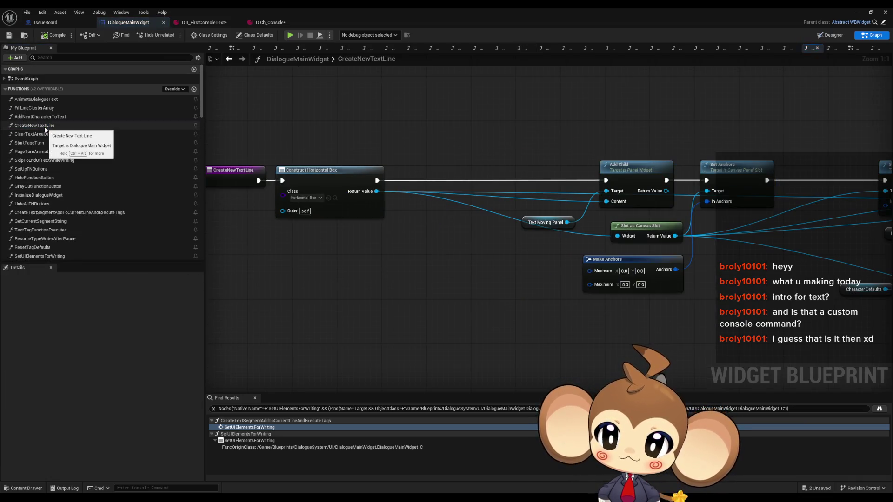
pyautogui.moveTo(306, 122)
pyautogui.mouseDown()
pyautogui.moveTo(334, 186)
pyautogui.moveTo(387, 233)
pyautogui.moveTo(304, 227)
pyautogui.moveTo(479, 233)
pyautogui.moveTo(379, 211)
pyautogui.moveTo(562, 218)
pyautogui.moveTo(256, 233)
pyautogui.mouseUp()
pyautogui.moveTo(401, 122); pyautogui.dragTo(470, 195)
pyautogui.moveTo(376, 269); pyautogui.dragTo(429, 243)
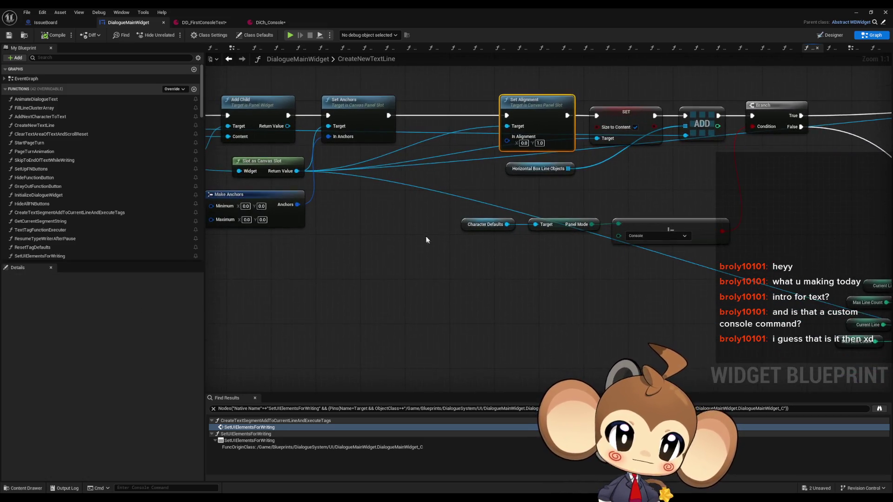
pyautogui.scroll(-2, 429, 243)
pyautogui.moveTo(357, 260); pyautogui.dragTo(441, 291)
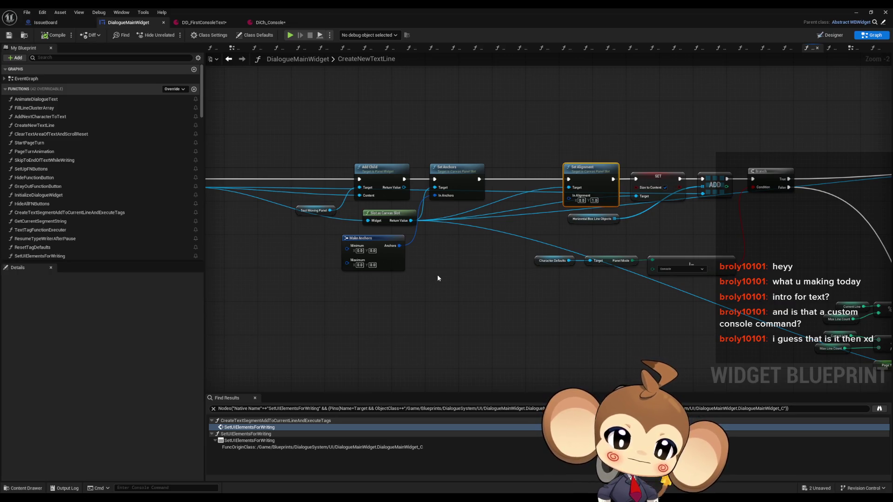
pyautogui.moveTo(437, 278); pyautogui.dragTo(502, 309)
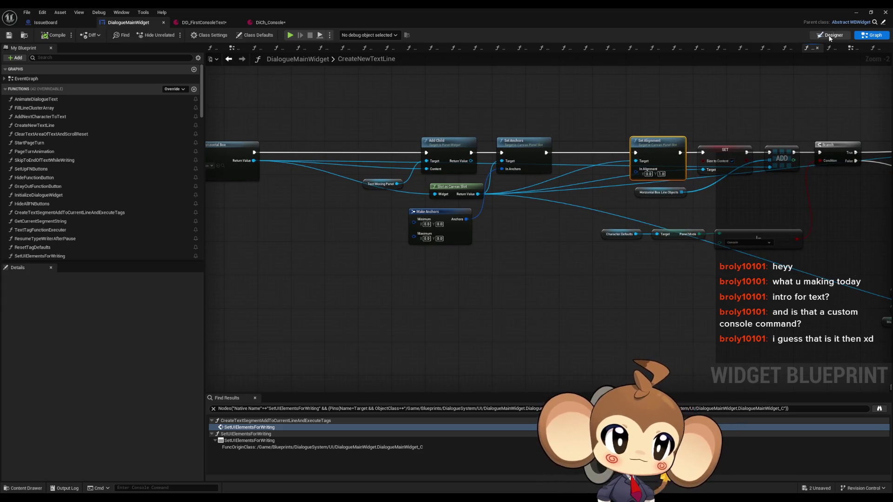
# In the Designer, inspect ConsoleBG, the horizontal boxes and the black image.
pyautogui.click(831, 36)
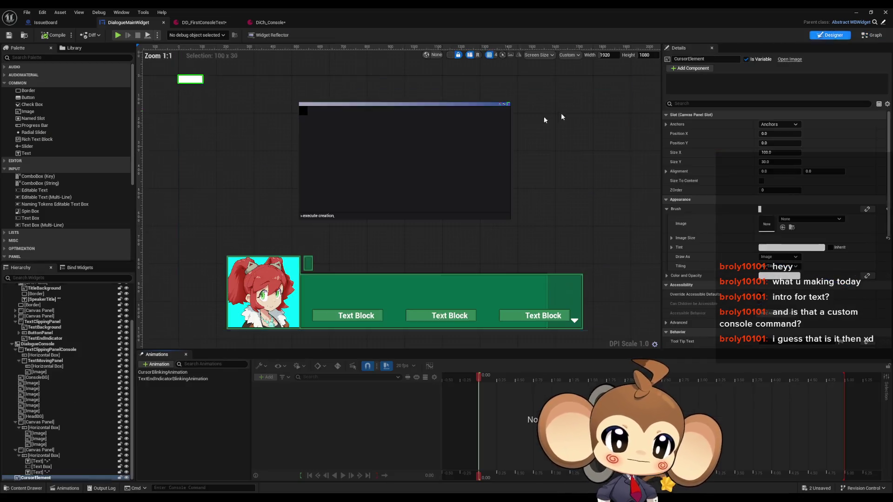
pyautogui.click(303, 109)
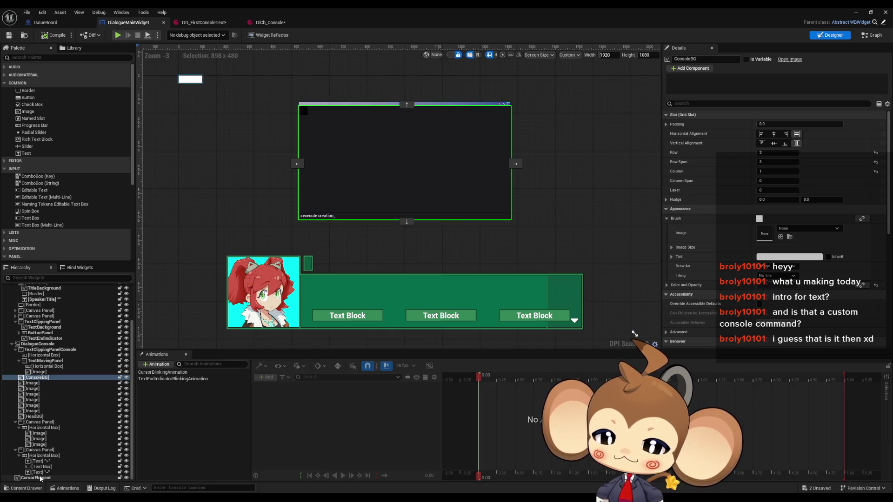
pyautogui.click(47, 366)
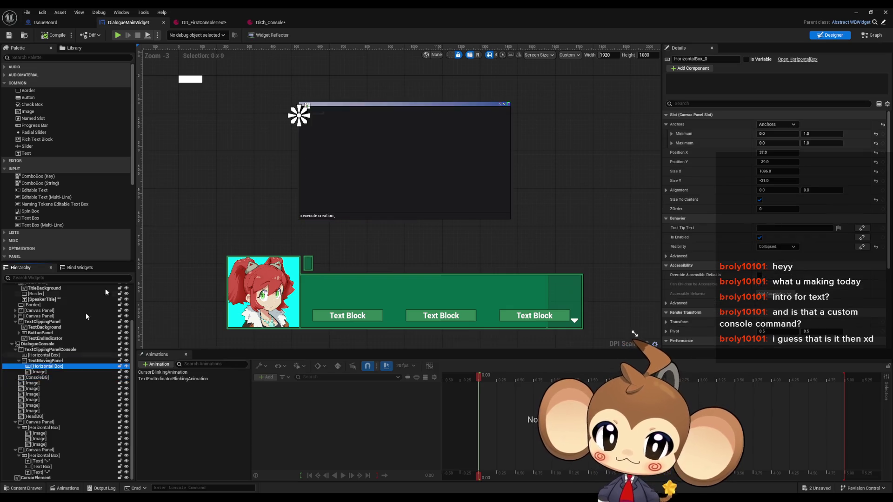
pyautogui.scroll(10, 291, 116)
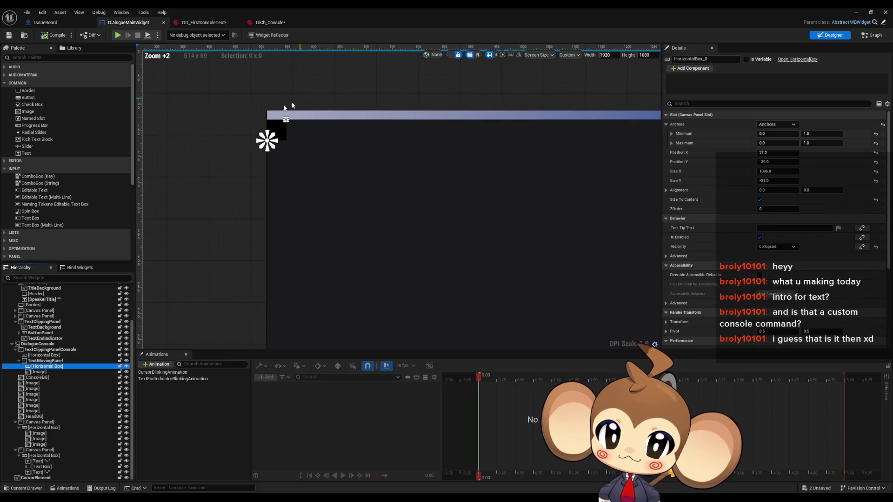
pyautogui.click(42, 372)
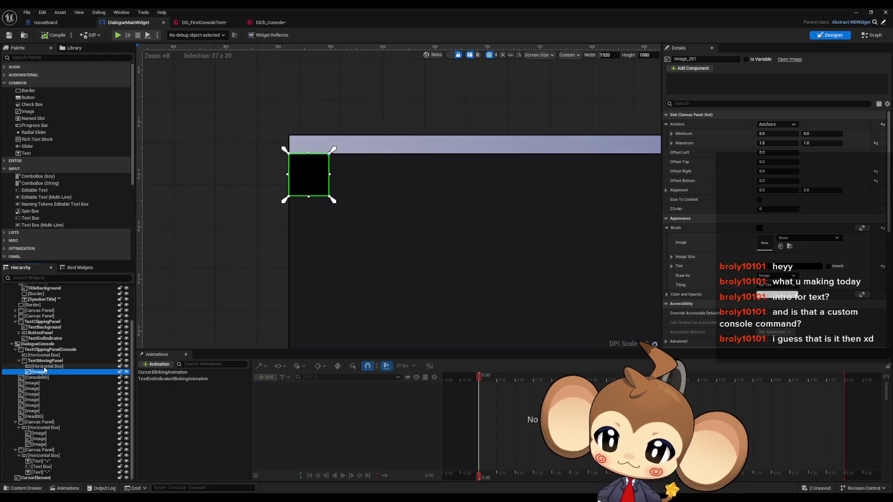
pyautogui.click(45, 355)
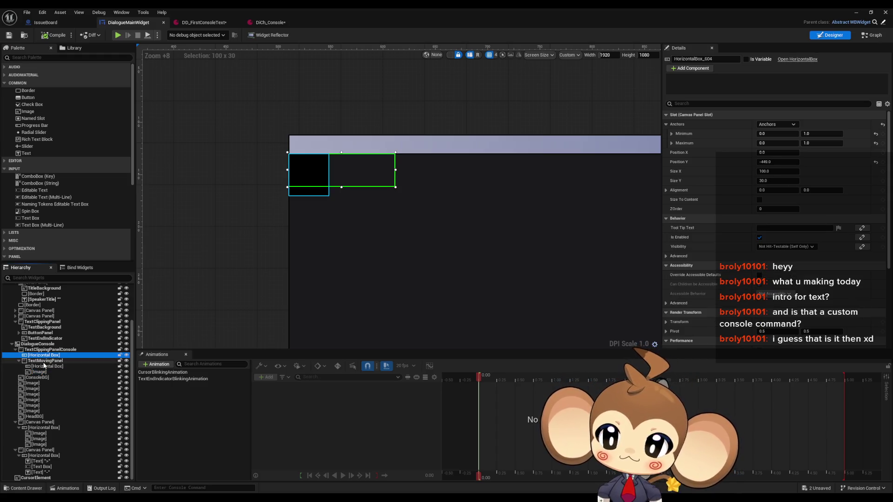
# Inspect TextMovingPanel and drop a Text Block into its horizontal box.
pyautogui.click(44, 362)
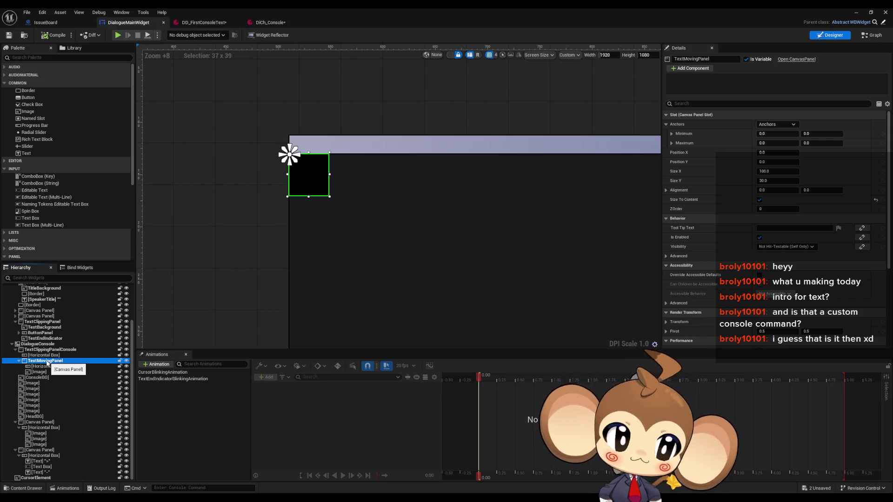
pyautogui.click(48, 367)
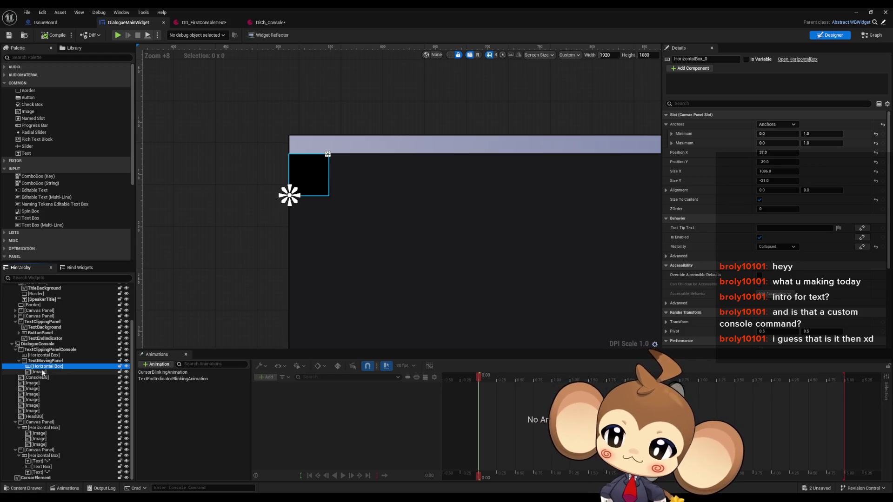
pyautogui.moveTo(32, 155)
pyautogui.mouseDown()
pyautogui.moveTo(51, 356)
pyautogui.moveTo(44, 368)
pyautogui.mouseUp()
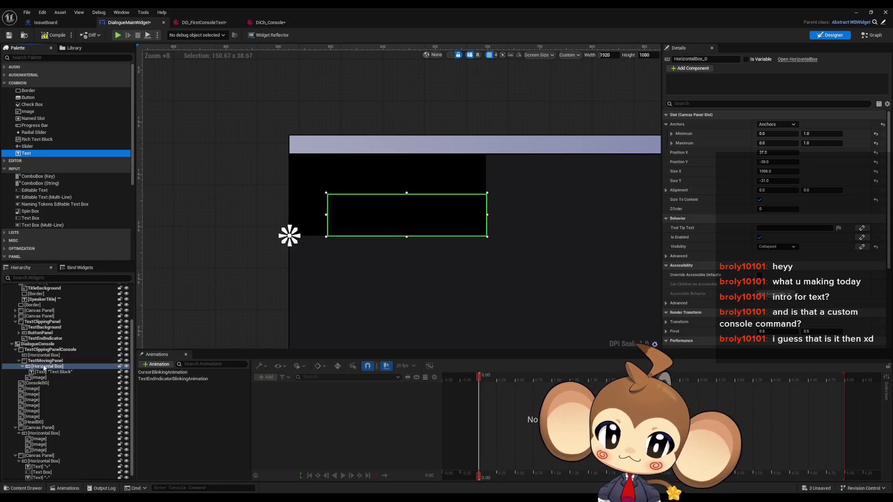
# Set the Text Block's horizontal box to Position Y 0 and Alignment Y 1.
pyautogui.click(46, 367)
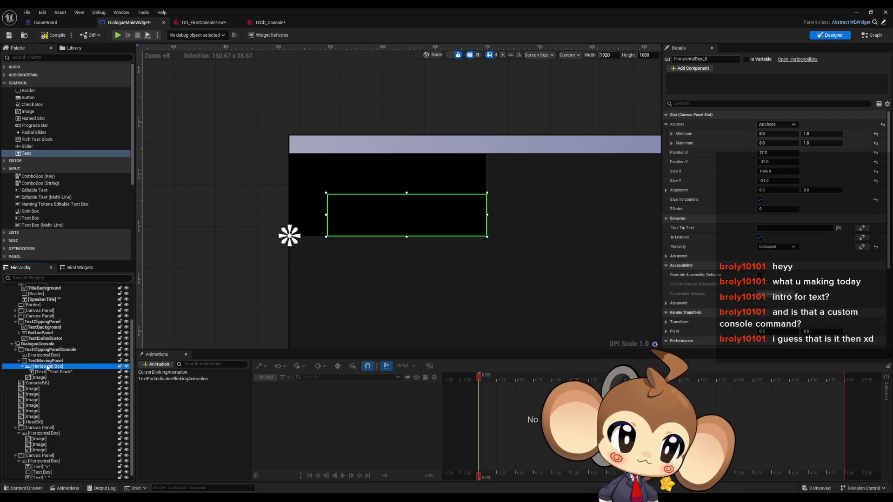
pyautogui.scroll(-2, 374, 297)
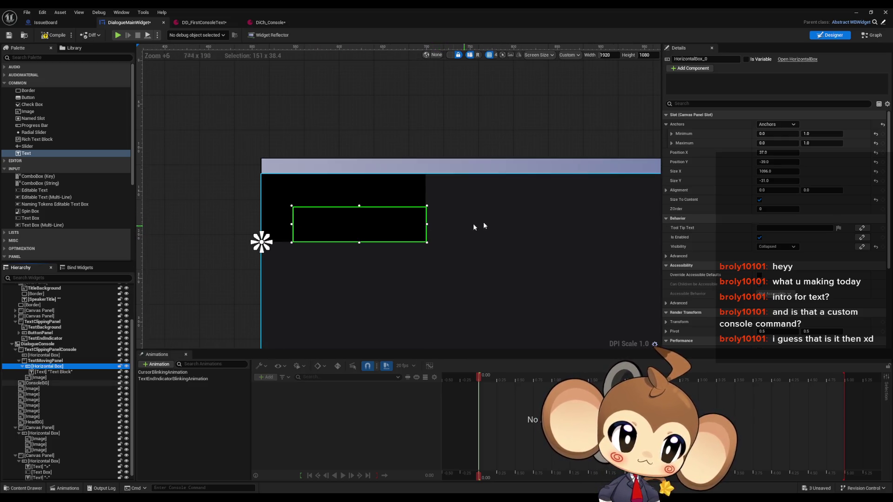
pyautogui.click(773, 162)
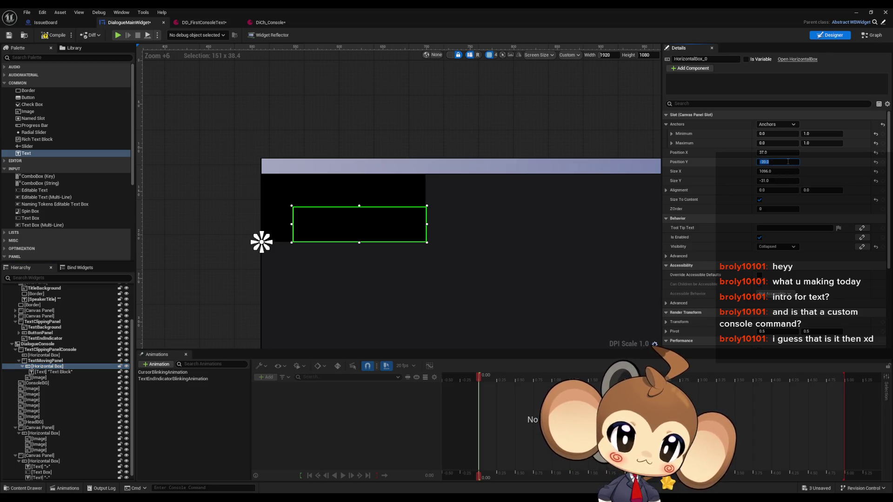
pyautogui.press('Return')
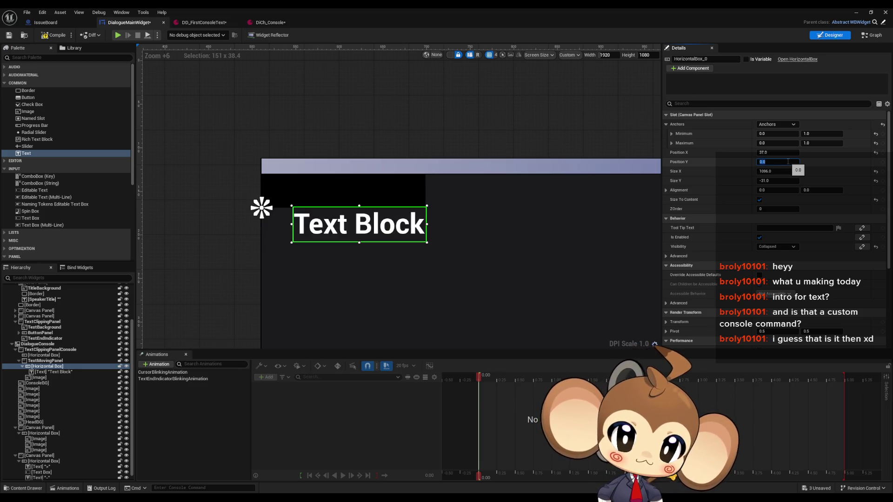
pyautogui.click(69, 372)
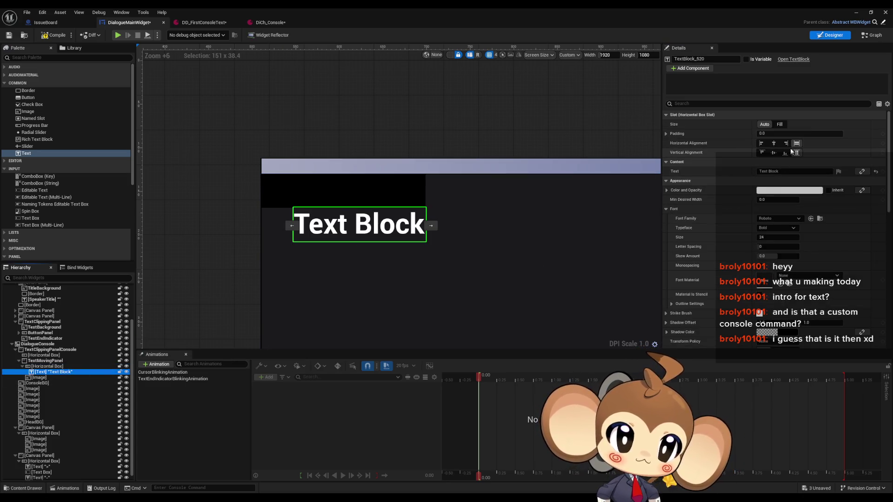
pyautogui.click(49, 367)
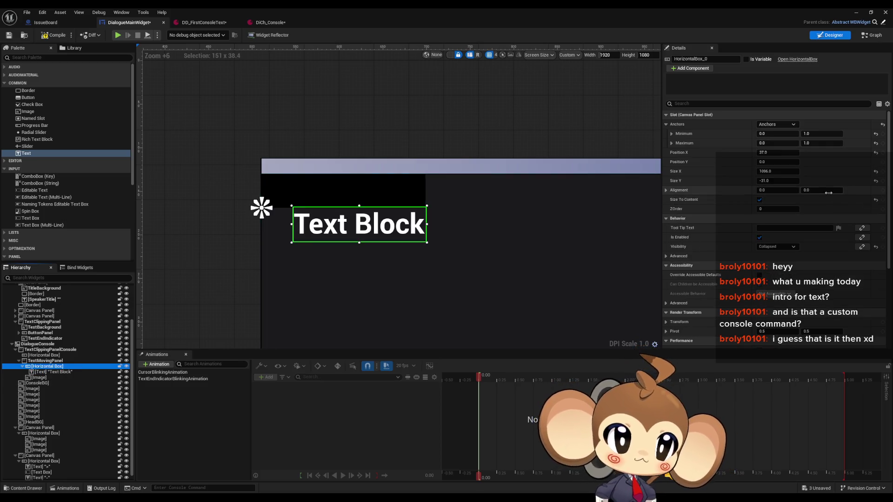
pyautogui.click(823, 191)
pyautogui.write('1')
pyautogui.press('Return')
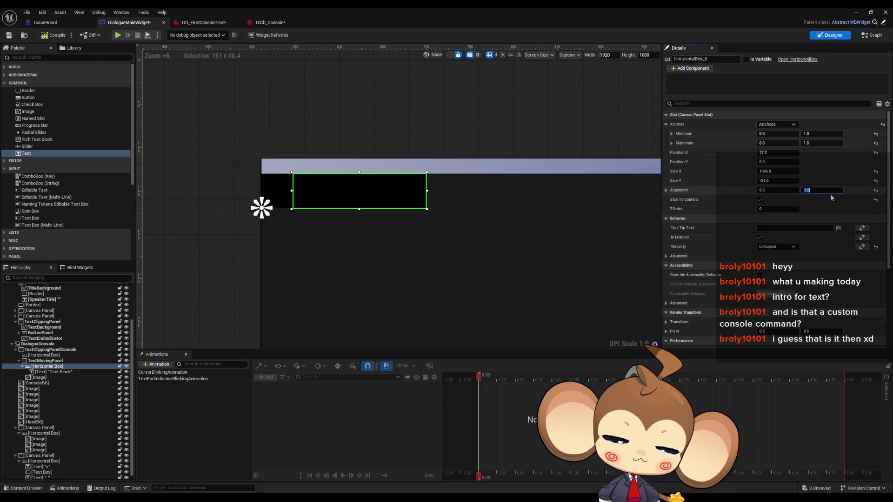
# Move the black image out above the horizontal box in TextMovingPanel.
pyautogui.click(40, 378)
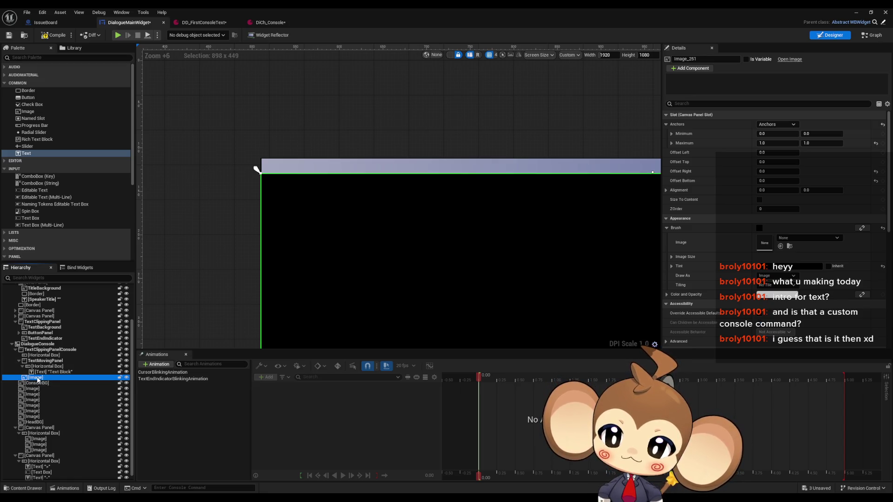
pyautogui.moveTo(38, 380); pyautogui.dragTo(39, 367)
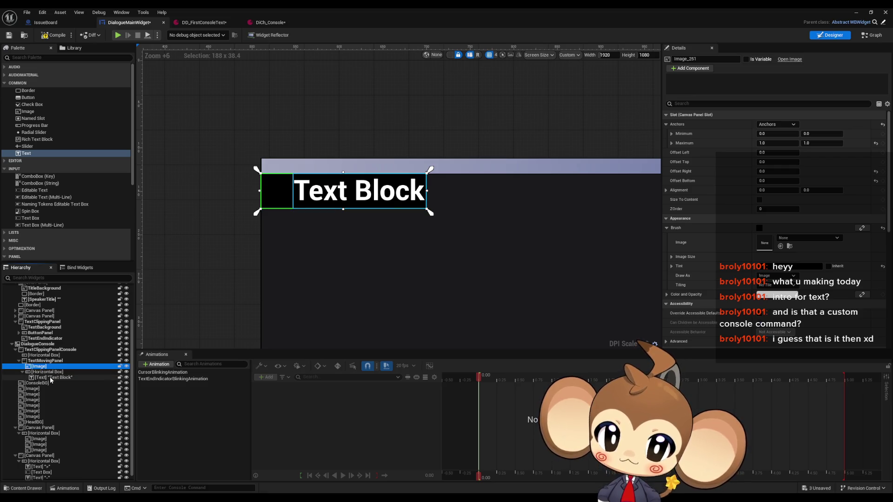
pyautogui.click(50, 377)
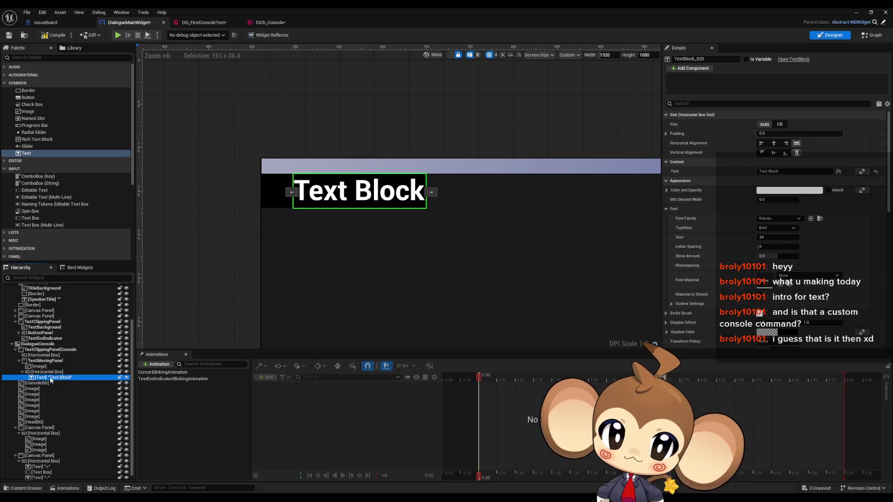
pyautogui.click(49, 372)
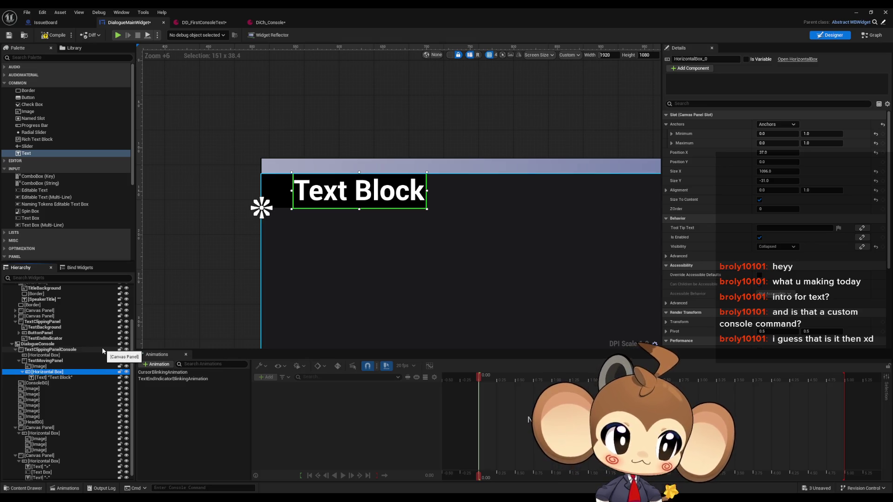
# Inspect the TextMovingPanel and console clipping panel settings.
pyautogui.click(55, 362)
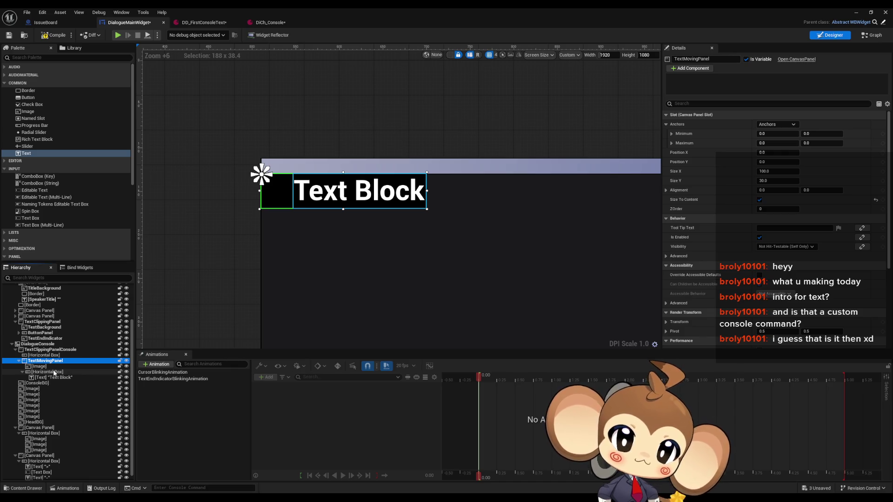
pyautogui.scroll(-10, 388, 213)
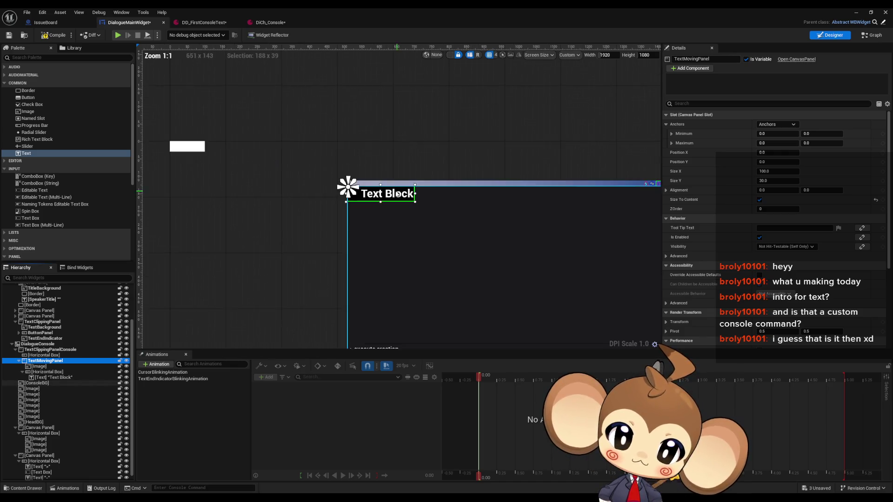
pyautogui.scroll(5, 387, 207)
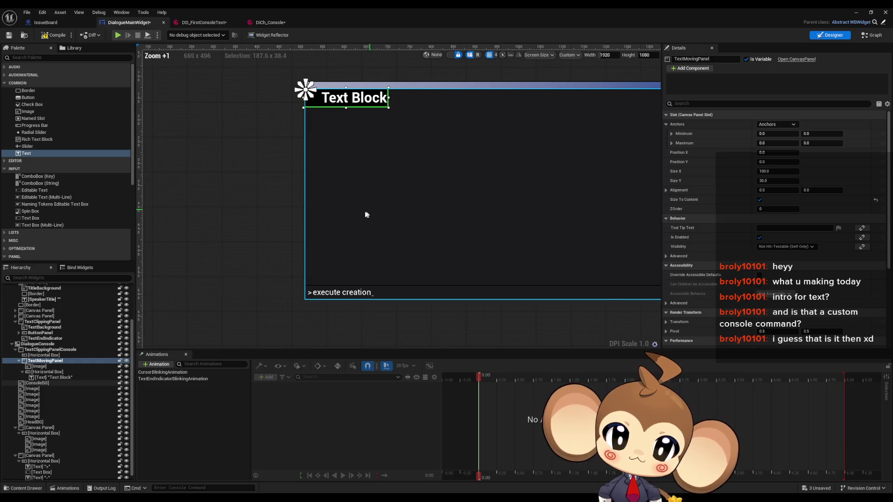
pyautogui.click(45, 350)
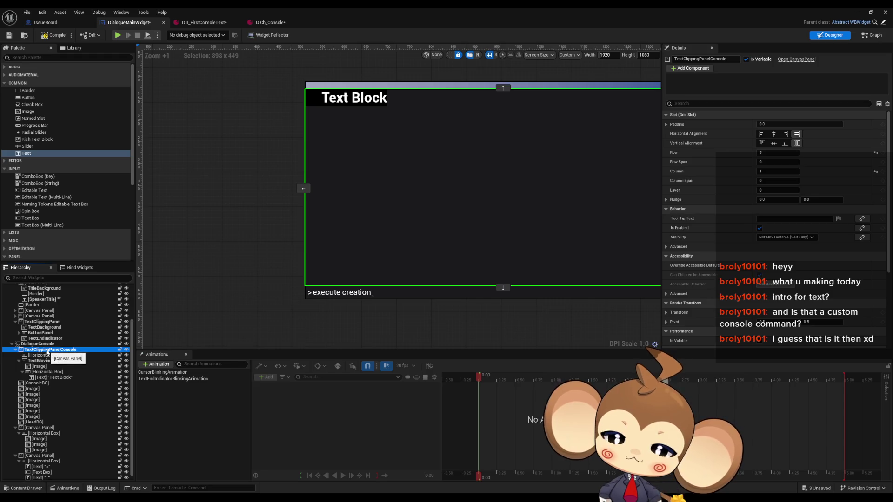
# Anchor TextMovingPanel bottom-left with Position Y 0 and Alignment Y 1.0.
pyautogui.click(43, 361)
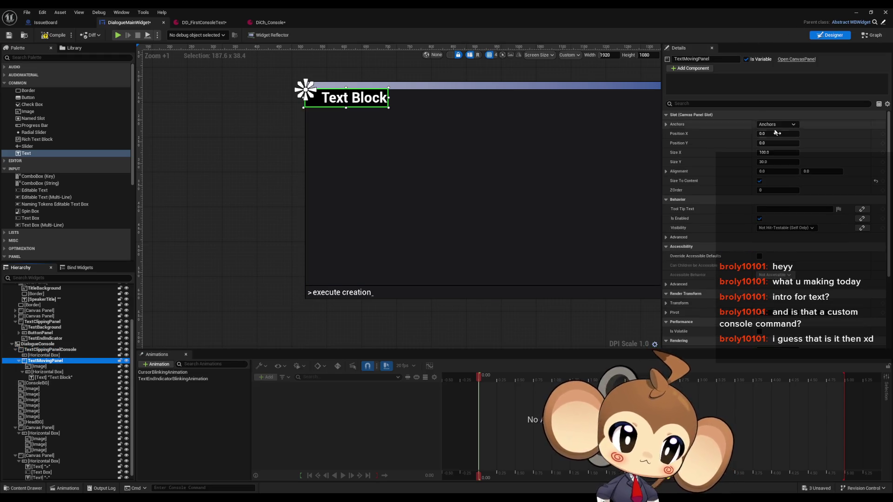
pyautogui.click(777, 124)
pyautogui.click(769, 183)
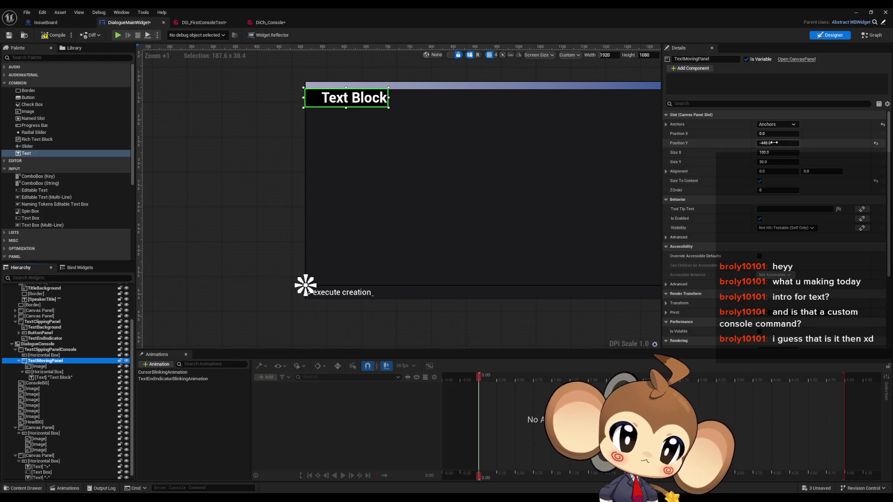
pyautogui.click(793, 140)
pyautogui.write('0')
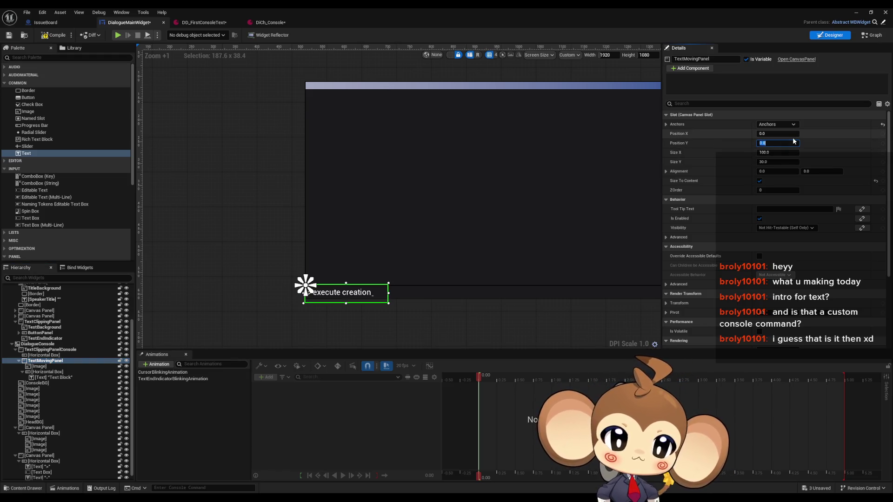
pyautogui.press('Return')
pyautogui.click(808, 171)
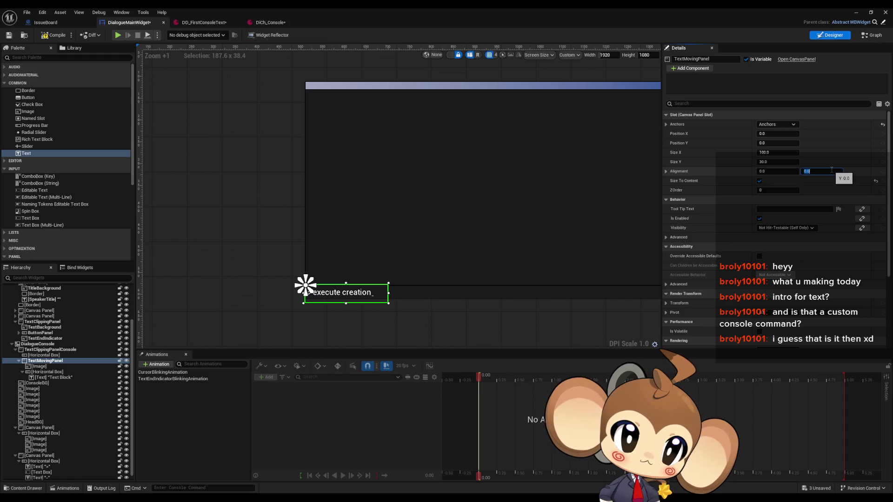
pyautogui.write('1')
pyautogui.press('Return')
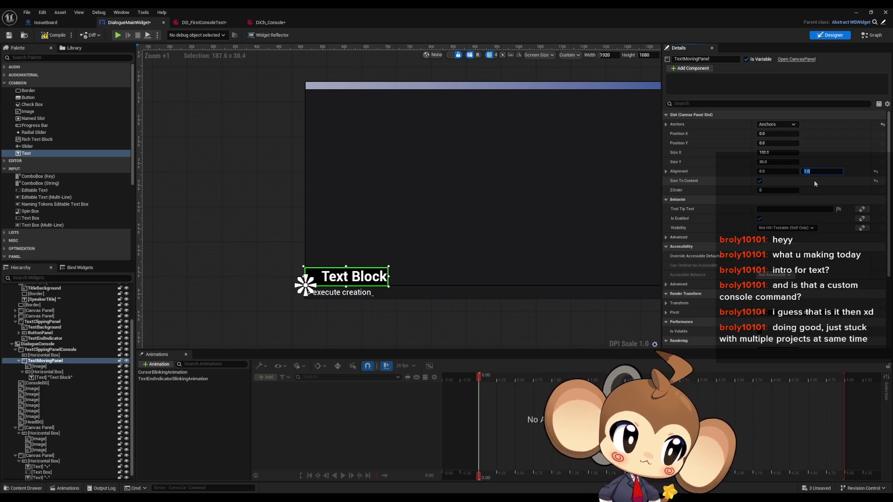
pyautogui.click(46, 373)
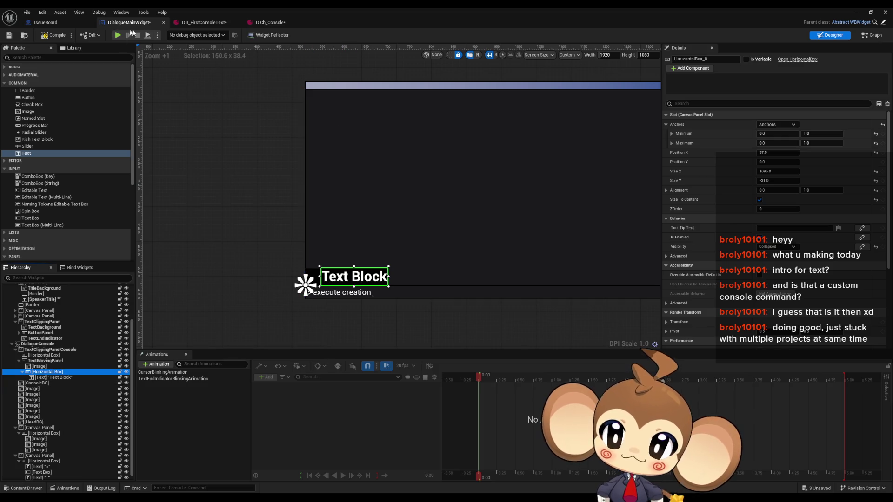
# Switch to the graph and browse CreateNewTextLine's Construct Horizontal Box chain.
pyautogui.click(873, 35)
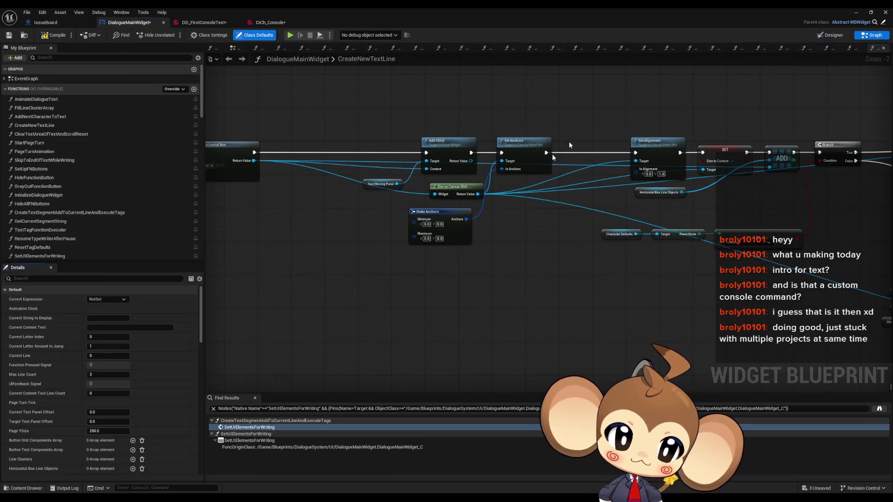
pyautogui.moveTo(465, 270); pyautogui.dragTo(562, 269)
pyautogui.click(260, 151)
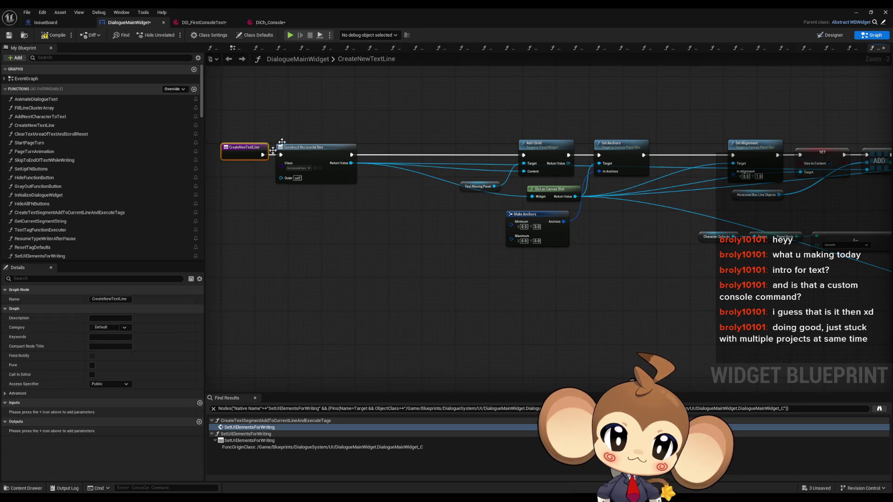
pyautogui.click(282, 147)
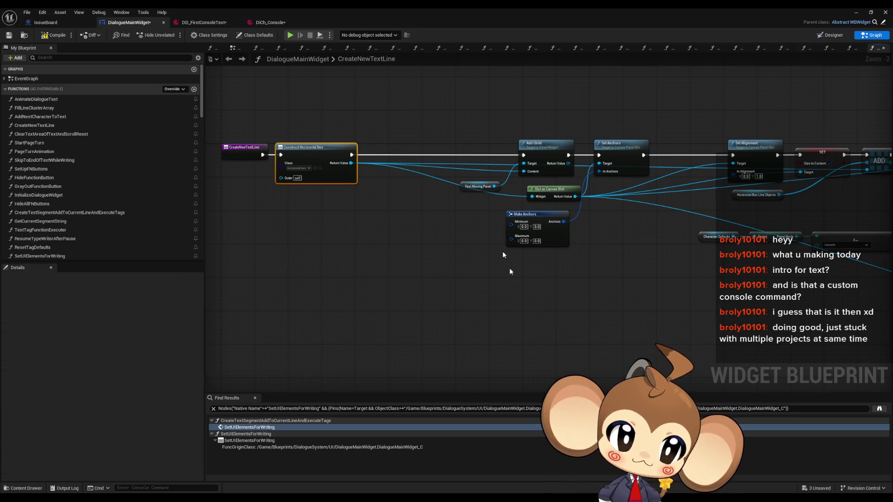
pyautogui.moveTo(602, 179)
pyautogui.mouseDown()
pyautogui.moveTo(361, 165)
pyautogui.moveTo(391, 172)
pyautogui.mouseUp()
pyautogui.scroll(-5, 393, 174)
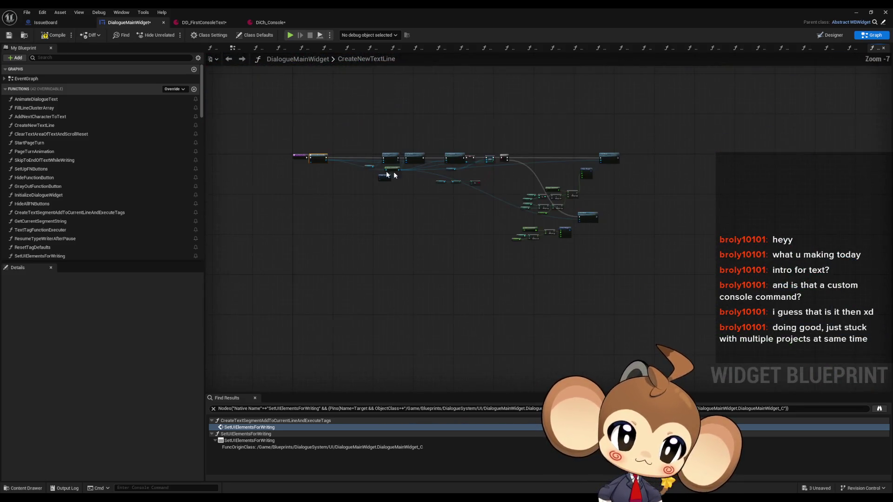
# Copy and paste CreateNewTextLine's nodes, then shift them down and right.
pyautogui.moveTo(320, 121); pyautogui.dragTo(685, 257)
pyautogui.hotkey('ctrl', 'c')
pyautogui.hotkey('ctrl', 'v')
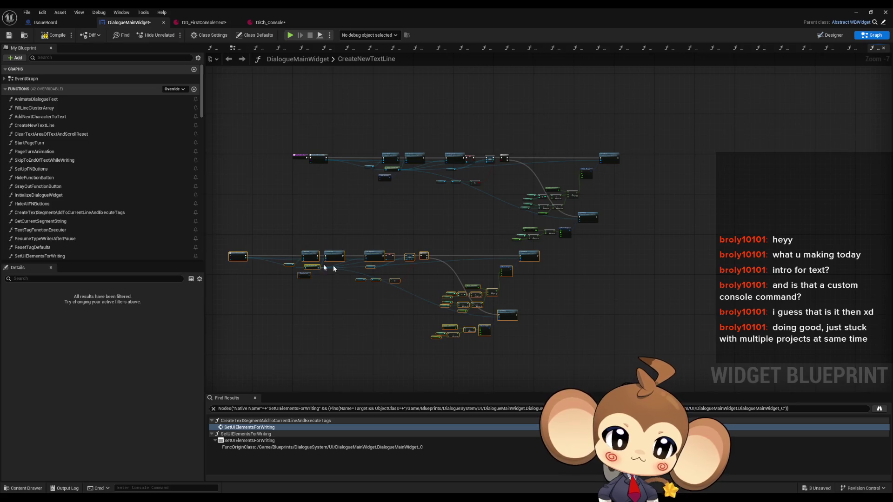
pyautogui.moveTo(334, 269); pyautogui.dragTo(466, 274)
pyautogui.scroll(4, 300, 166)
pyautogui.click(300, 166)
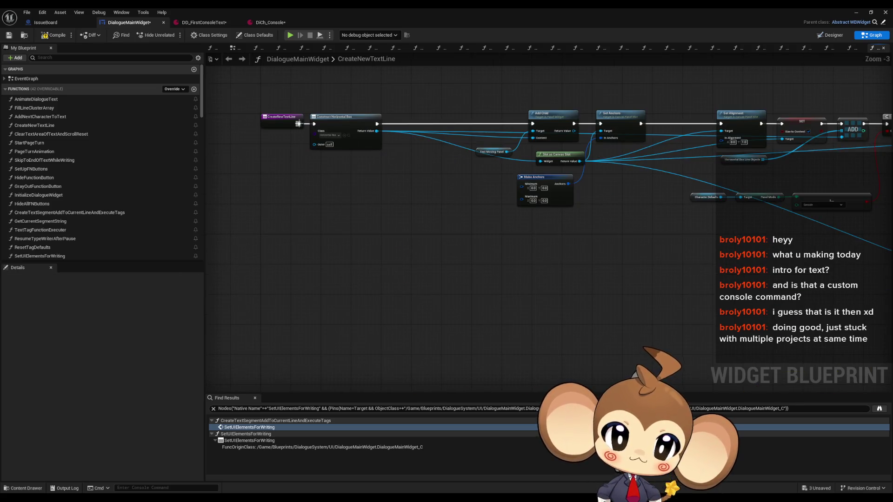
pyautogui.moveTo(298, 123)
pyautogui.mouseDown()
pyautogui.moveTo(406, 363)
pyautogui.moveTo(461, 298)
pyautogui.moveTo(559, 387)
pyautogui.moveTo(544, 328)
pyautogui.moveTo(436, 283)
pyautogui.mouseUp()
pyautogui.scroll(3, 436, 283)
# Set the Make Anchors minimum Y to 1.0 in CreateNewTextLine.
pyautogui.click(449, 246)
pyautogui.write('1')
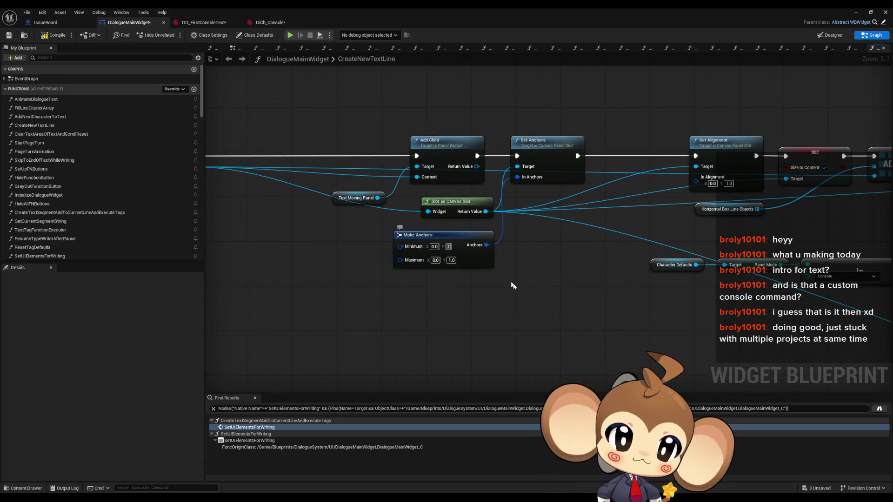
pyautogui.press('Return')
pyautogui.click(712, 183)
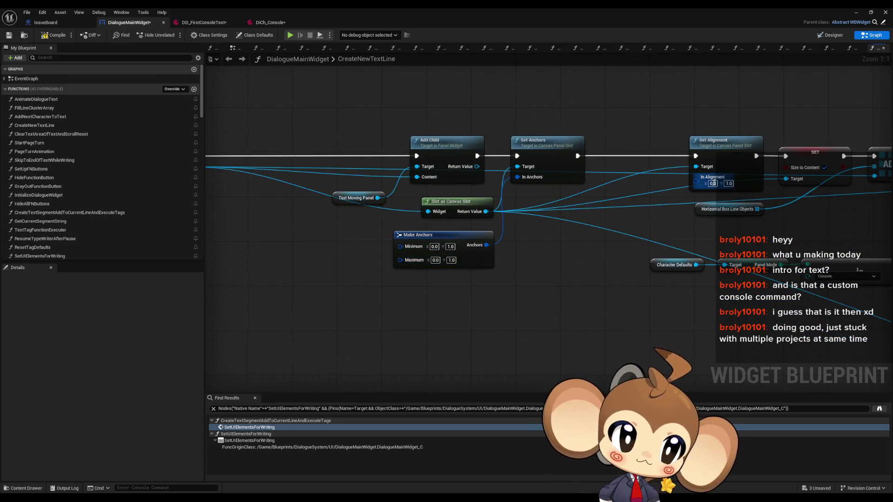
pyautogui.moveTo(575, 295); pyautogui.dragTo(511, 315)
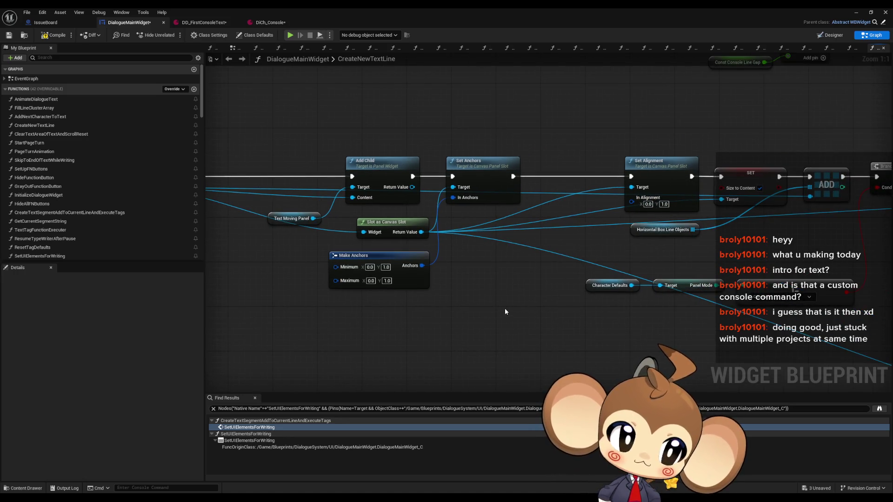
pyautogui.scroll(-3, 505, 311)
pyautogui.moveTo(520, 306)
pyautogui.mouseDown()
pyautogui.moveTo(239, 232)
pyautogui.moveTo(532, 285)
pyautogui.moveTo(521, 267)
pyautogui.mouseUp()
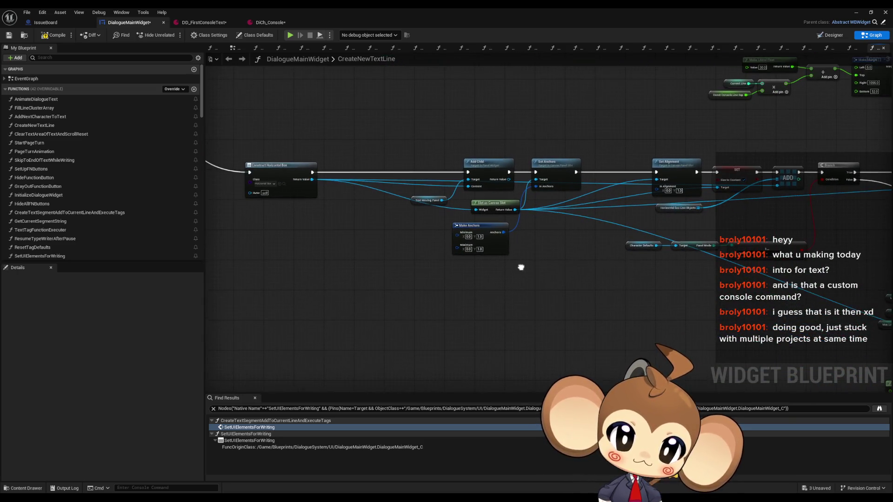
pyautogui.moveTo(337, 178); pyautogui.dragTo(388, 185)
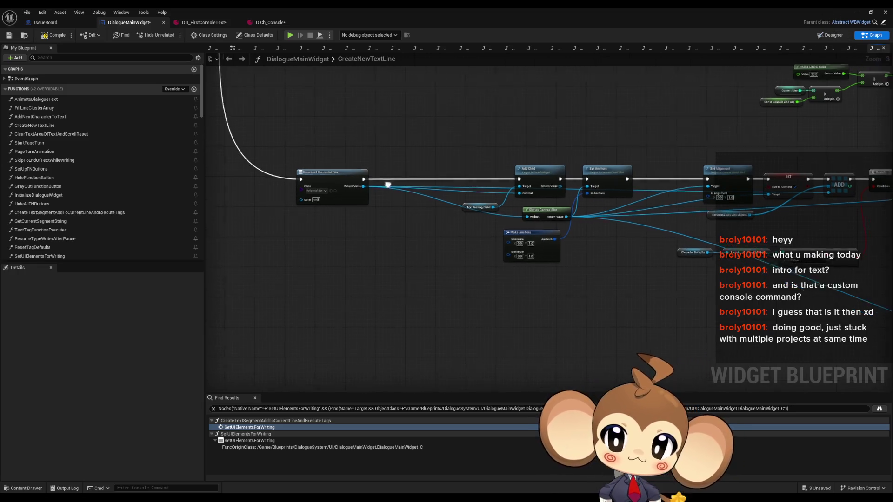
# List all references to the CreateNewTextLine function.
pyautogui.doubleClick(52, 134)
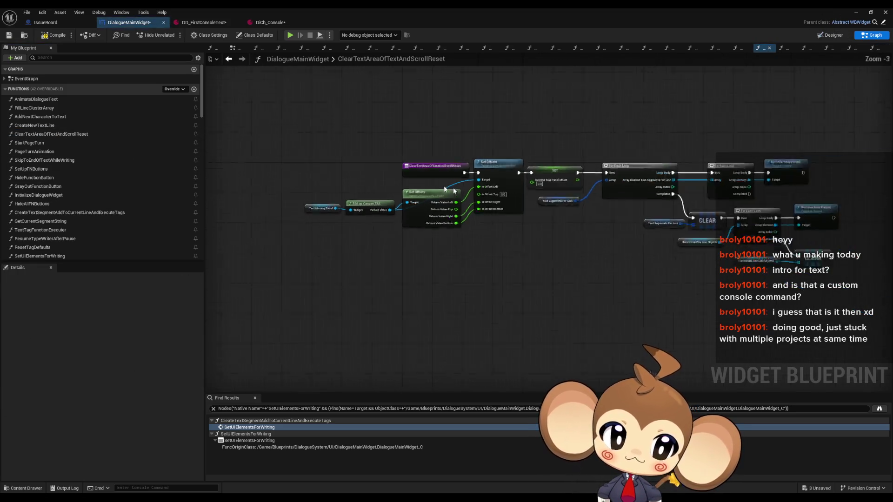
pyautogui.scroll(3, 454, 190)
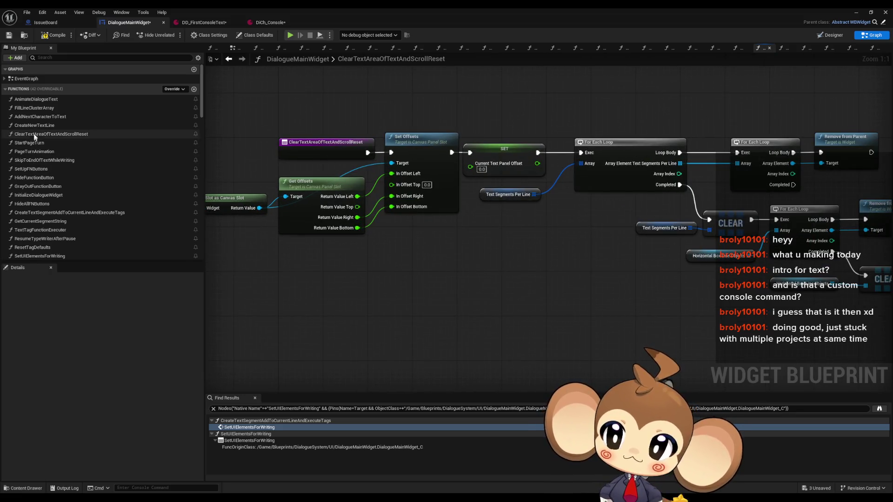
pyautogui.doubleClick(34, 125)
pyautogui.rightClick(37, 126)
pyautogui.moveTo(71, 166)
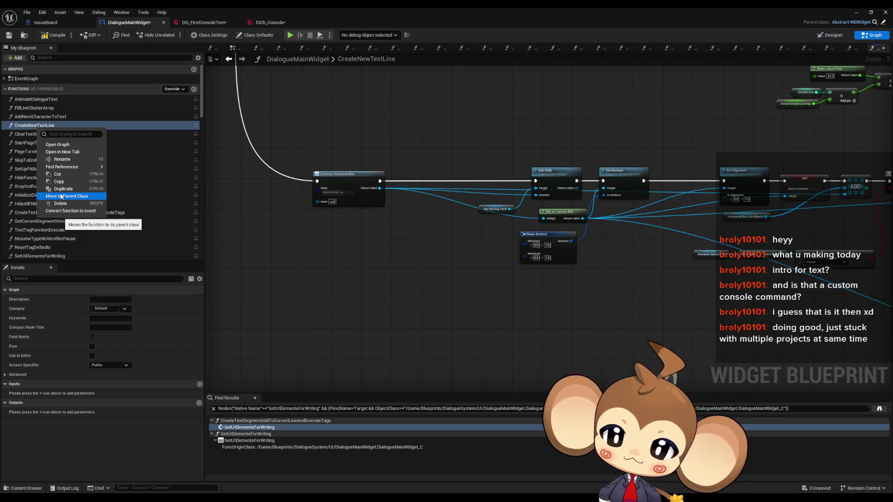
pyautogui.click(133, 177)
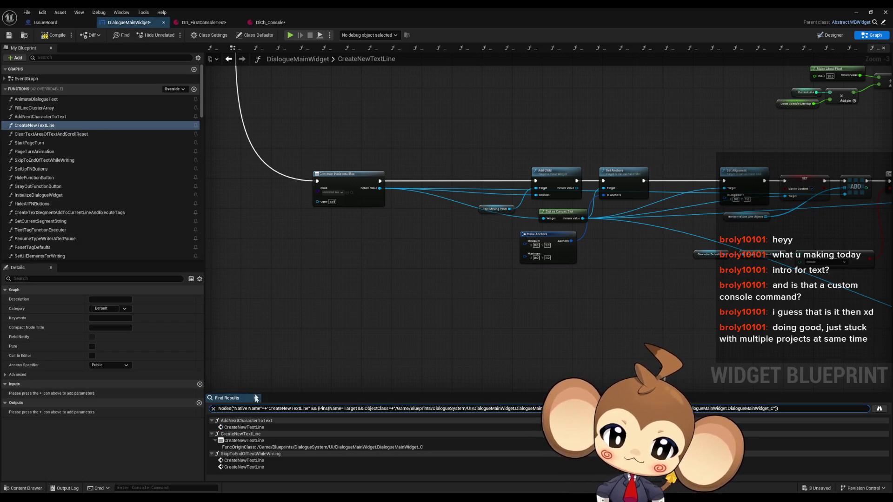
# Follow the call through CreateTextSegmentAddToCurrentLineAndExecuteTags to open CreateTextElement.
pyautogui.click(244, 427)
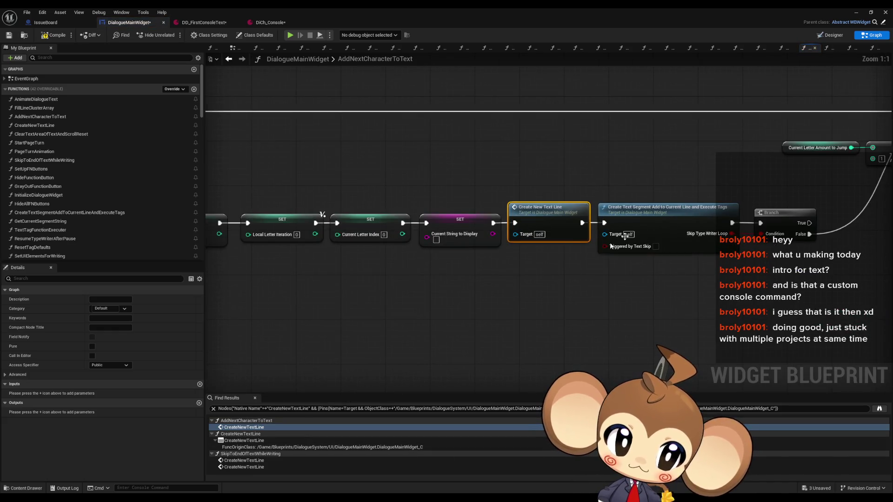
pyautogui.doubleClick(610, 246)
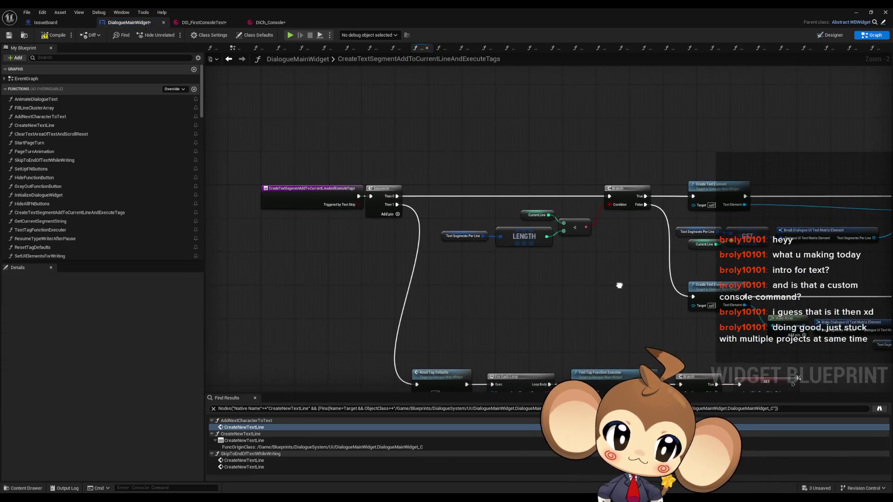
pyautogui.moveTo(619, 285); pyautogui.dragTo(511, 232)
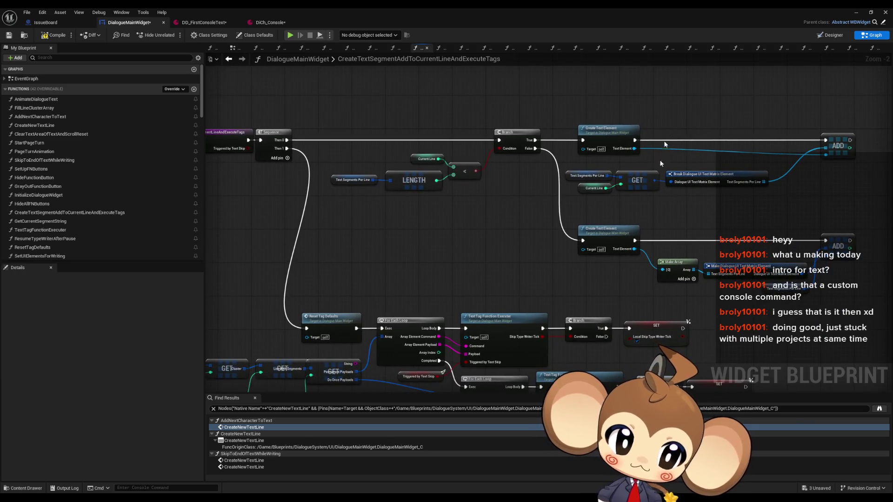
pyautogui.moveTo(661, 163)
pyautogui.mouseDown()
pyautogui.moveTo(654, 113)
pyautogui.moveTo(573, 114)
pyautogui.moveTo(474, 344)
pyautogui.mouseUp()
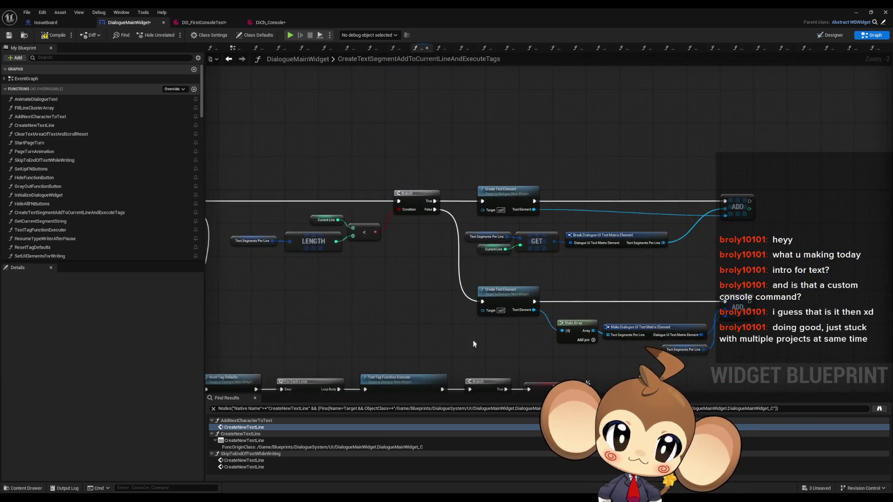
pyautogui.doubleClick(505, 195)
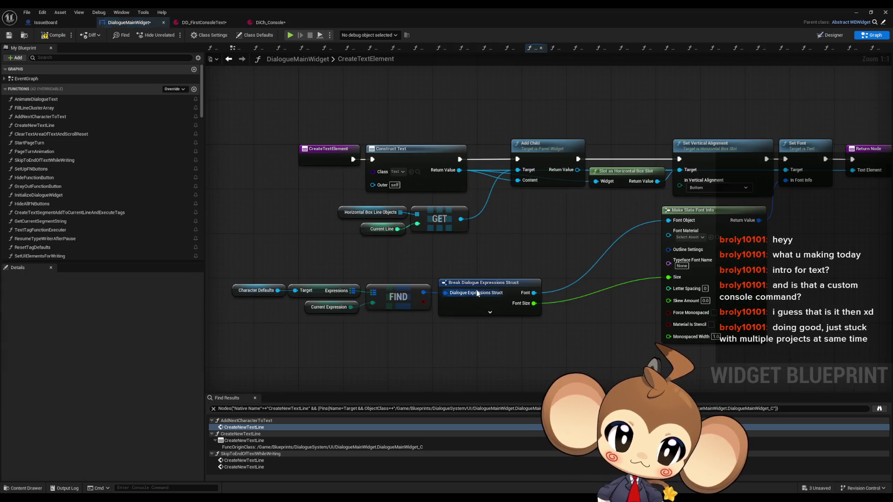
pyautogui.moveTo(570, 261)
pyautogui.mouseDown()
pyautogui.moveTo(454, 239)
pyautogui.moveTo(494, 246)
pyautogui.mouseUp()
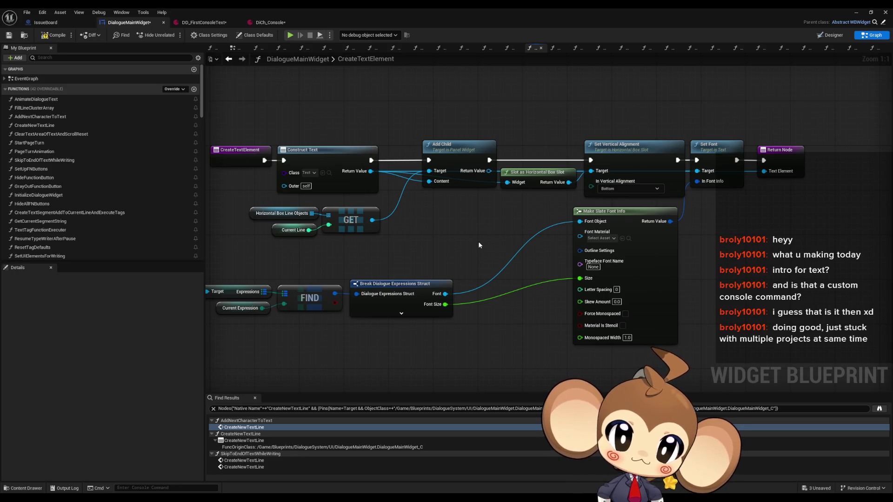
# Check the Text Block in the Designer, then minimize back to the main level editor.
pyautogui.click(833, 35)
pyautogui.scroll(6, 328, 167)
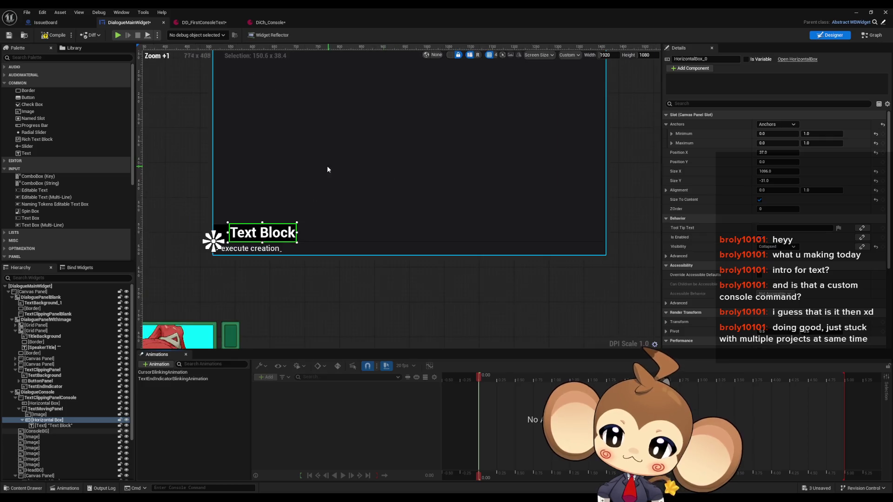
pyautogui.click(51, 426)
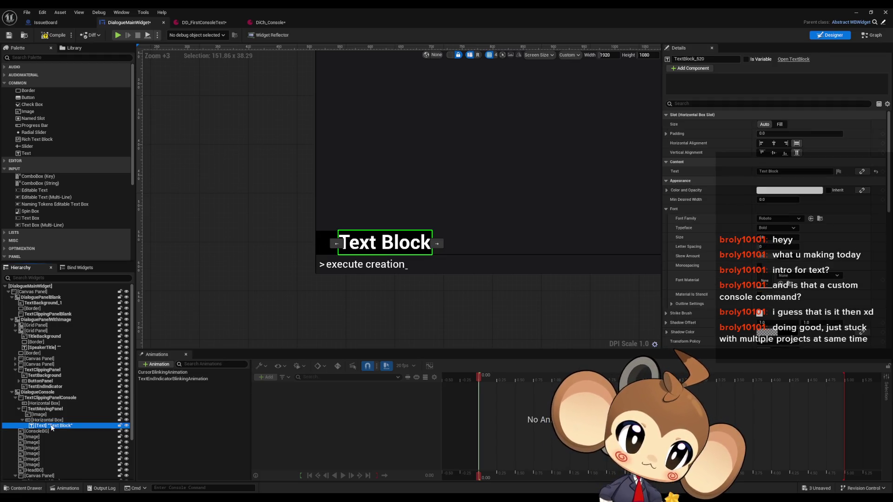
pyautogui.click(857, 13)
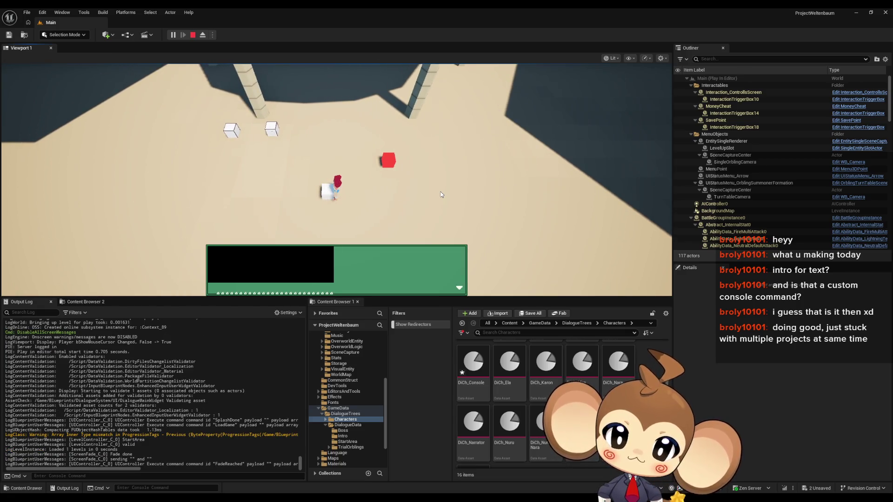
# Stop play, set DD_FirstConsoleText's Default Character Asset to DiCh_Console, and play again.
pyautogui.click(193, 35)
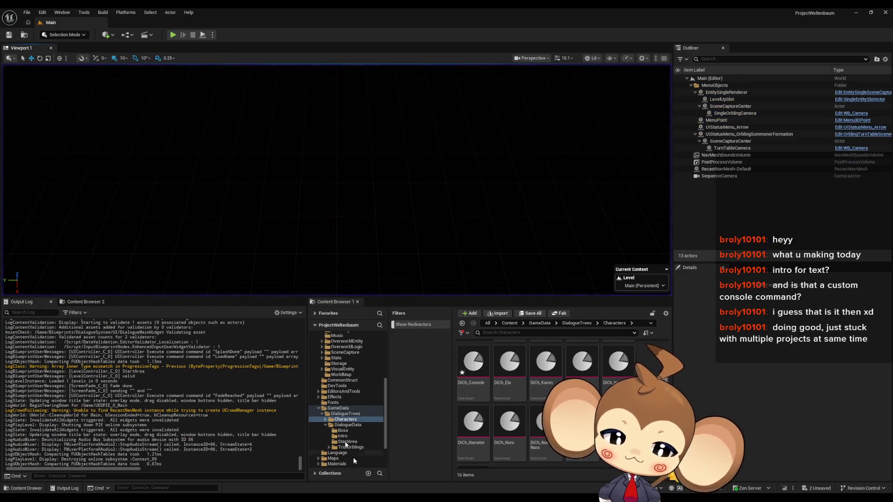
pyautogui.moveTo(335, 492)
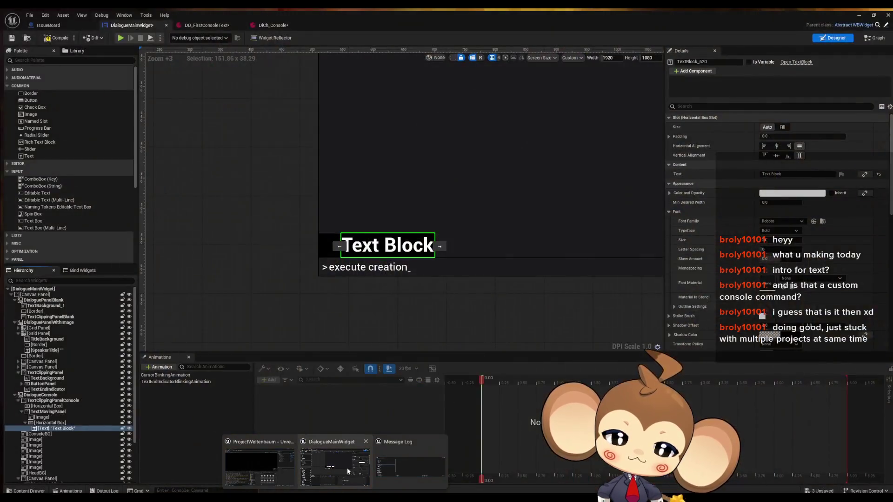
pyautogui.click(347, 468)
pyautogui.click(205, 23)
pyautogui.click(399, 89)
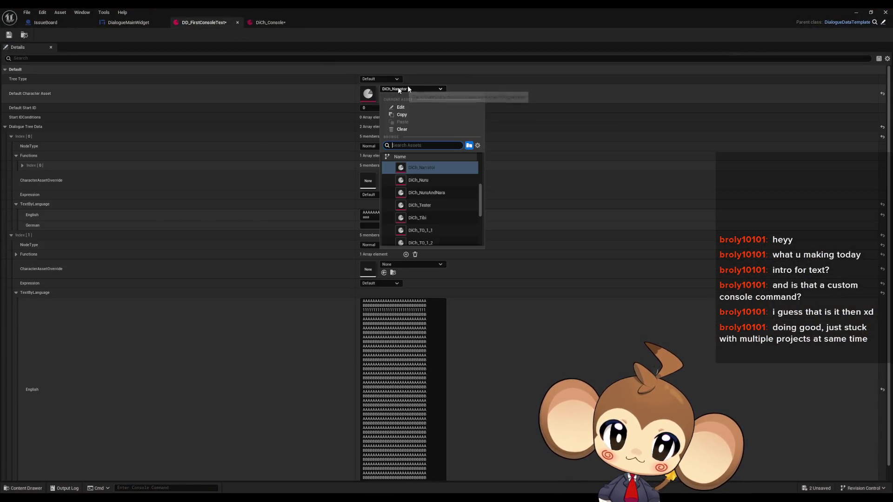
pyautogui.write('cons')
pyautogui.click(449, 167)
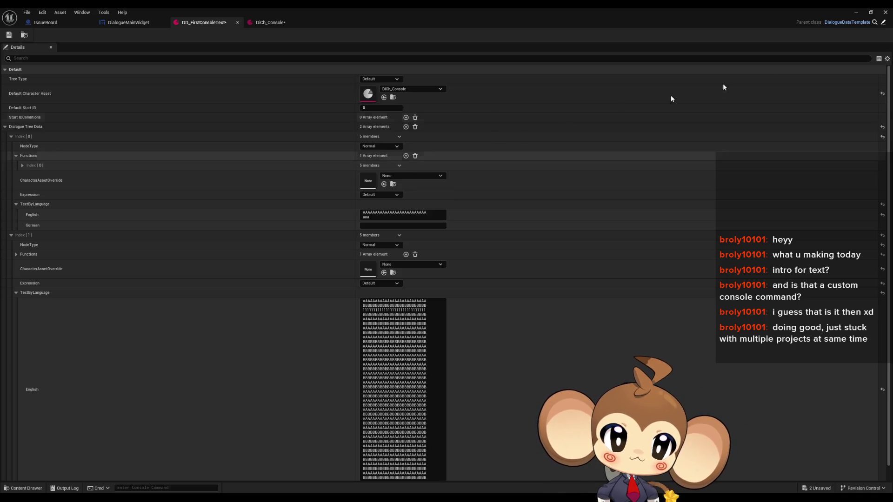
pyautogui.click(856, 12)
pyautogui.click(172, 35)
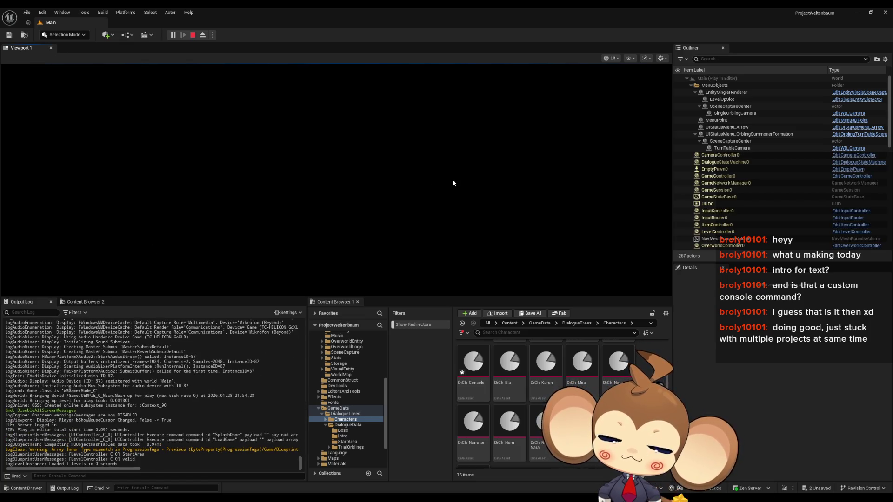
# Test the in-game console dialogue with 'execute creation', then stop the play session.
pyautogui.press('`')
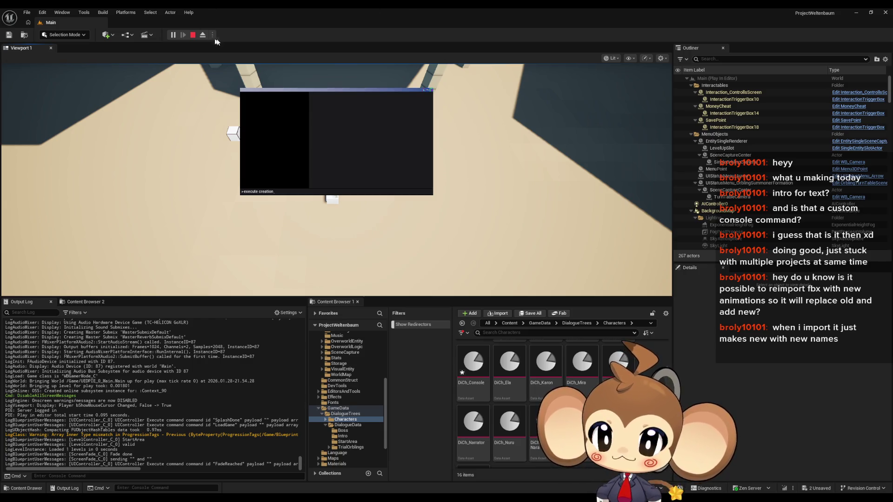
pyautogui.click(193, 35)
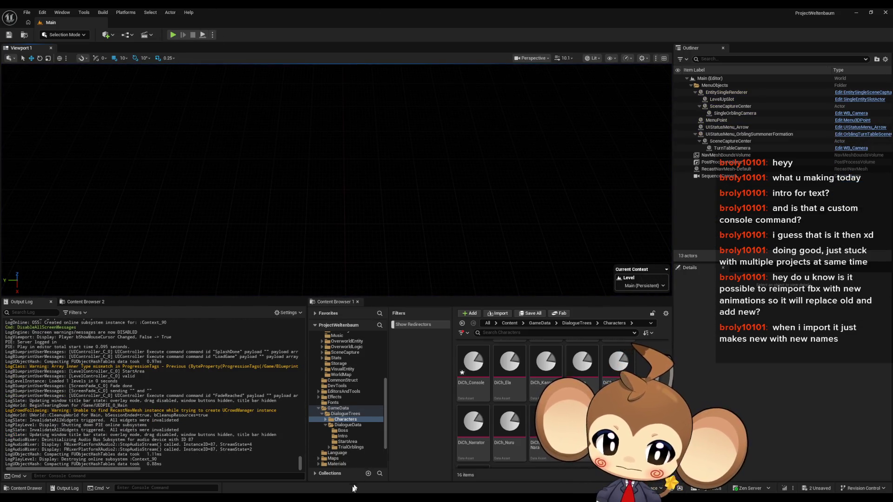
# Open the DialogueMainWidget designer and select the horizontal box holding the text line.
pyautogui.moveTo(355, 490)
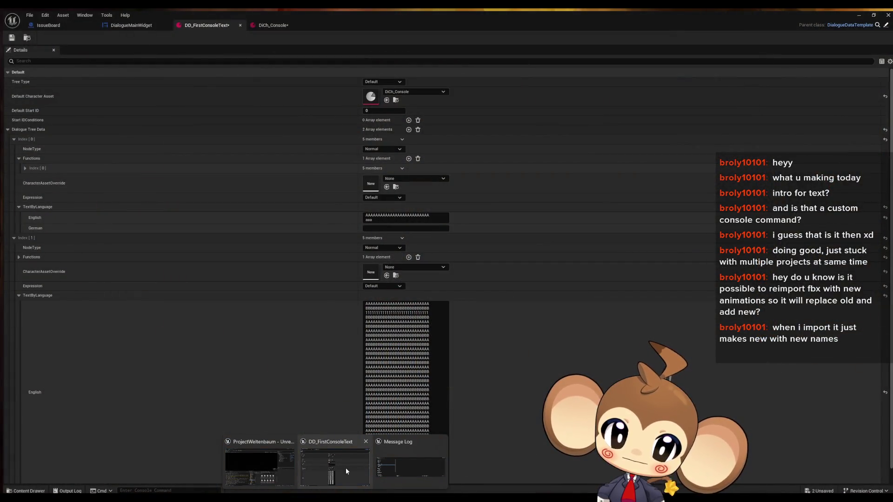
pyautogui.click(345, 468)
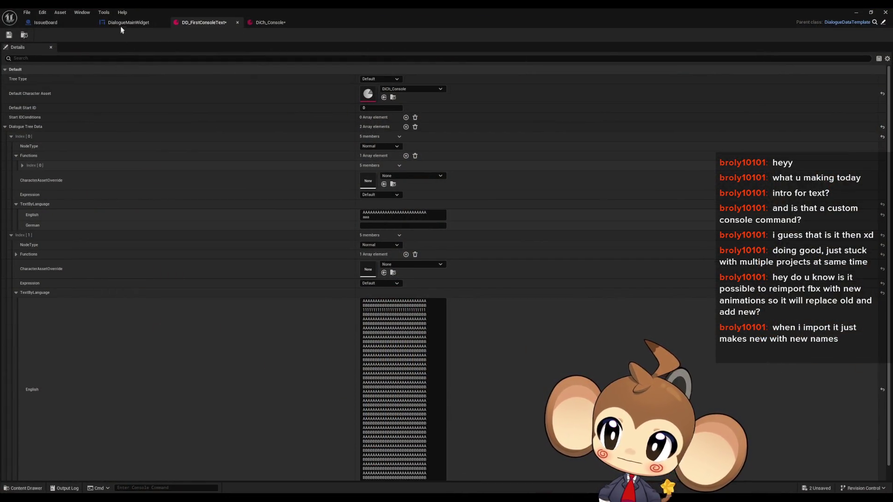
pyautogui.click(122, 26)
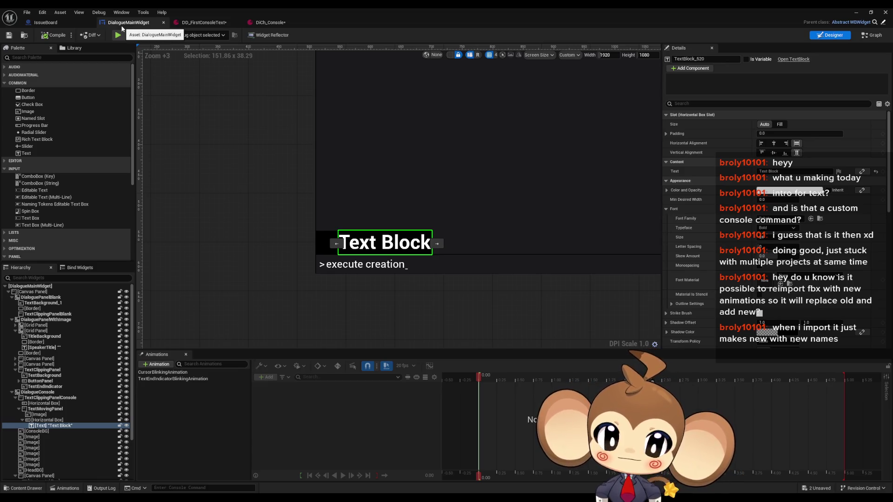
pyautogui.click(45, 420)
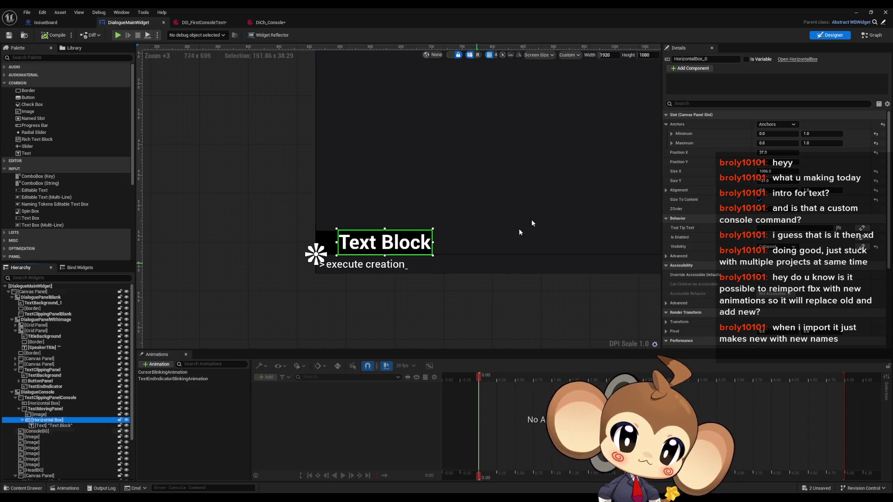
# Inspect CreateNewTextLine's anchor and alignment nodes in the graph, then return to Designer.
pyautogui.click(872, 35)
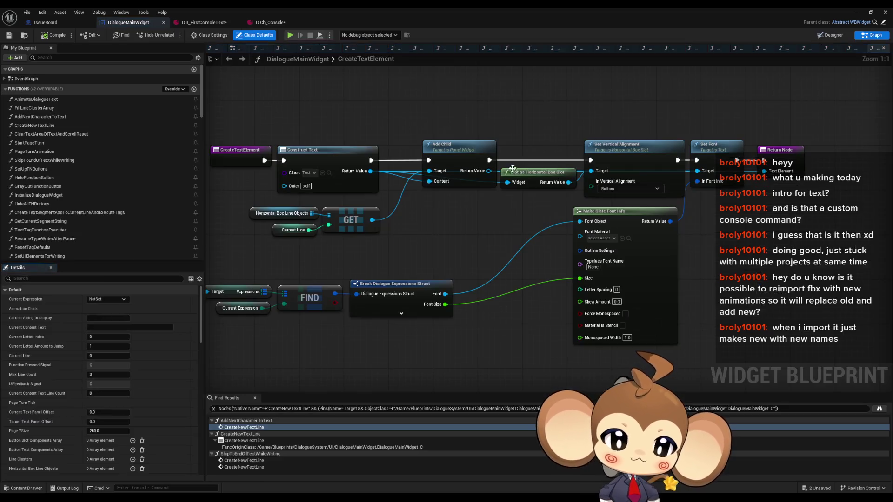
pyautogui.doubleClick(35, 125)
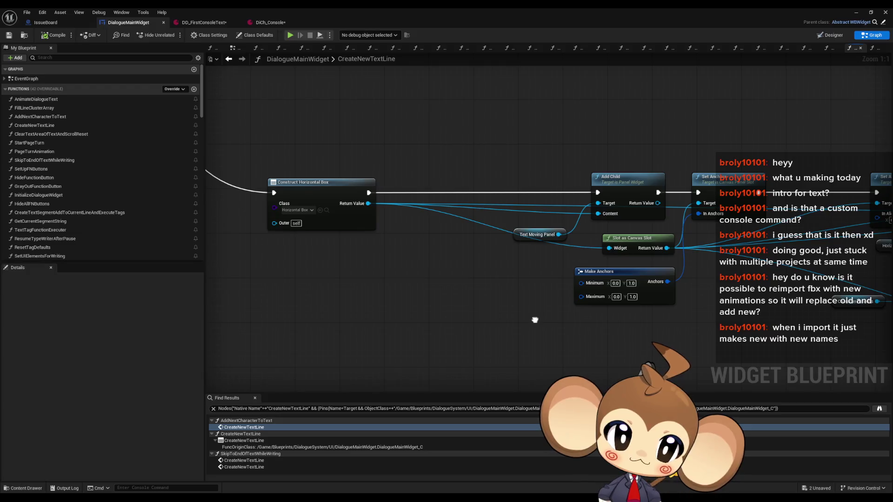
pyautogui.moveTo(540, 345); pyautogui.dragTo(306, 255)
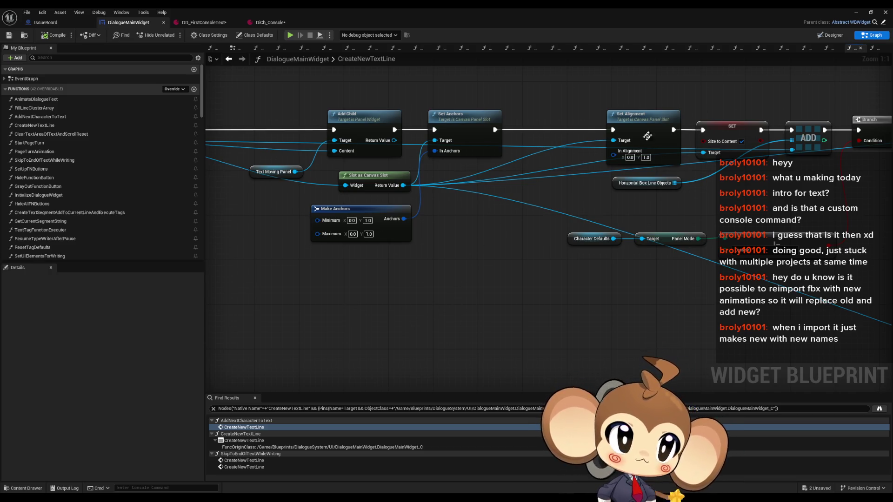
pyautogui.moveTo(651, 134); pyautogui.dragTo(622, 212)
pyautogui.click(820, 40)
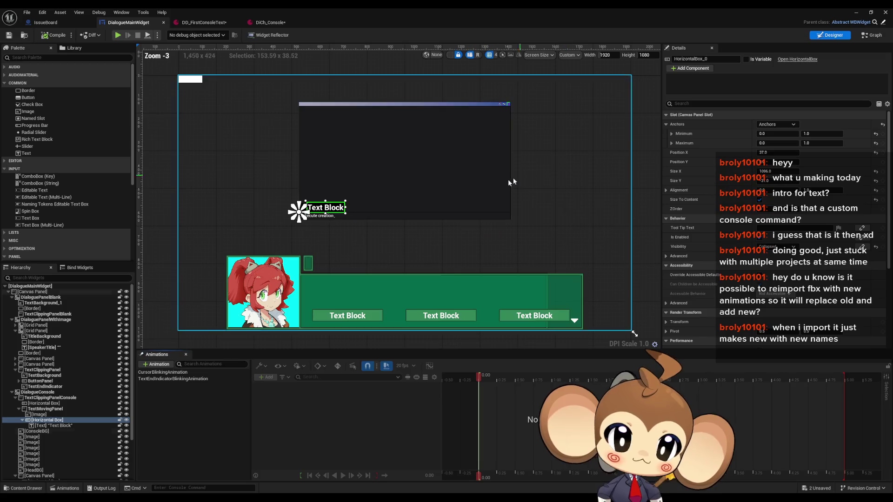
# Paste a second text line row into the TextMovingPanel container.
pyautogui.click(51, 426)
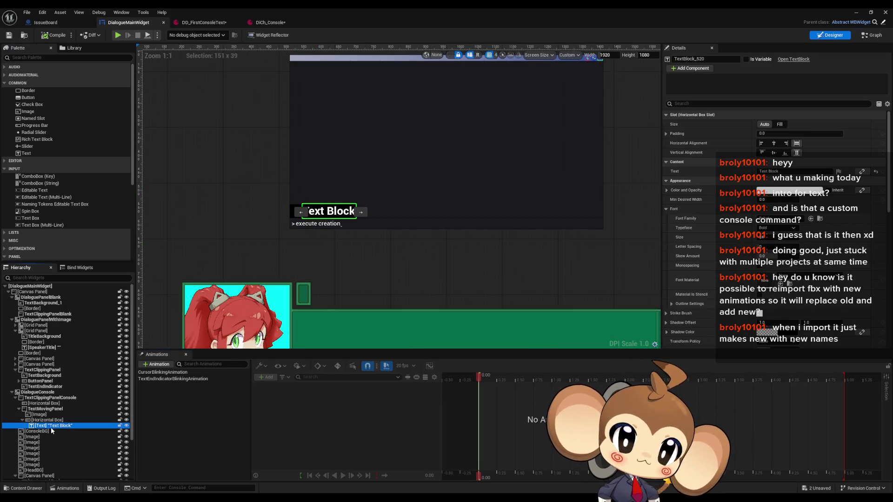
pyautogui.click(48, 421)
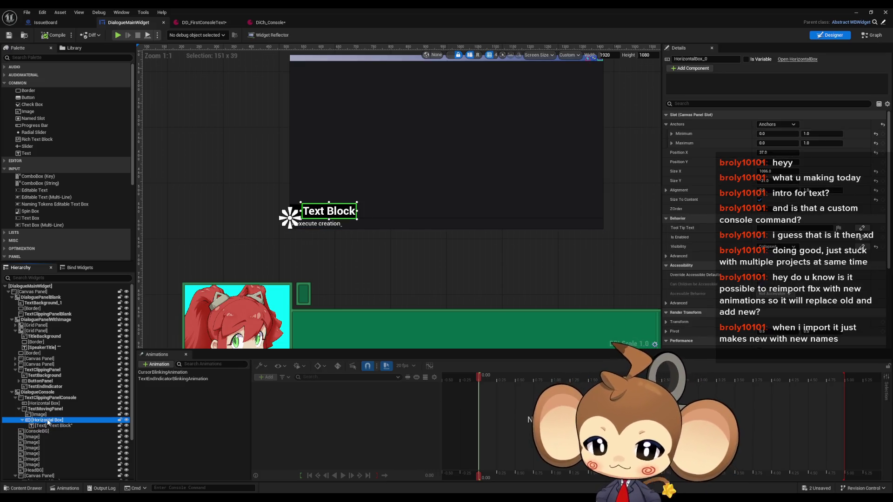
pyautogui.click(45, 410)
pyautogui.hotkey('ctrl', 'v')
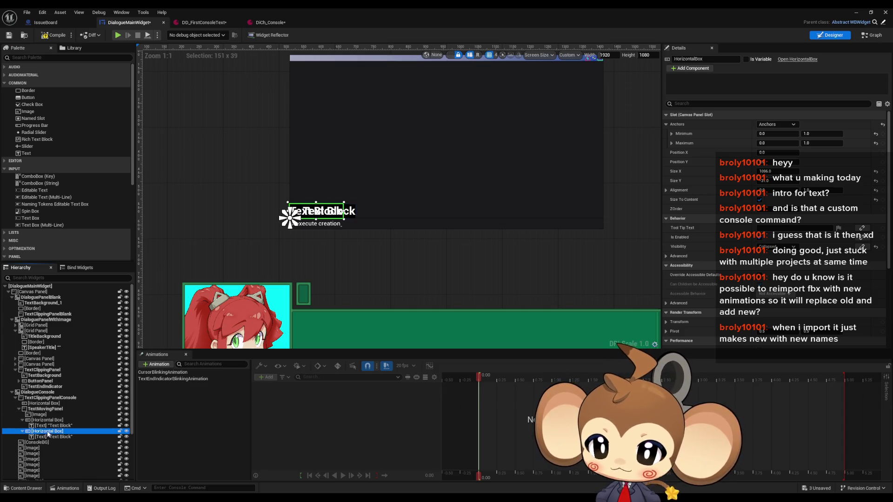
# Set the vertical value of both the new and original text rows to 0.
pyautogui.click(47, 420)
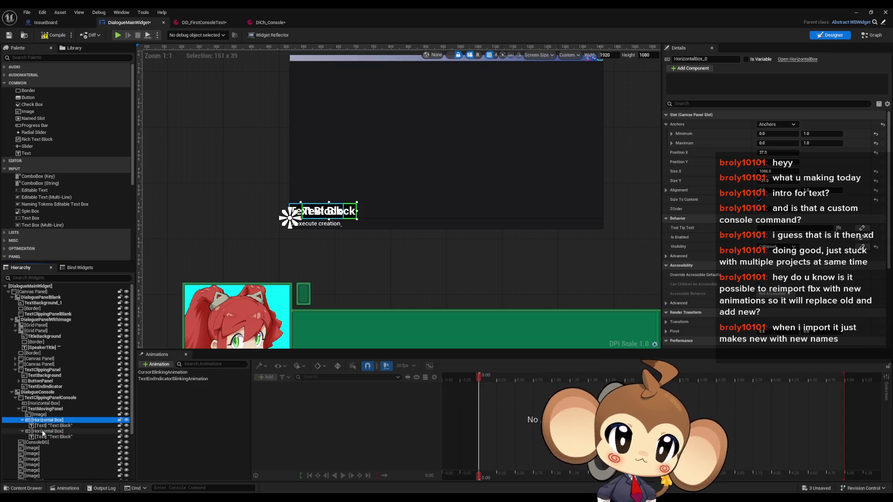
pyautogui.click(42, 433)
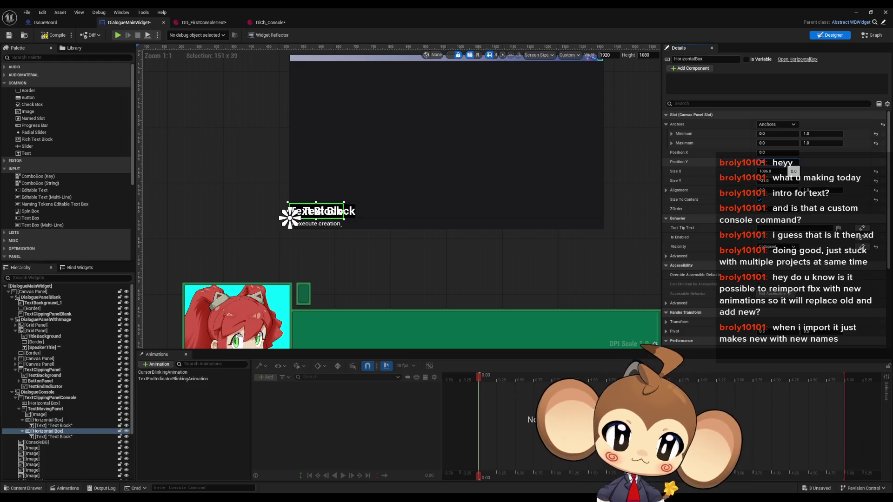
pyautogui.moveTo(772, 161); pyautogui.dragTo(761, 182)
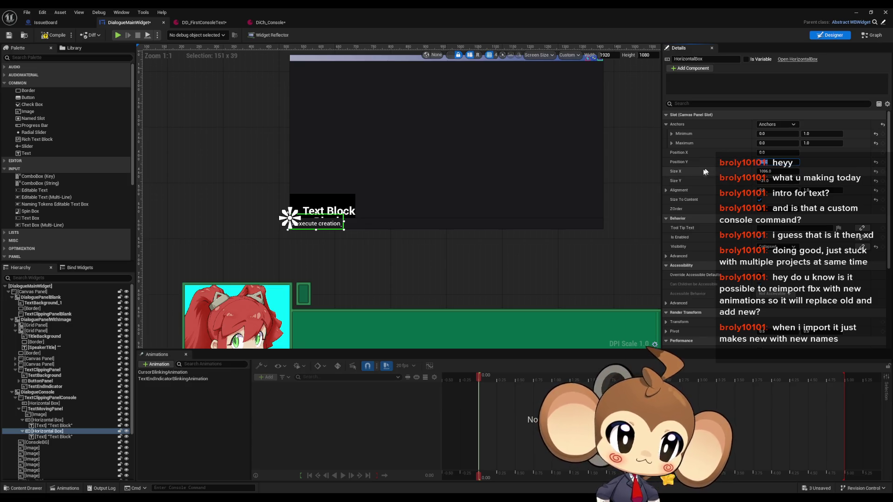
pyautogui.scroll(7, 311, 228)
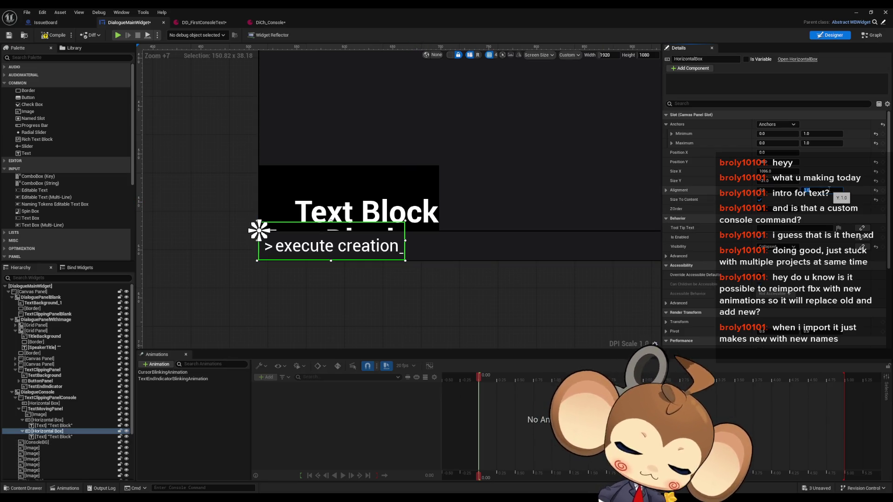
pyautogui.write('0')
pyautogui.press('Return')
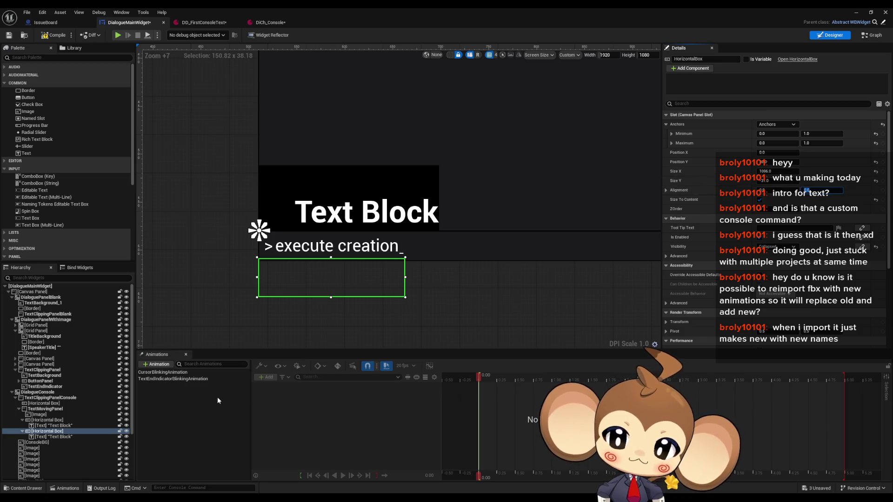
pyautogui.click(46, 421)
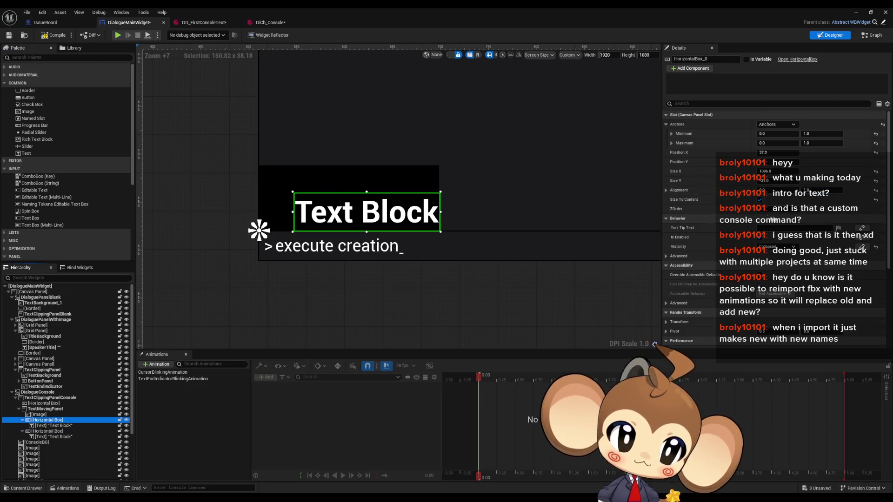
pyautogui.write('0')
pyautogui.press('Return')
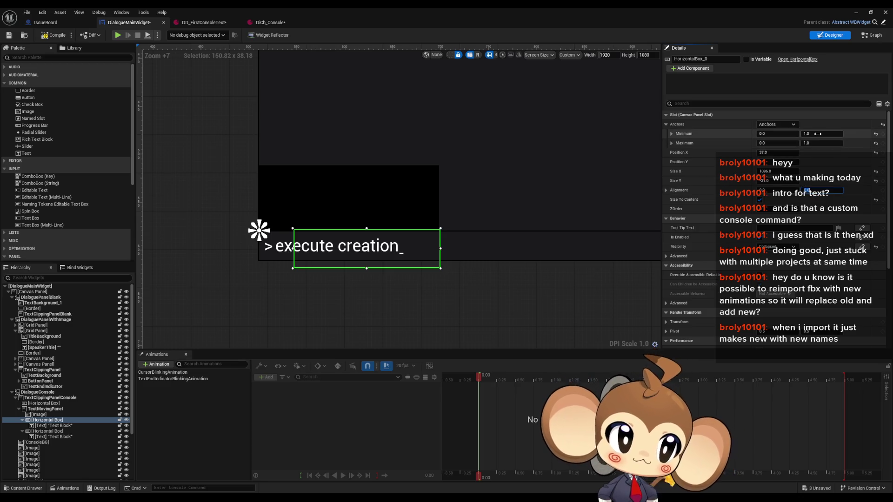
# Readjust the original text row's vertical position and commit it at 0.
pyautogui.click(42, 409)
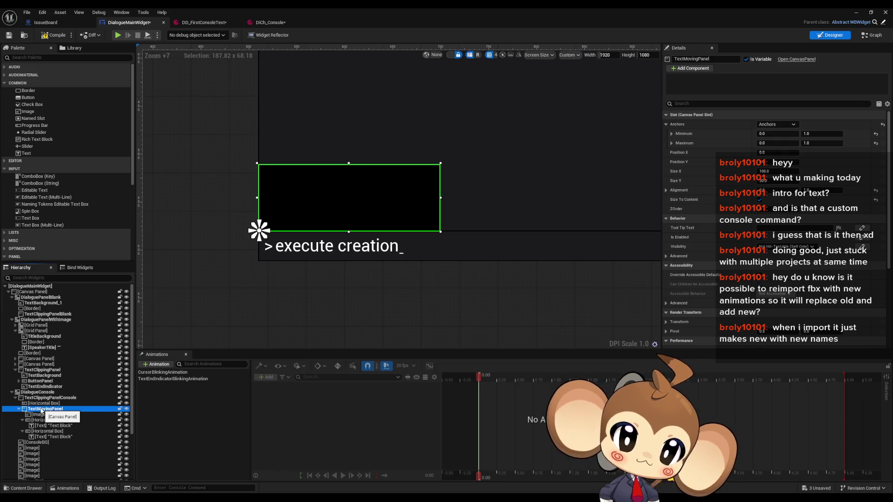
pyautogui.click(55, 421)
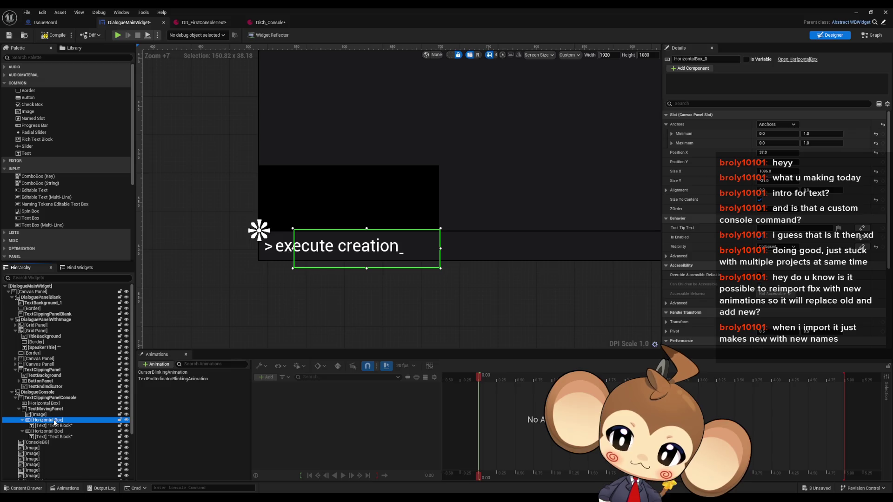
pyautogui.click(51, 427)
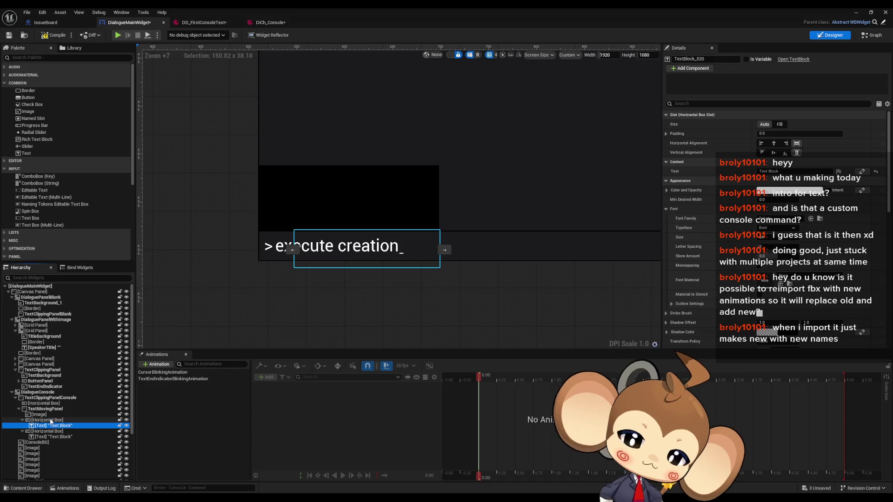
pyautogui.click(51, 421)
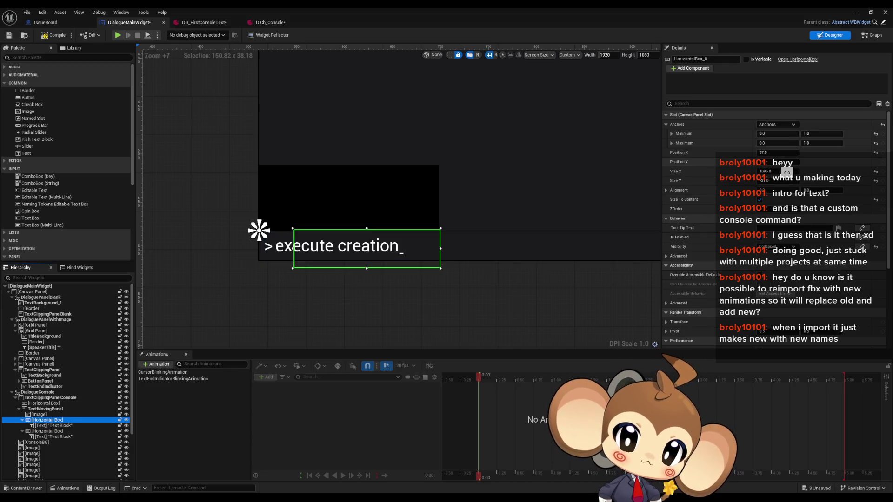
pyautogui.moveTo(782, 162); pyautogui.dragTo(756, 162)
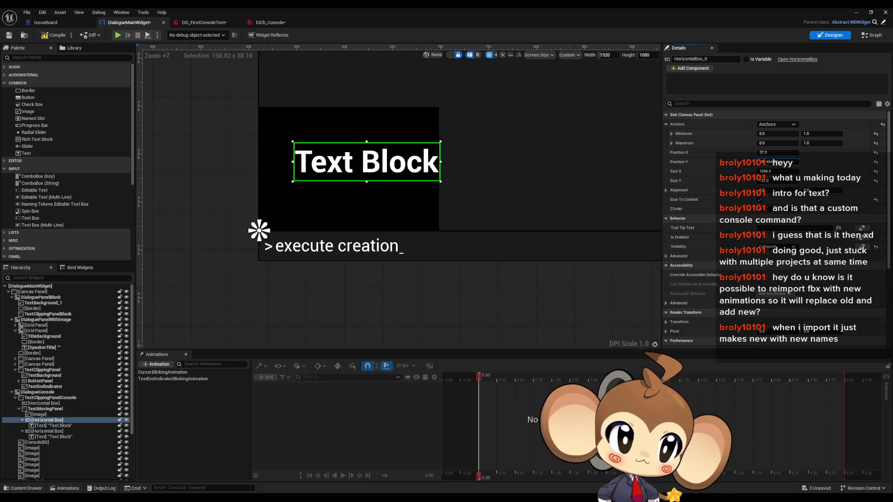
pyautogui.moveTo(778, 162); pyautogui.dragTo(858, 162)
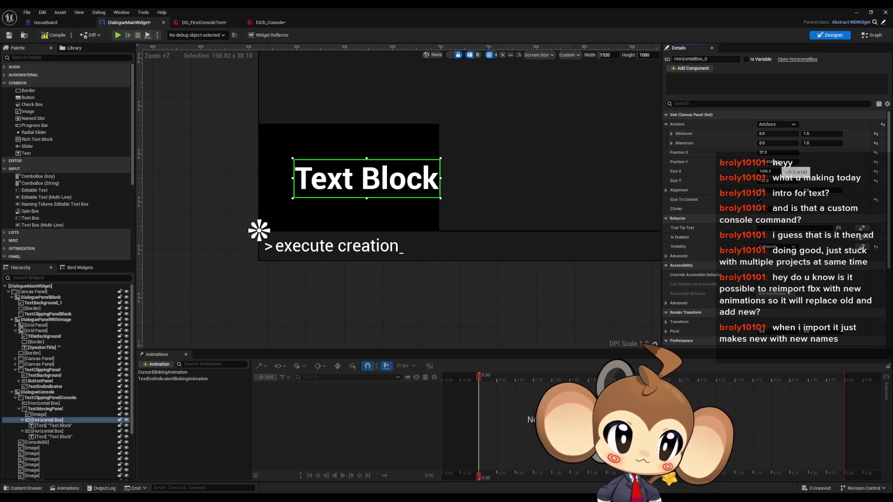
pyautogui.write('0')
pyautogui.press('Return')
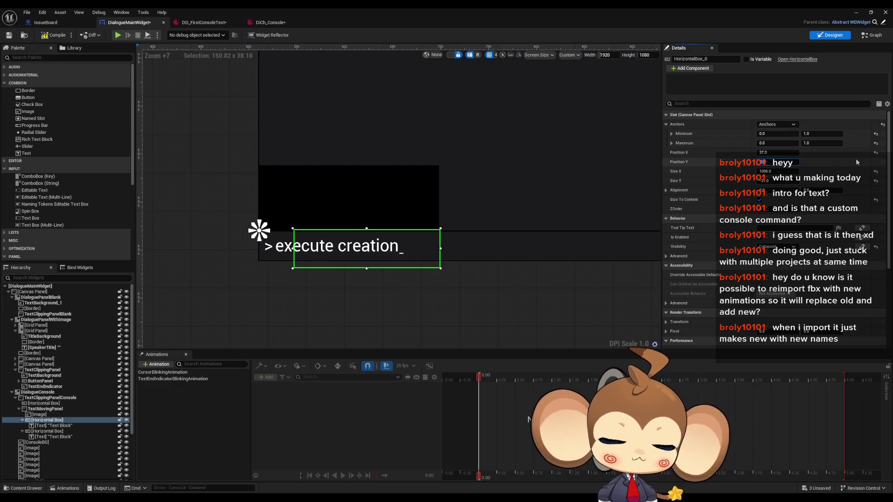
# Delete the second row's text block and then the empty second horizontal box.
pyautogui.click(49, 432)
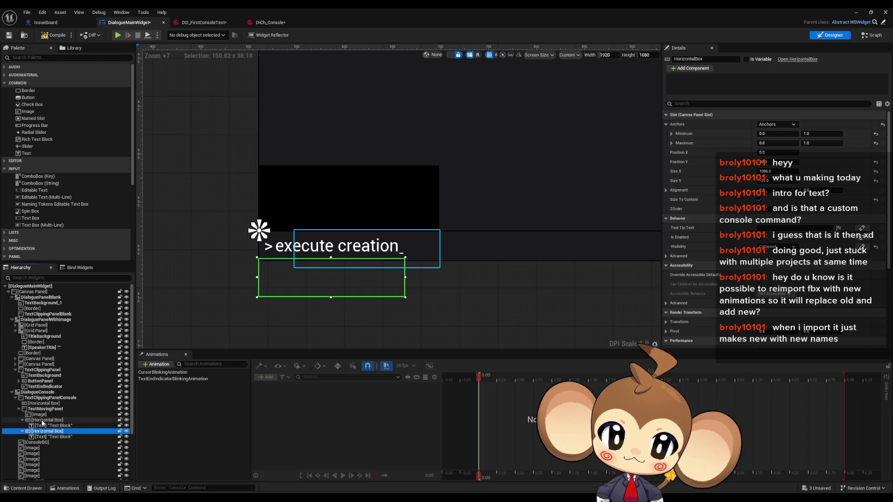
pyautogui.click(42, 421)
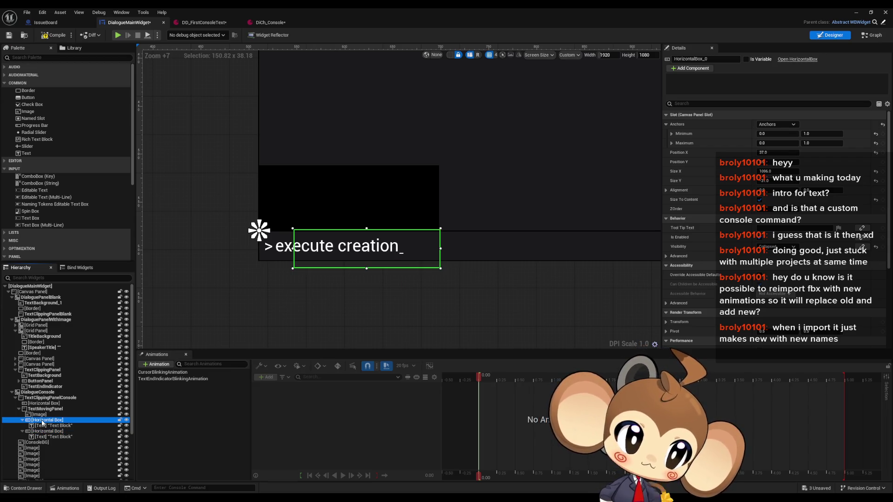
pyautogui.click(42, 437)
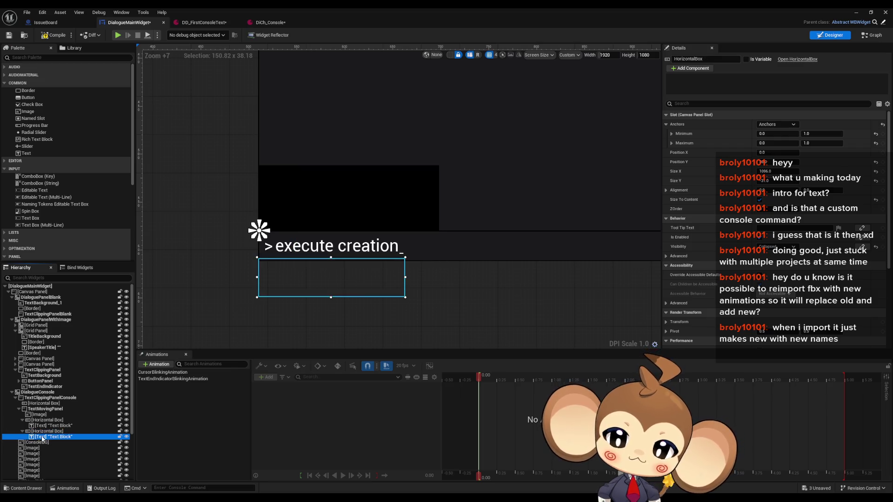
pyautogui.press('Delete')
pyautogui.click(43, 433)
pyautogui.press('Delete')
pyautogui.click(42, 421)
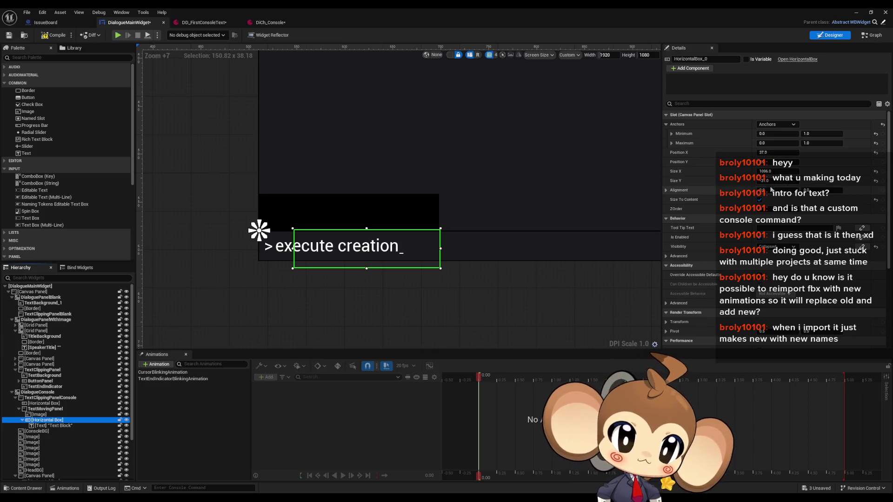
# Set the text row's Alignment Y to 1 and duplicate the row to test stacking.
pyautogui.click(825, 191)
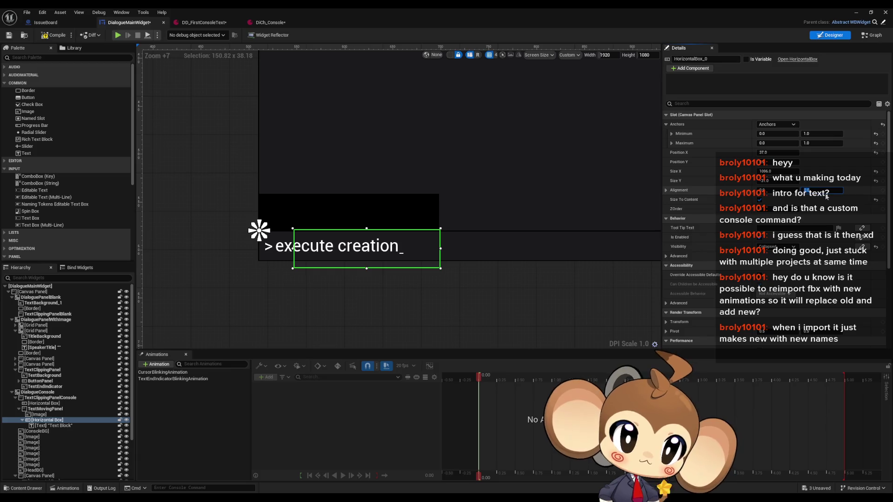
pyautogui.write('1')
pyautogui.press('Return')
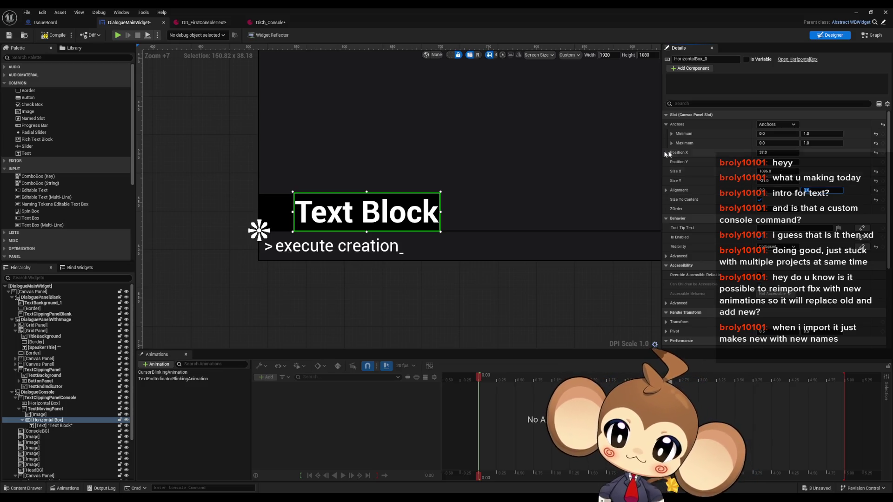
pyautogui.click(39, 415)
pyautogui.click(47, 420)
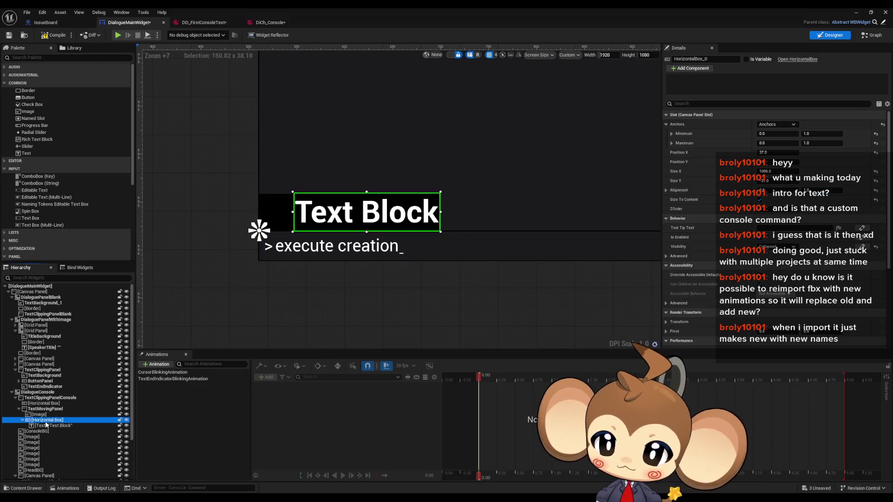
pyautogui.hotkey('ctrl', 'd')
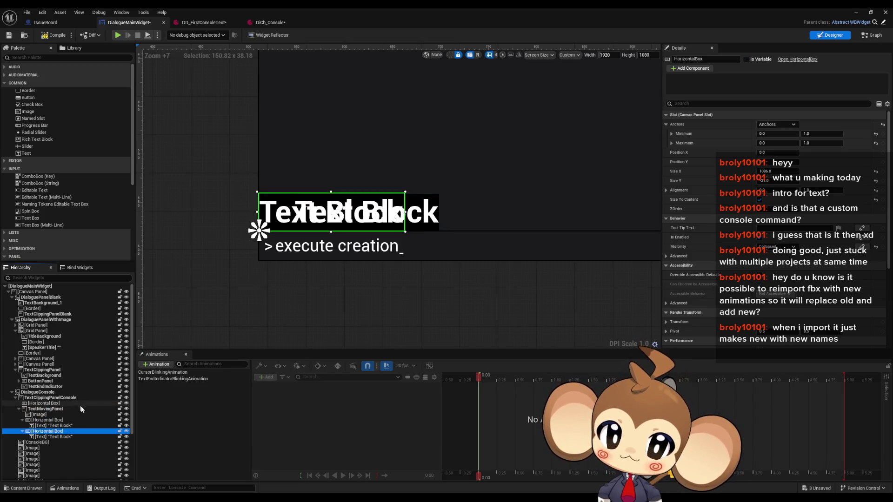
pyautogui.moveTo(51, 437); pyautogui.dragTo(52, 433)
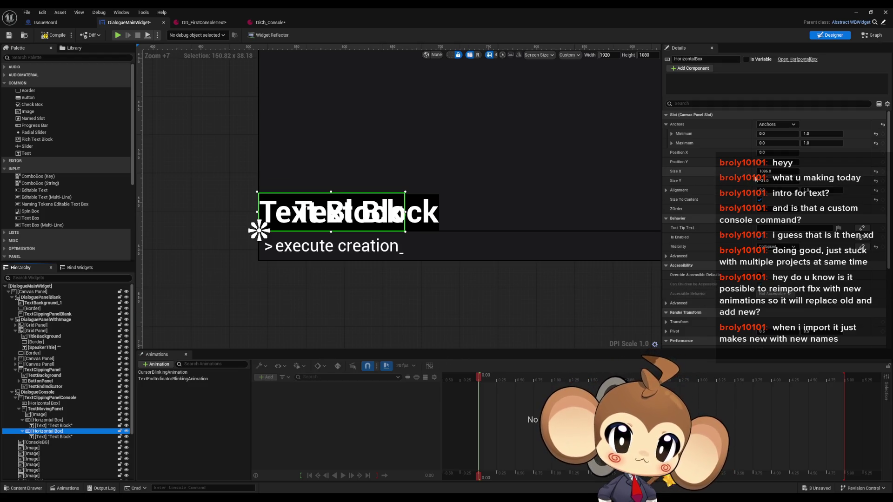
pyautogui.moveTo(768, 161)
pyautogui.mouseDown()
pyautogui.moveTo(734, 161)
pyautogui.moveTo(800, 162)
pyautogui.moveTo(777, 162)
pyautogui.mouseUp()
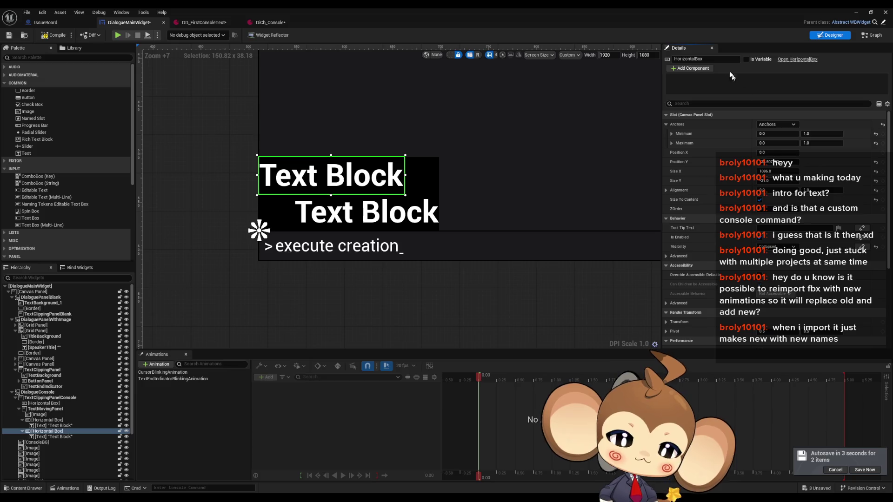
# Delete both horizontal boxes, leaving only the image in TextMovingPanel.
pyautogui.press('Delete')
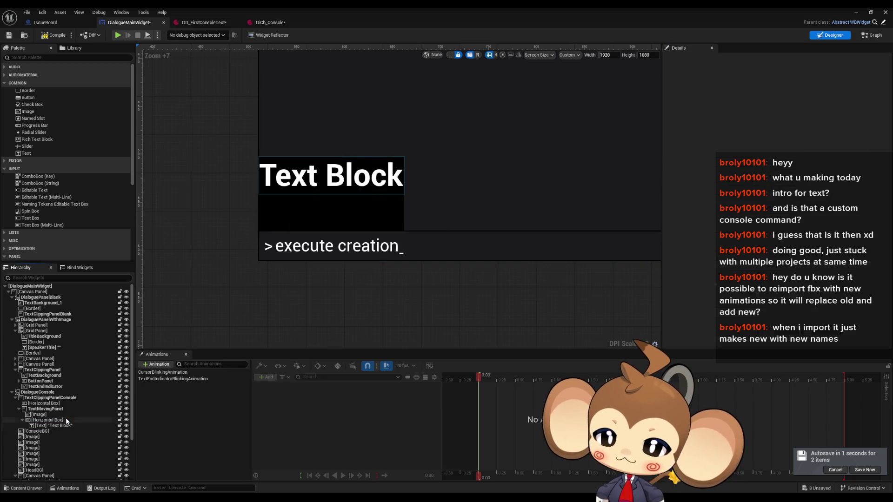
pyautogui.click(52, 421)
pyautogui.press('Delete')
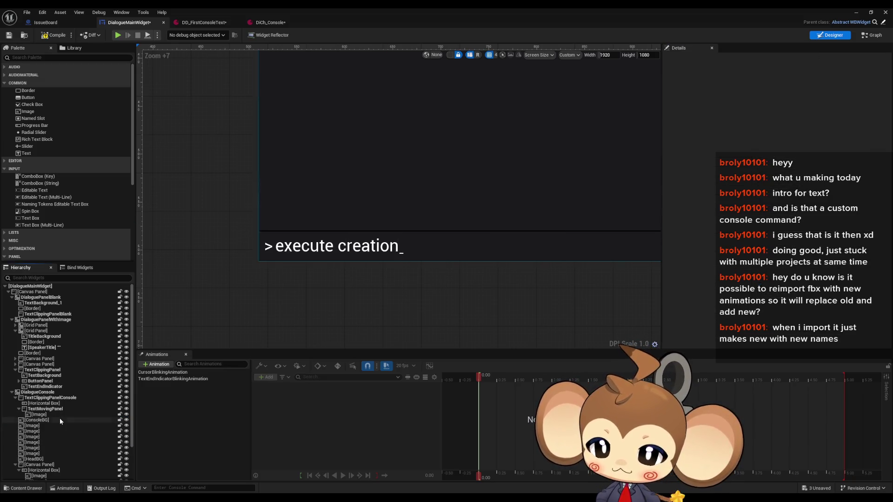
pyautogui.click(47, 414)
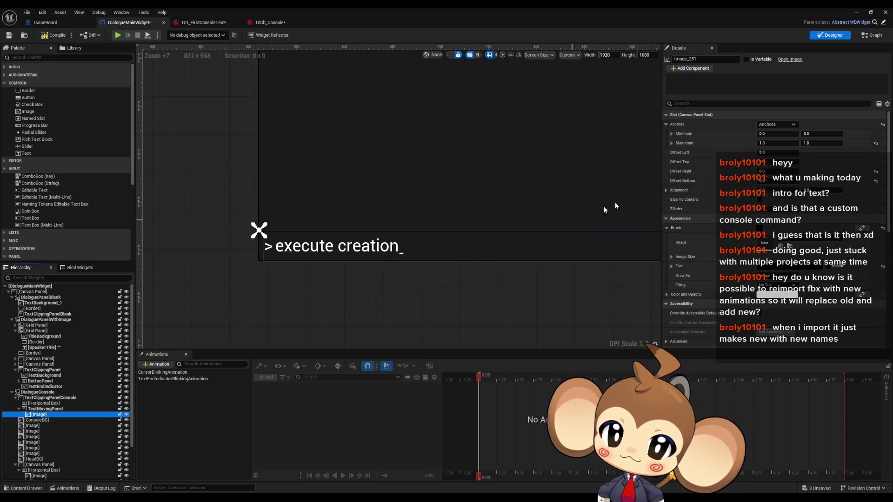
pyautogui.click(873, 37)
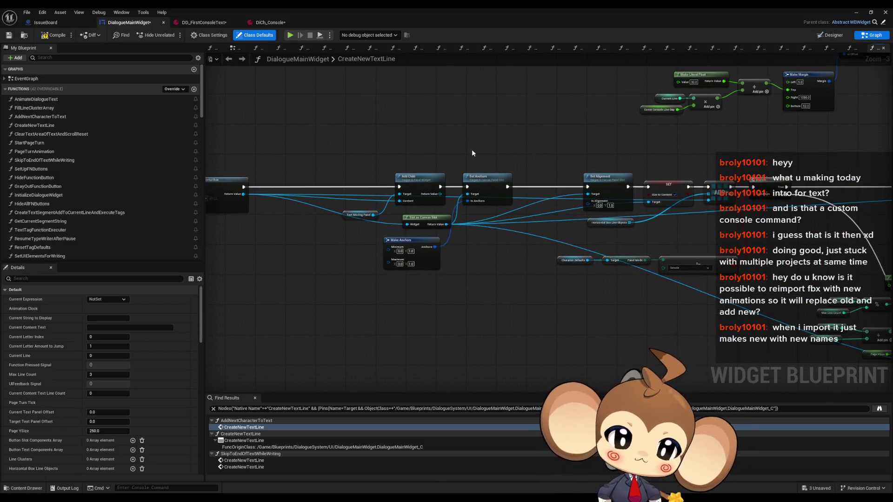
# Review the Set Alignment, margin calculation and Branch nodes in CreateNewTextLine.
pyautogui.moveTo(582, 148)
pyautogui.mouseDown()
pyautogui.moveTo(557, 176)
pyautogui.moveTo(618, 196)
pyautogui.mouseUp()
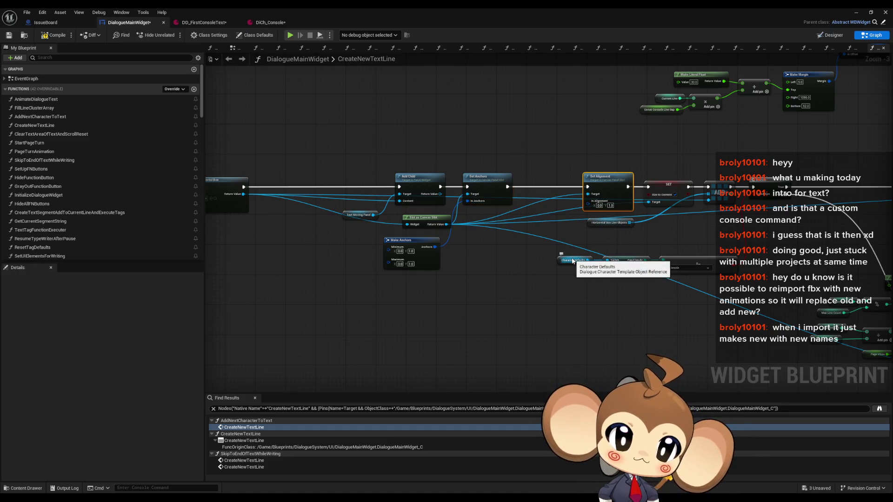
pyautogui.moveTo(506, 267)
pyautogui.mouseDown()
pyautogui.moveTo(506, 242)
pyautogui.moveTo(197, 200)
pyautogui.moveTo(146, 161)
pyautogui.mouseUp()
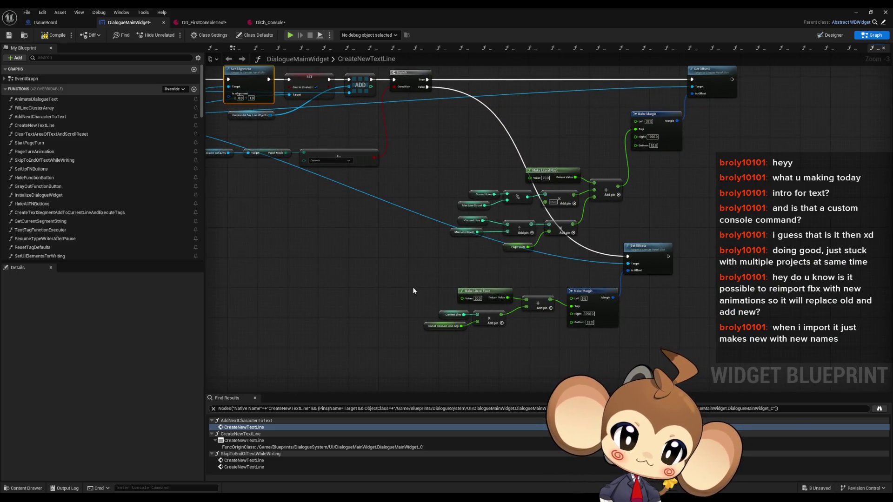
pyautogui.moveTo(363, 269)
pyautogui.mouseDown()
pyautogui.moveTo(511, 335)
pyautogui.moveTo(603, 353)
pyautogui.mouseUp()
pyautogui.scroll(-3, 565, 335)
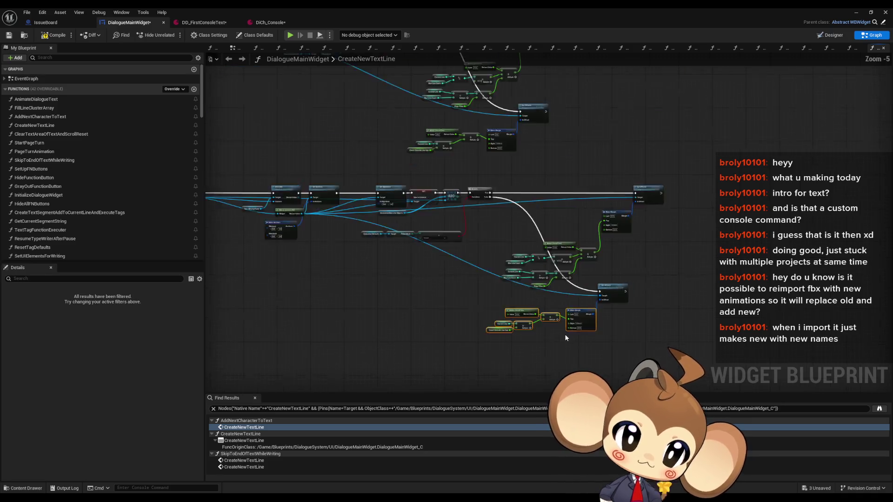
pyautogui.scroll(4, 385, 303)
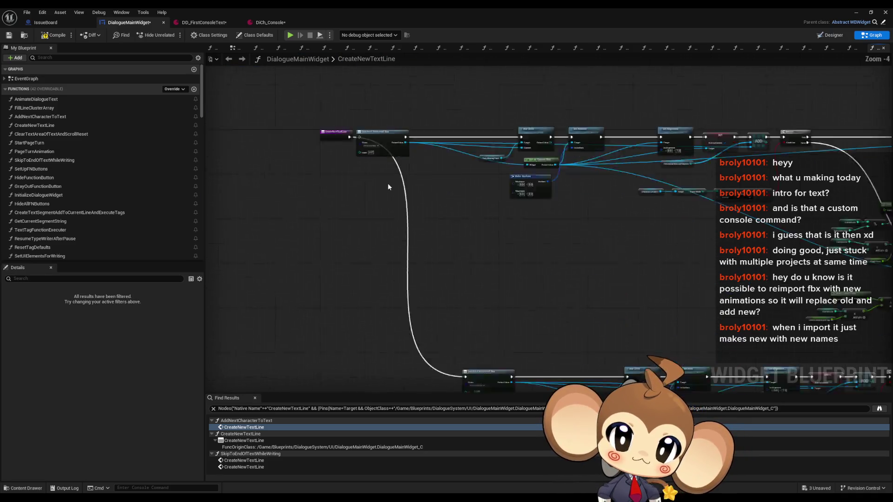
pyautogui.moveTo(459, 126); pyautogui.dragTo(412, 81)
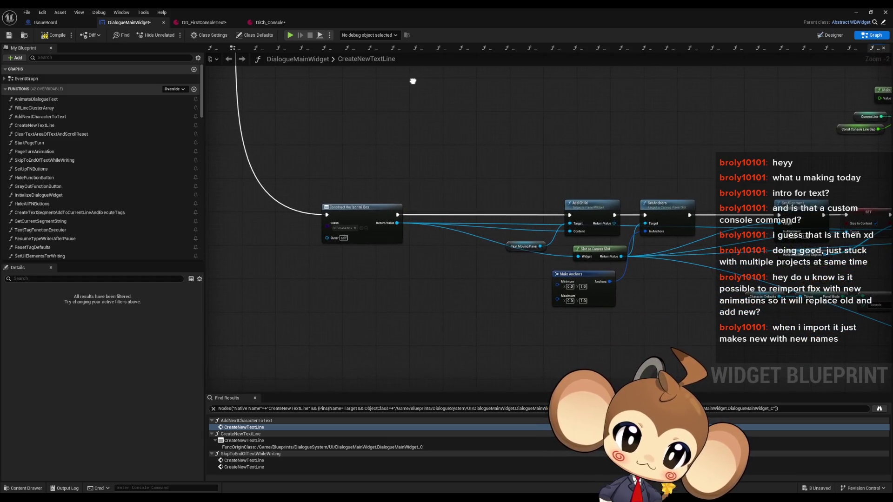
pyautogui.moveTo(624, 260); pyautogui.dragTo(410, 209)
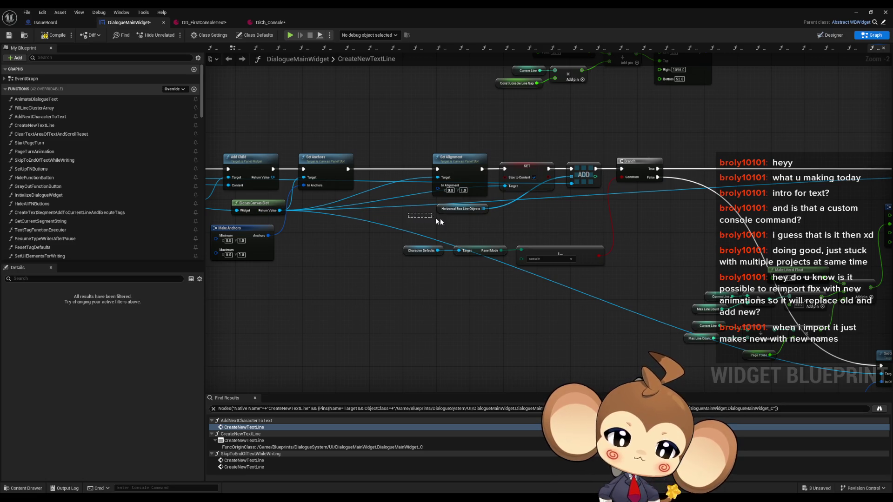
pyautogui.moveTo(470, 263)
pyautogui.mouseDown()
pyautogui.moveTo(439, 255)
pyautogui.moveTo(462, 241)
pyautogui.mouseUp()
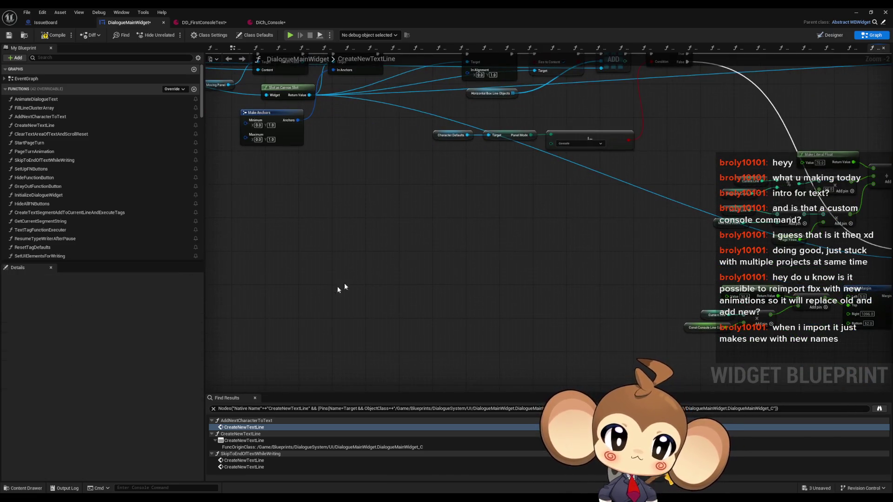
# Paste a second Horizontal Box Line Objects getter below the Add Child chain.
pyautogui.hotkey('ctrl', 'v')
pyautogui.click(453, 239)
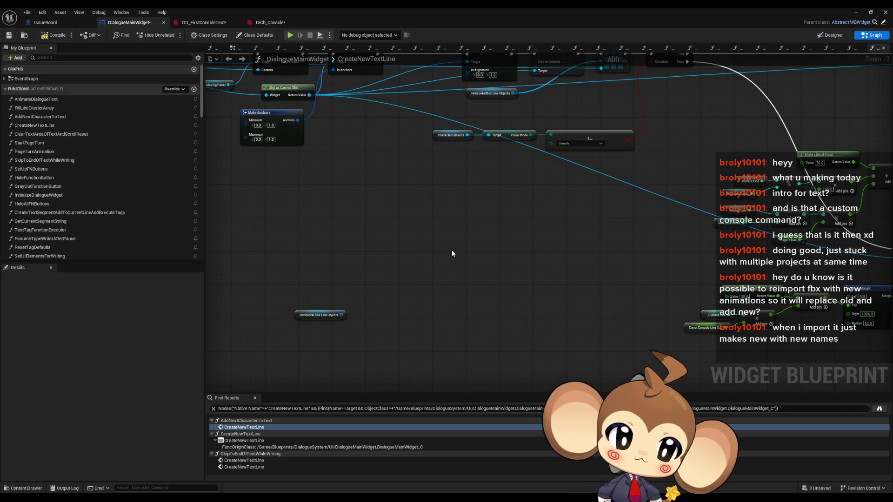
pyautogui.moveTo(559, 272)
pyautogui.mouseDown()
pyautogui.moveTo(409, 264)
pyautogui.moveTo(474, 237)
pyautogui.moveTo(543, 287)
pyautogui.mouseUp()
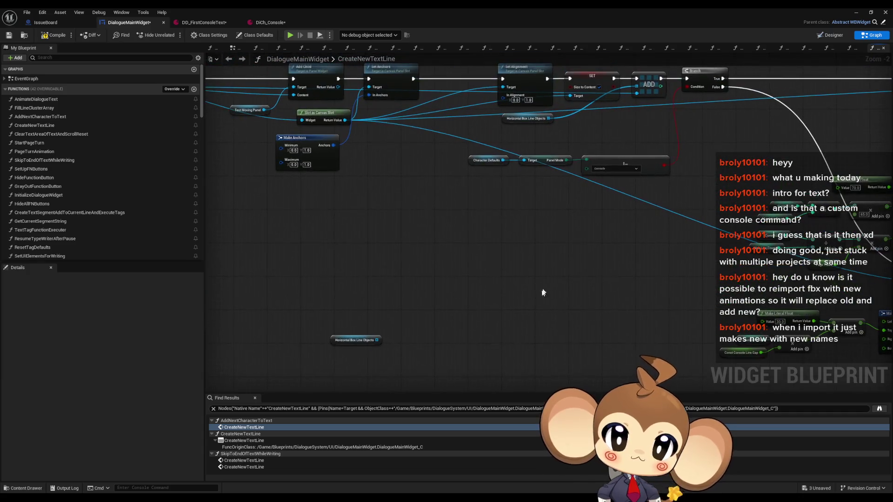
pyautogui.moveTo(288, 112); pyautogui.dragTo(324, 132)
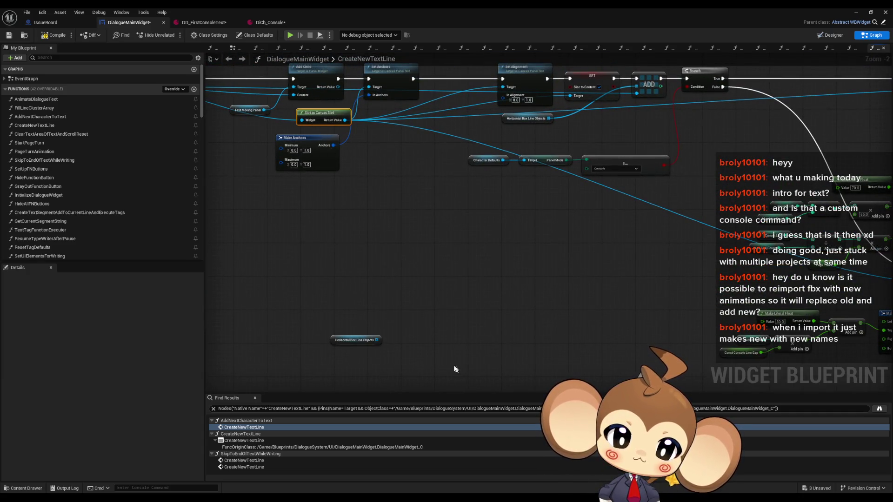
pyautogui.moveTo(353, 340)
pyautogui.mouseDown()
pyautogui.moveTo(308, 332)
pyautogui.moveTo(380, 333)
pyautogui.mouseUp()
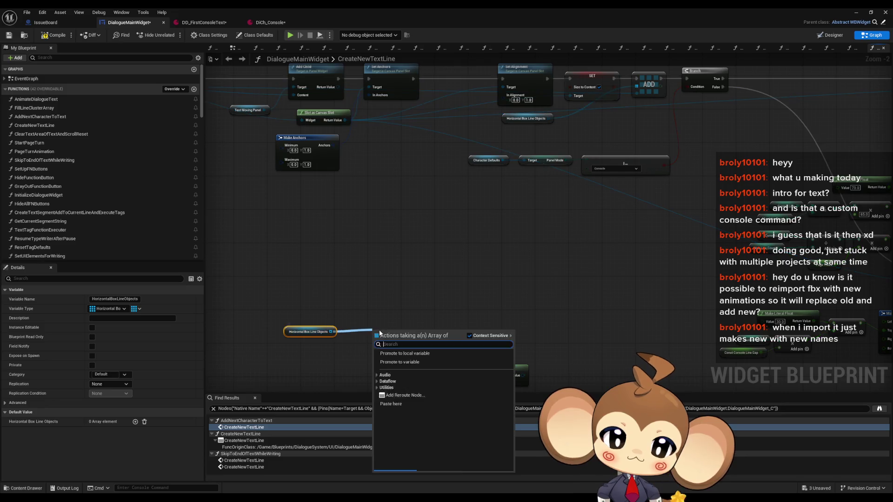
# Add a For Each Loop over the Horizontal Box Line Objects array.
pyautogui.write('for each')
pyautogui.press('Return')
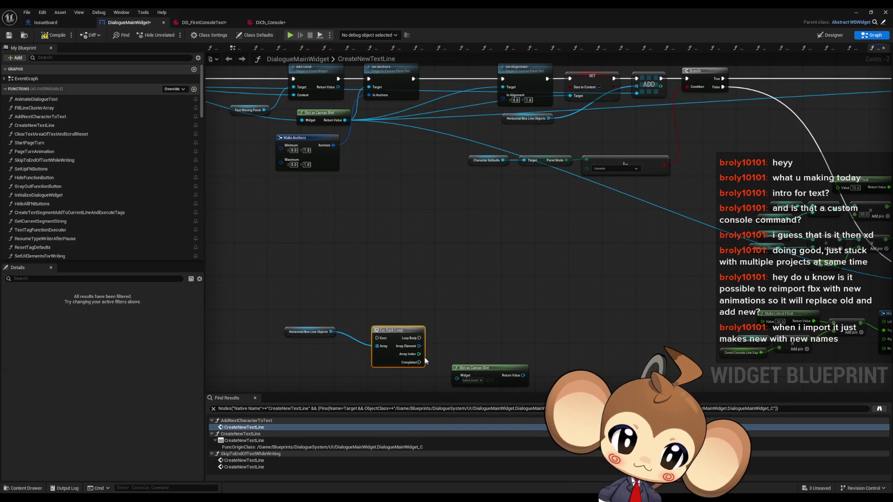
pyautogui.moveTo(475, 368); pyautogui.dragTo(457, 343)
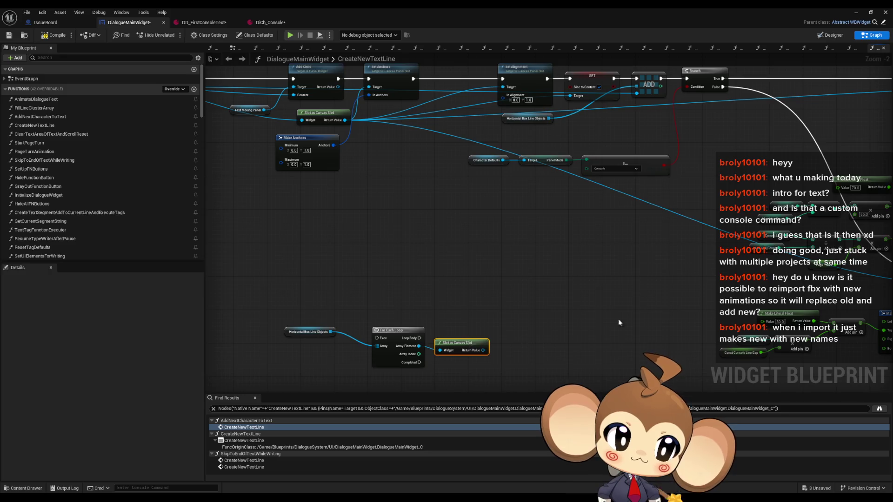
pyautogui.moveTo(618, 319)
pyautogui.mouseDown()
pyautogui.moveTo(510, 291)
pyautogui.moveTo(515, 278)
pyautogui.mouseUp()
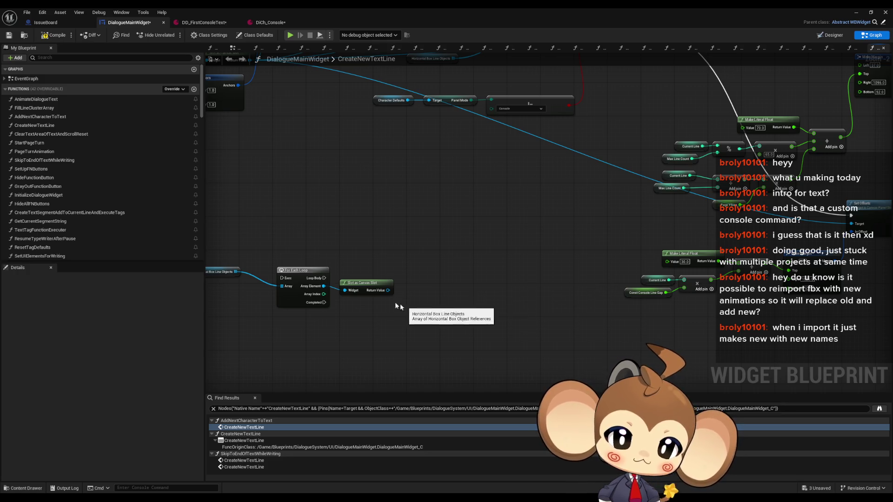
# Multiply the loop's Array Index by a pasted Const Console Line Gap.
pyautogui.moveTo(323, 294)
pyautogui.mouseDown()
pyautogui.moveTo(368, 307)
pyautogui.moveTo(357, 305)
pyautogui.mouseUp()
pyautogui.write('*')
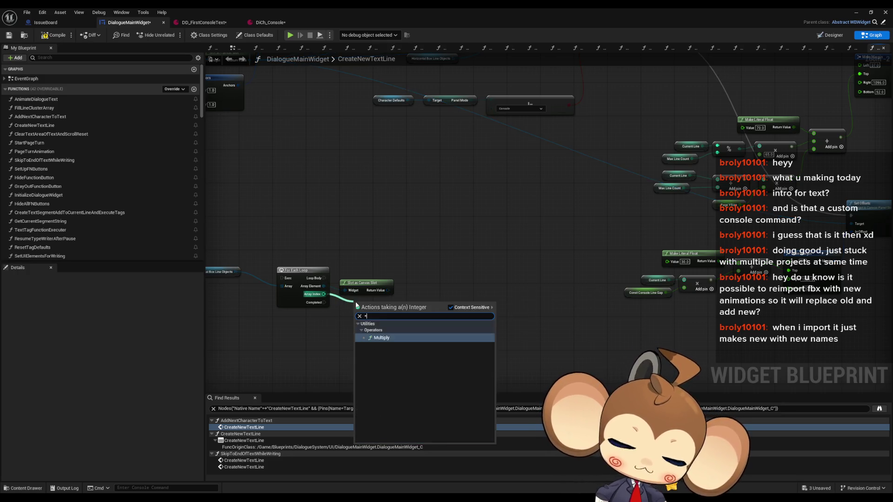
pyautogui.press('Return')
pyautogui.moveTo(705, 307)
pyautogui.mouseDown()
pyautogui.moveTo(684, 291)
pyautogui.moveTo(660, 291)
pyautogui.mouseUp()
pyautogui.hotkey('ctrl', 'v')
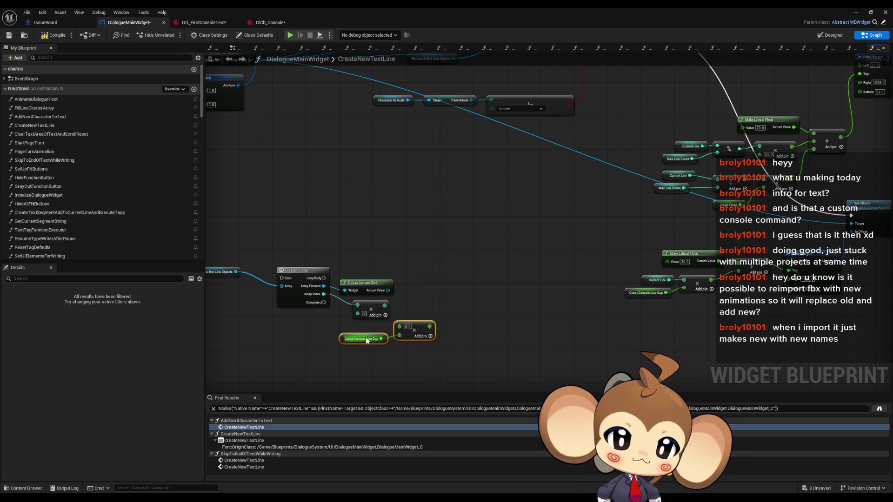
pyautogui.click(371, 307)
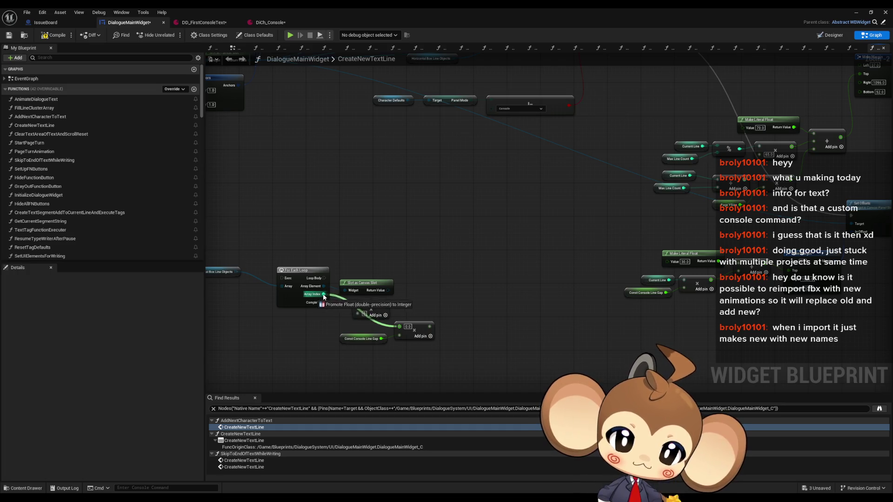
pyautogui.press('Delete')
pyautogui.moveTo(324, 294)
pyautogui.mouseDown()
pyautogui.moveTo(399, 321)
pyautogui.moveTo(360, 312)
pyautogui.mouseUp()
# Paste Set Offsets and Make Margin, feed the line's canvas slot, and run them from Loop Body.
pyautogui.moveTo(789, 293); pyautogui.dragTo(731, 299)
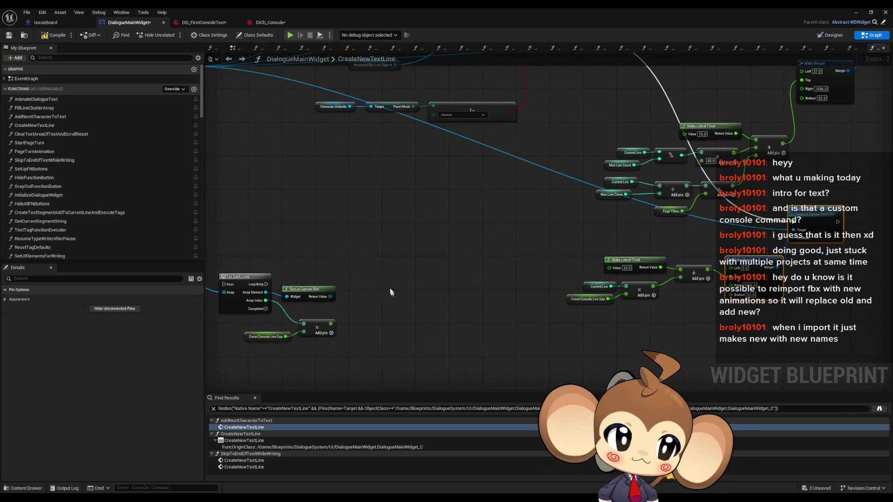
pyautogui.moveTo(390, 289)
pyautogui.mouseDown()
pyautogui.moveTo(444, 202)
pyautogui.moveTo(444, 303)
pyautogui.moveTo(499, 303)
pyautogui.mouseUp()
pyautogui.hotkey('ctrl', 'v')
pyautogui.moveTo(444, 294); pyautogui.dragTo(527, 299)
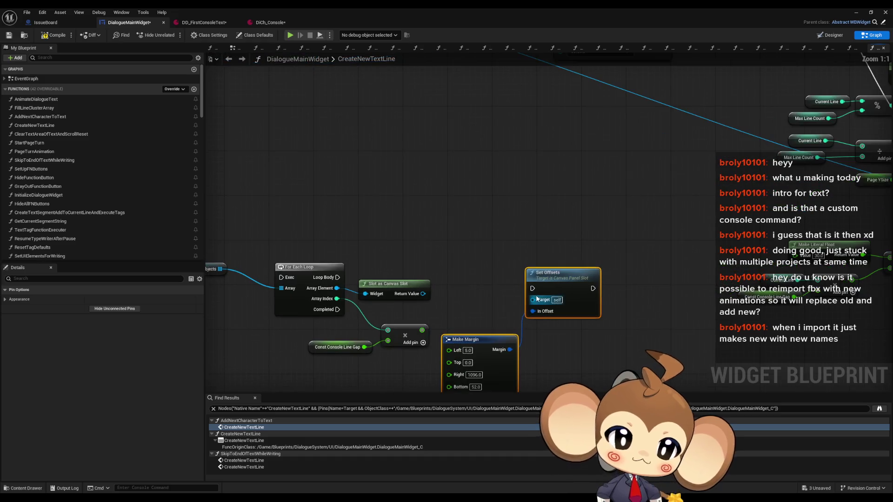
pyautogui.scroll(2, 306, 275)
pyautogui.moveTo(307, 275); pyautogui.dragTo(286, 274)
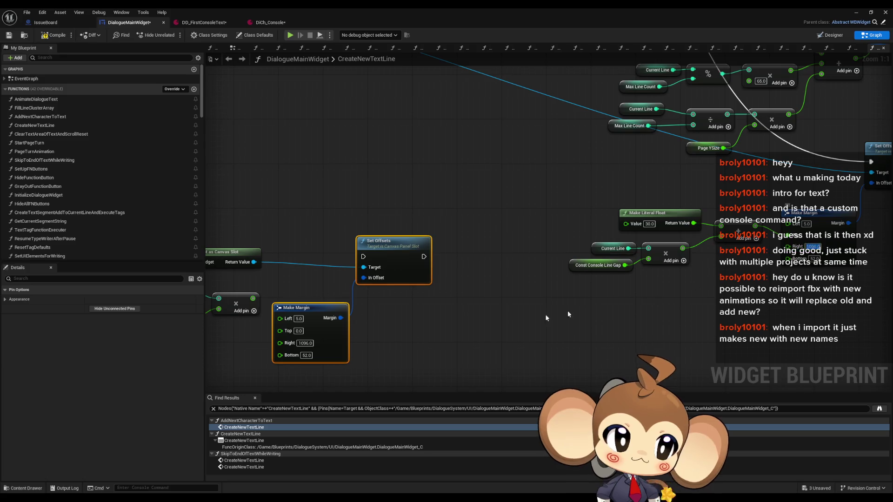
pyautogui.click(392, 288)
pyautogui.moveTo(294, 337); pyautogui.dragTo(394, 327)
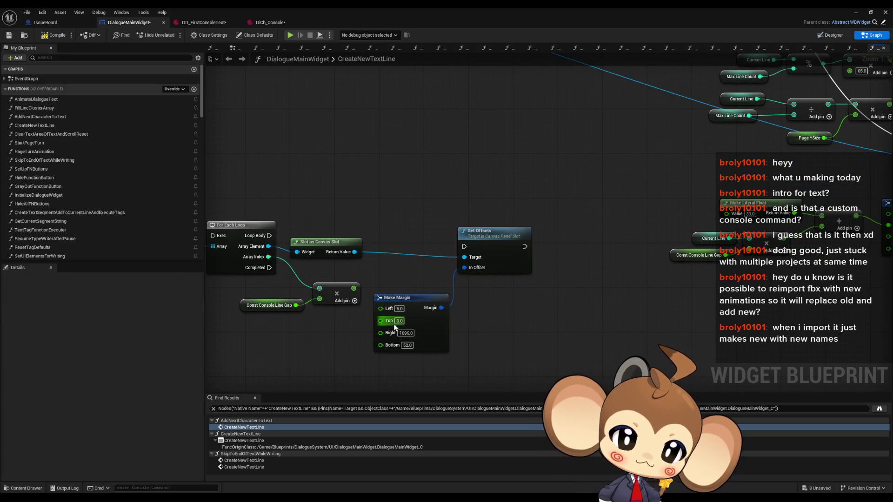
pyautogui.moveTo(363, 279); pyautogui.dragTo(410, 298)
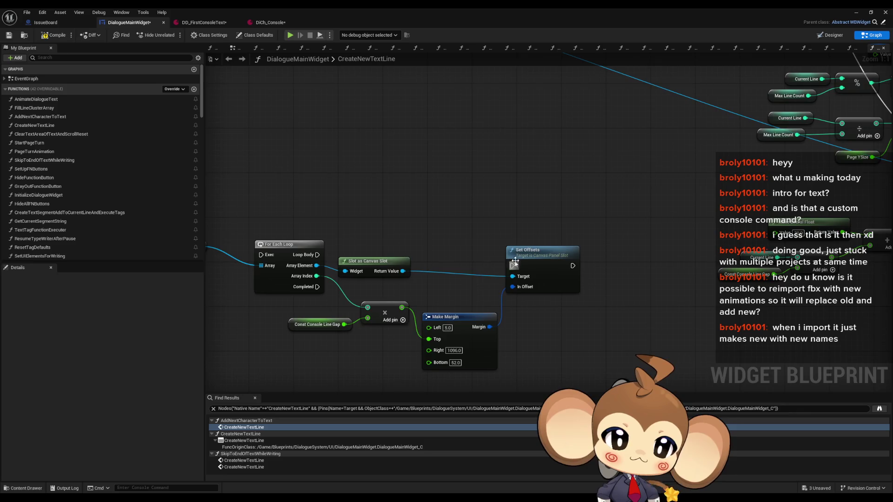
pyautogui.moveTo(512, 266); pyautogui.dragTo(317, 255)
pyautogui.moveTo(571, 263); pyautogui.dragTo(565, 251)
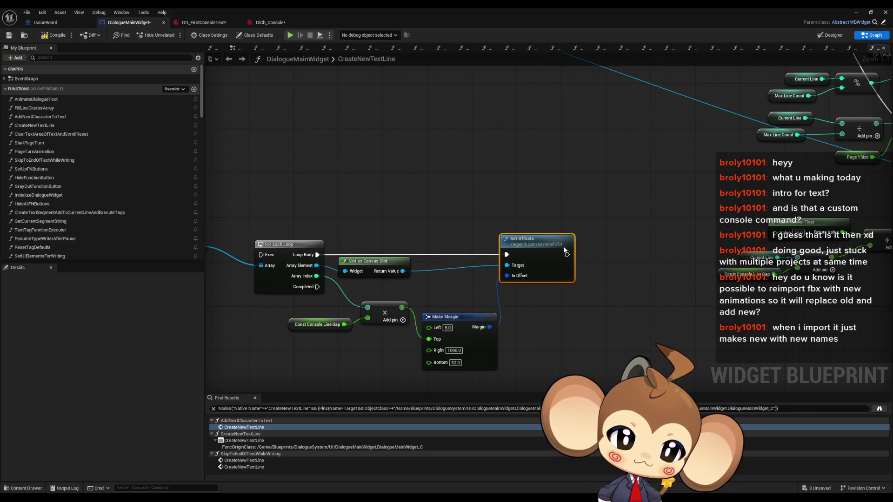
pyautogui.click(583, 222)
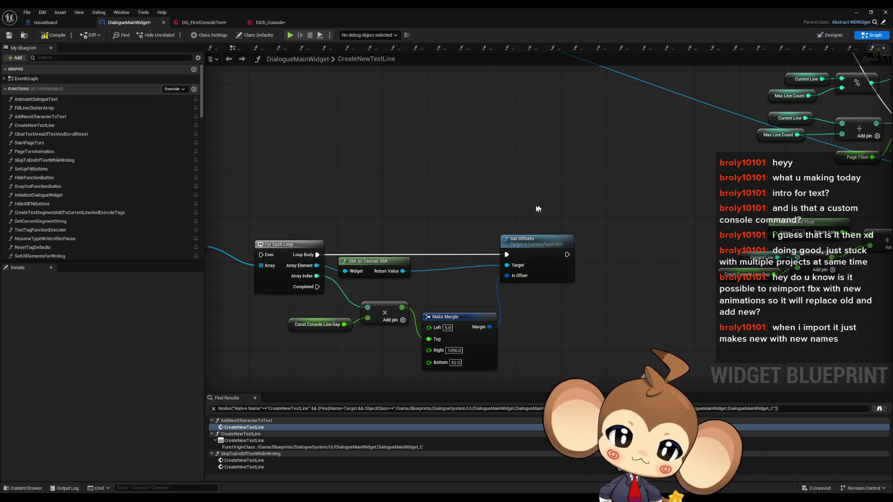
# Compute line objects LENGTH minus 1 minus Array Index with a subtract node.
pyautogui.moveTo(540, 210); pyautogui.dragTo(554, 174)
pyautogui.moveTo(381, 188)
pyautogui.mouseDown()
pyautogui.moveTo(373, 233)
pyautogui.moveTo(333, 280)
pyautogui.moveTo(404, 278)
pyautogui.mouseUp()
pyautogui.write('length')
pyautogui.press('Return')
pyautogui.write('-')
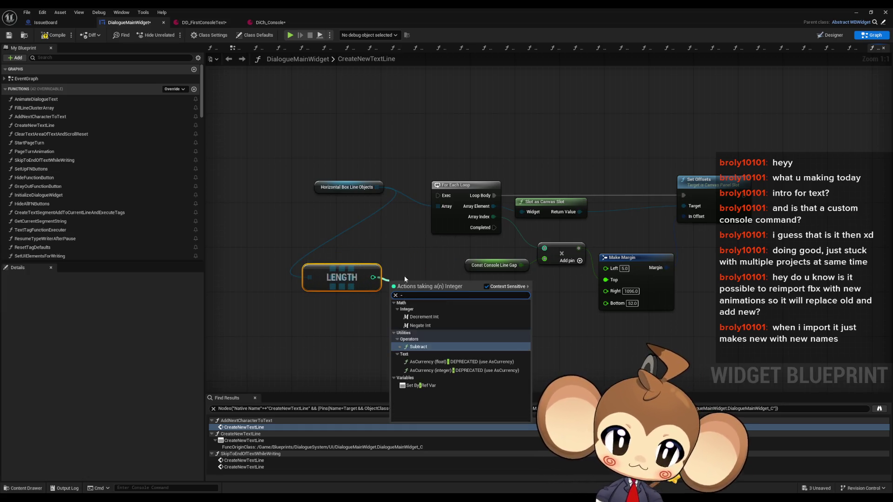
pyautogui.press('Return')
pyautogui.write('1')
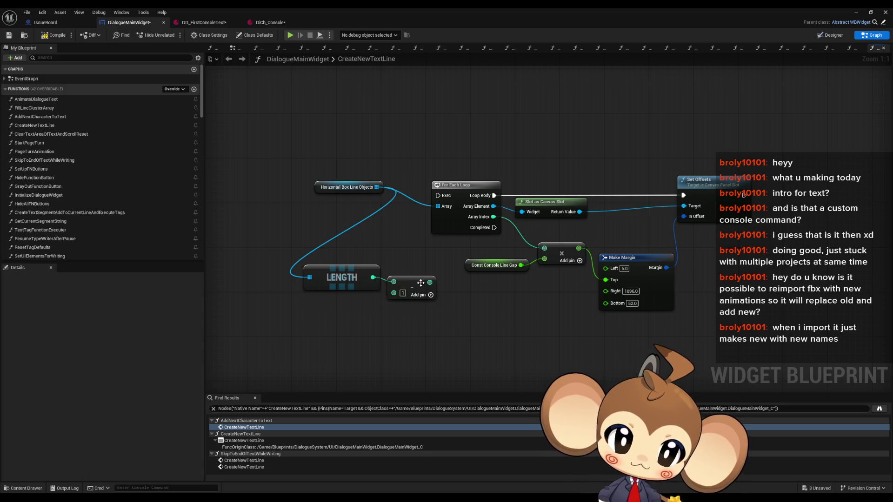
pyautogui.moveTo(421, 285); pyautogui.dragTo(444, 289)
pyautogui.click(453, 300)
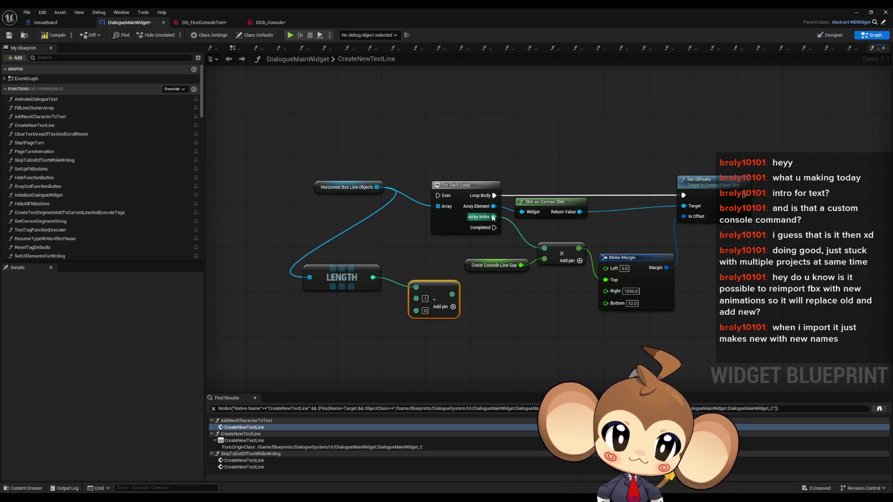
pyautogui.moveTo(493, 217)
pyautogui.mouseDown()
pyautogui.moveTo(421, 298)
pyautogui.moveTo(417, 314)
pyautogui.moveTo(544, 248)
pyautogui.mouseUp()
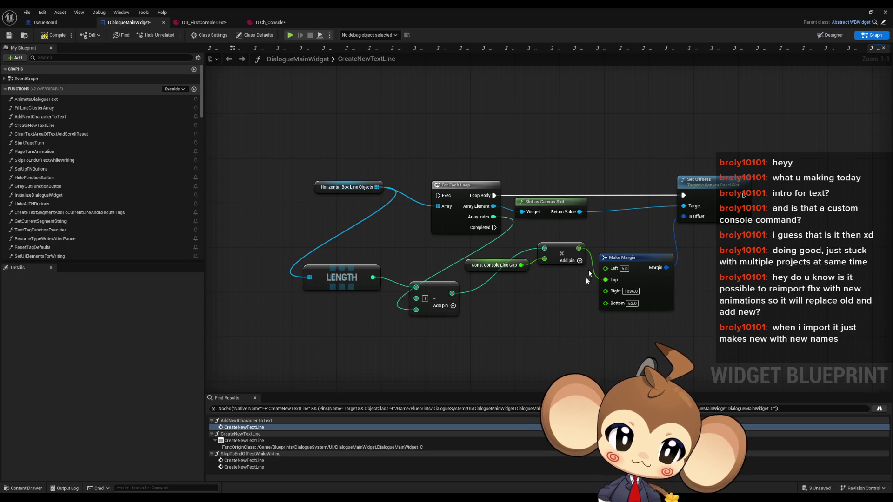
# Start the For Each Loop from the Branch node's False output.
pyautogui.scroll(-4, 588, 275)
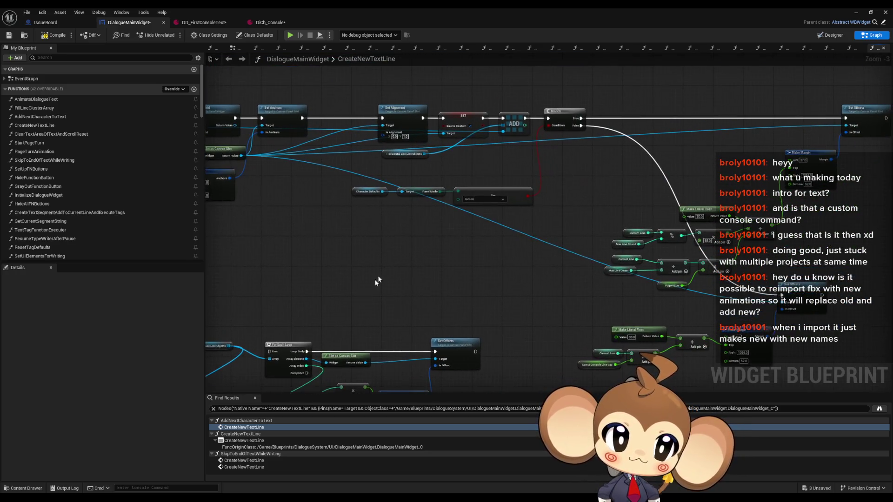
pyautogui.scroll(-2, 378, 280)
pyautogui.scroll(2, 440, 236)
pyautogui.moveTo(440, 236)
pyautogui.mouseDown()
pyautogui.moveTo(564, 153)
pyautogui.moveTo(629, 137)
pyautogui.mouseUp()
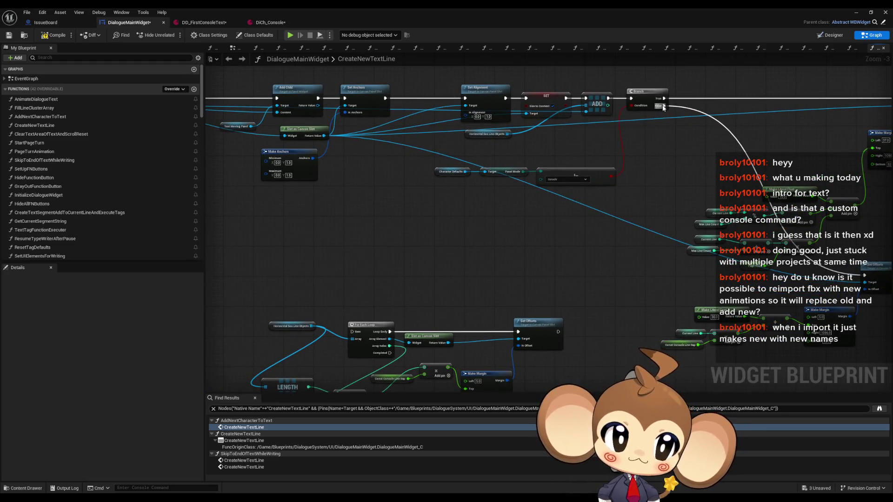
pyautogui.moveTo(663, 108)
pyautogui.mouseDown()
pyautogui.moveTo(443, 266)
pyautogui.moveTo(295, 325)
pyautogui.moveTo(352, 332)
pyautogui.mouseUp()
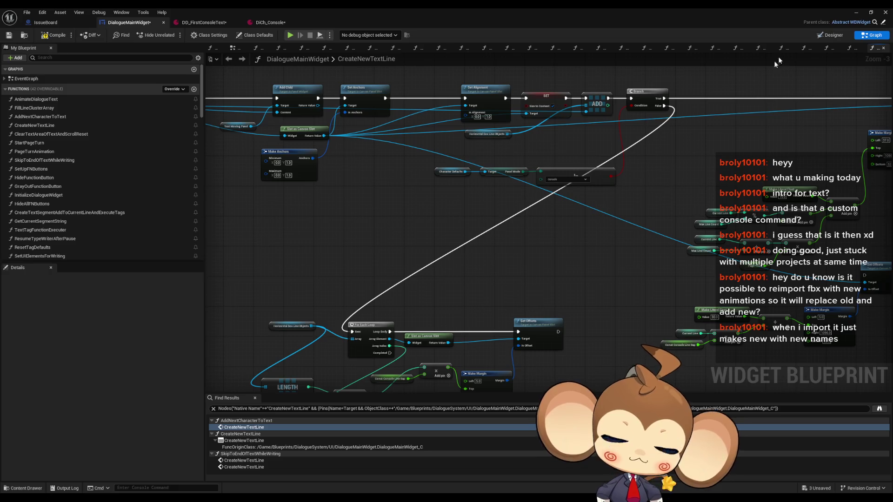
pyautogui.click(856, 12)
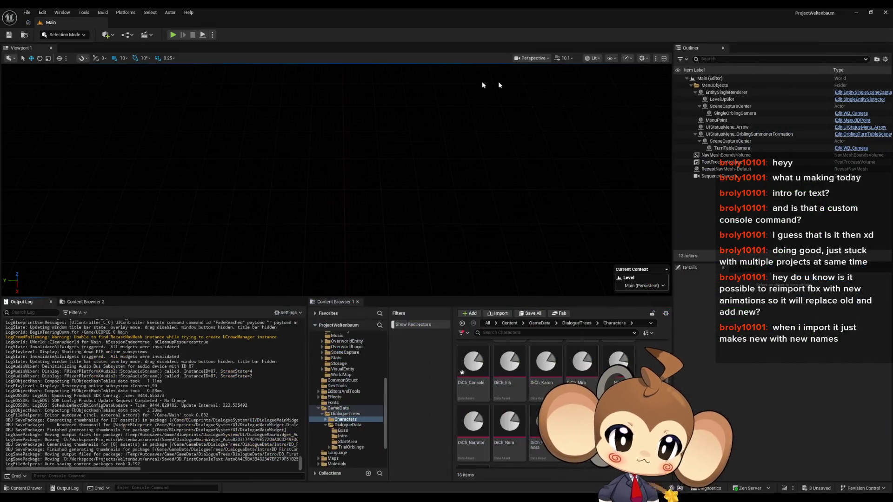
# Play-test to see 'aaa' stack above the A's line, then stop the session.
pyautogui.click(179, 36)
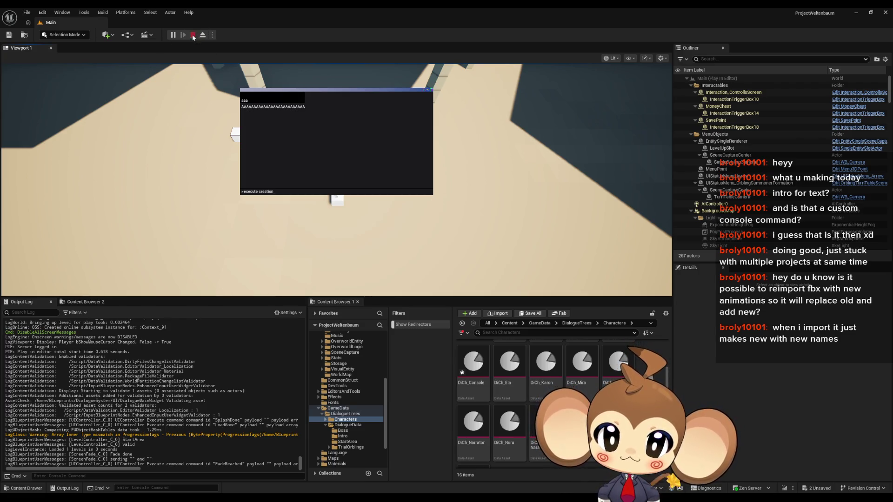
pyautogui.click(194, 37)
pyautogui.moveTo(335, 498)
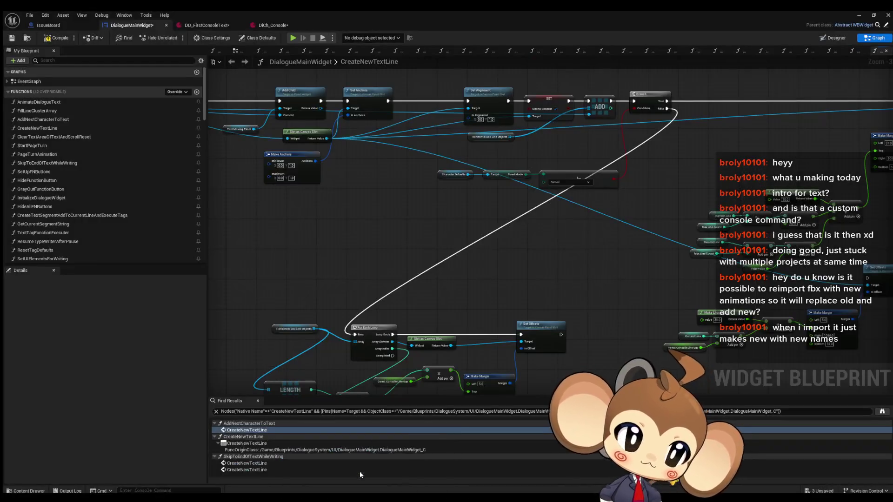
# Inspect TextMovingPanel and TextClippingPanelConsole properties in the DialogueMainWidget designer.
pyautogui.click(359, 471)
pyautogui.click(837, 37)
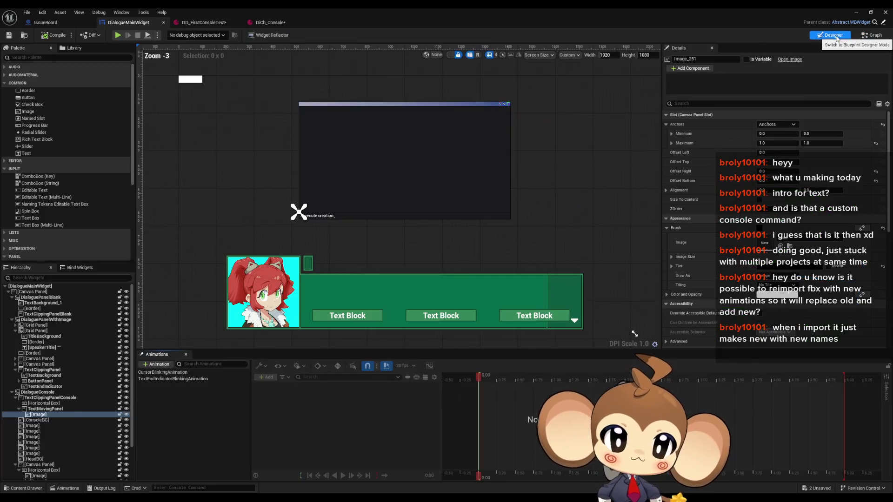
pyautogui.click(42, 410)
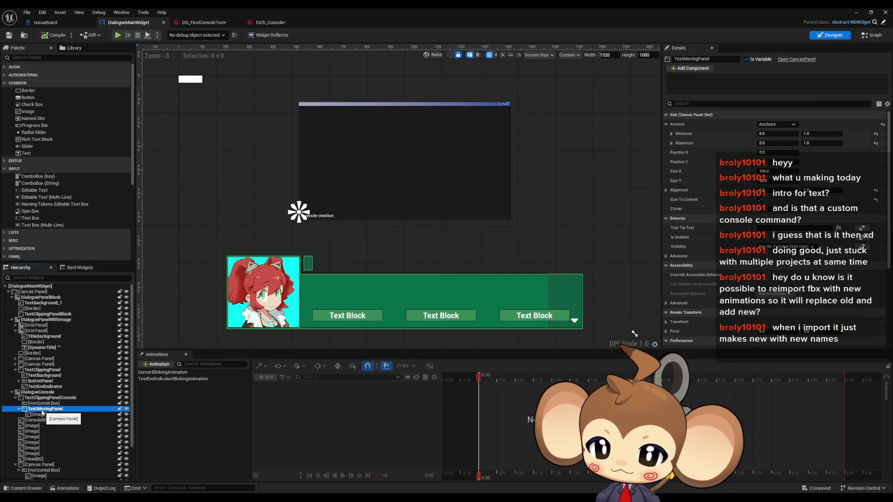
pyautogui.click(34, 400)
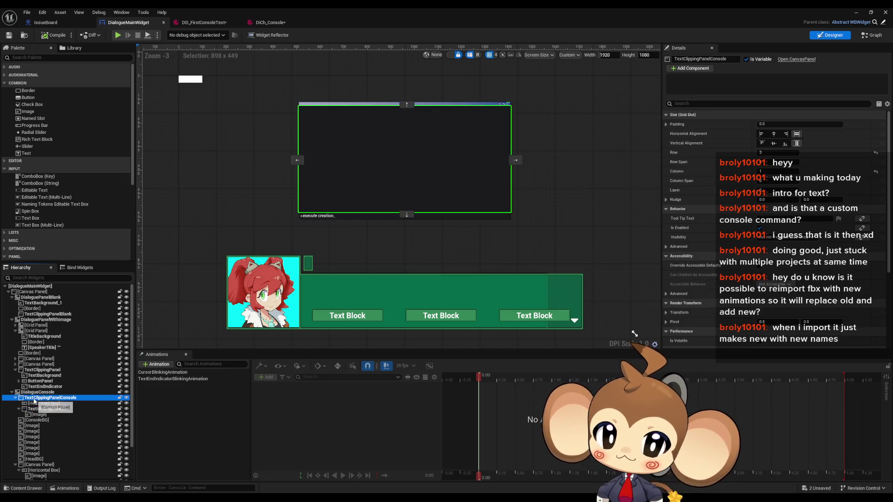
pyautogui.click(42, 409)
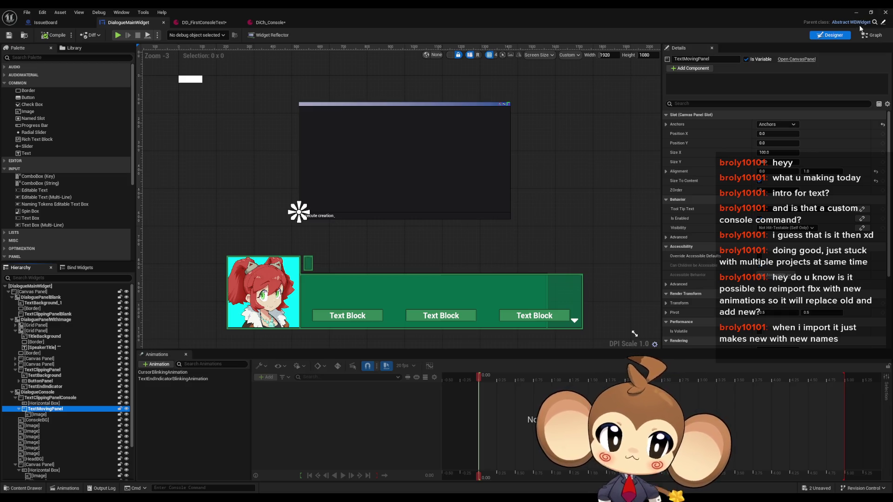
# Open the SwitchTextPanel function graph from My Blueprint's Functions list.
pyautogui.click(873, 35)
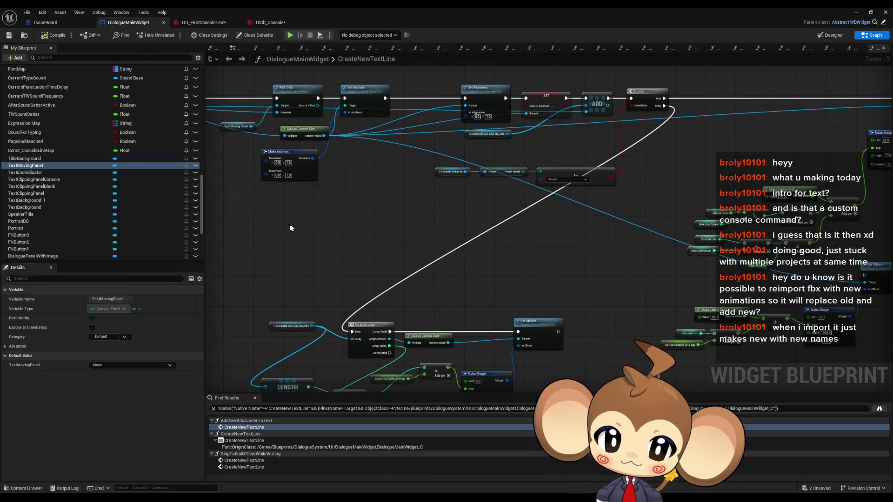
pyautogui.moveTo(575, 160)
pyautogui.mouseDown()
pyautogui.moveTo(834, 255)
pyautogui.moveTo(768, 239)
pyautogui.mouseUp()
pyautogui.scroll(-1, 43, 175)
pyautogui.scroll(10, 43, 174)
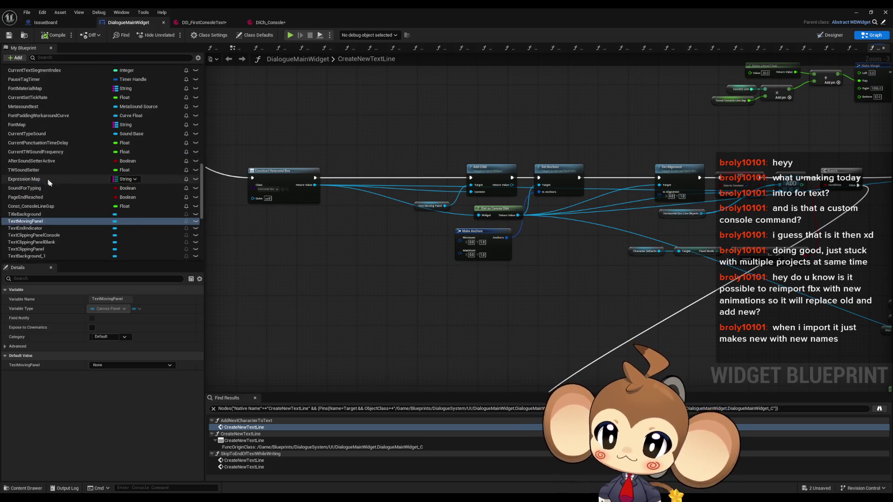
pyautogui.doubleClick(32, 124)
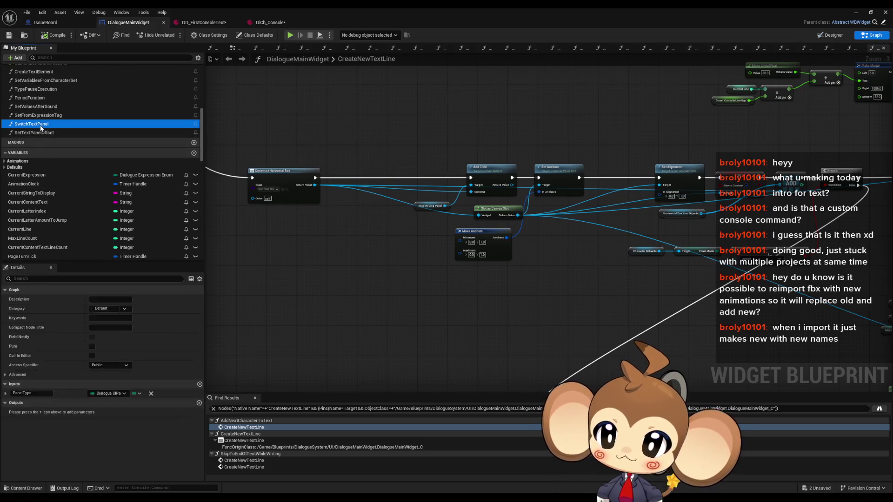
# Edit SwitchTextPanel's anchors minimum Y and alignment Y, then inspect the TextClippingPanelConsole and TextMovingPanel widgets.
pyautogui.scroll(3, 601, 293)
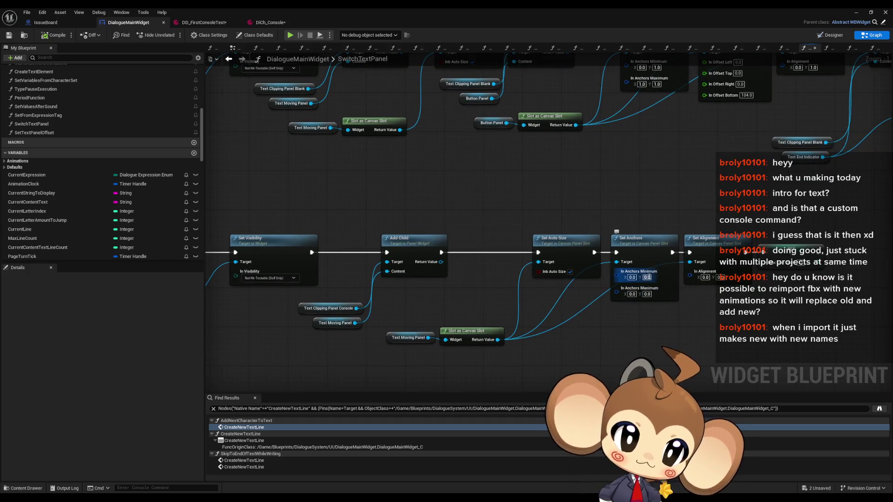
pyautogui.click(647, 277)
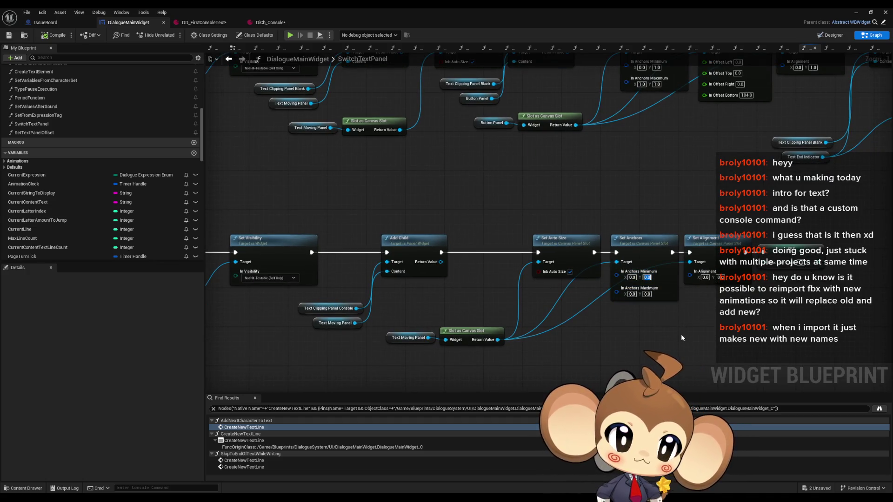
pyautogui.moveTo(681, 334); pyautogui.dragTo(585, 310)
pyautogui.click(624, 253)
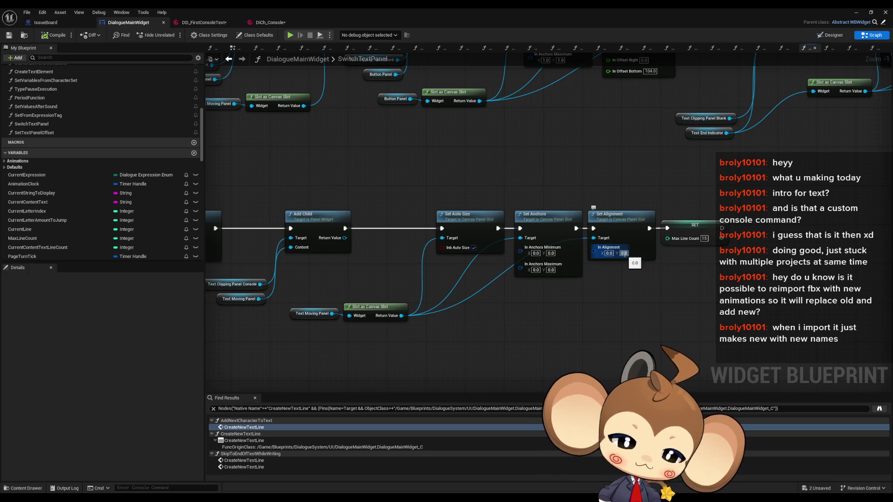
pyautogui.hotkey('ctrl', 'shift', 'd')
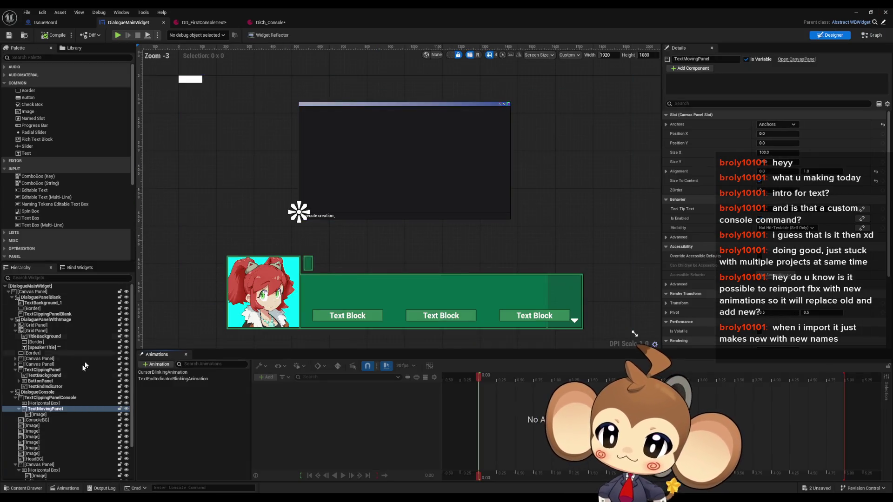
pyautogui.click(38, 398)
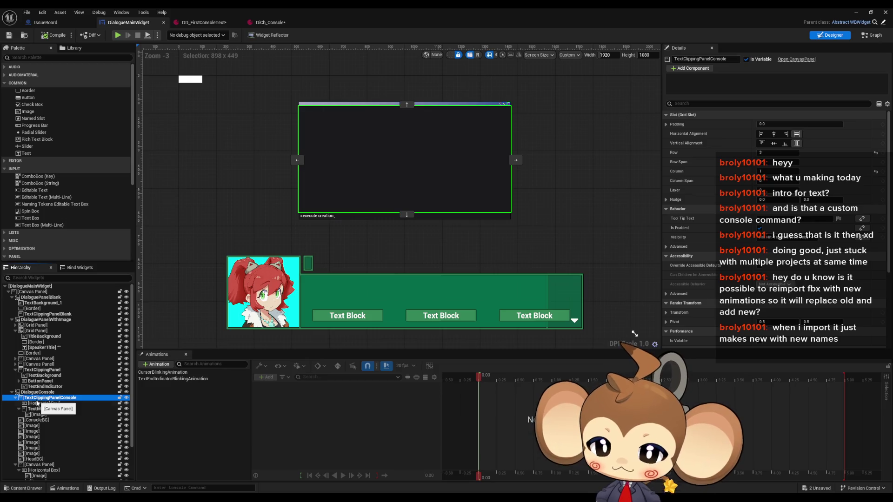
pyautogui.click(48, 410)
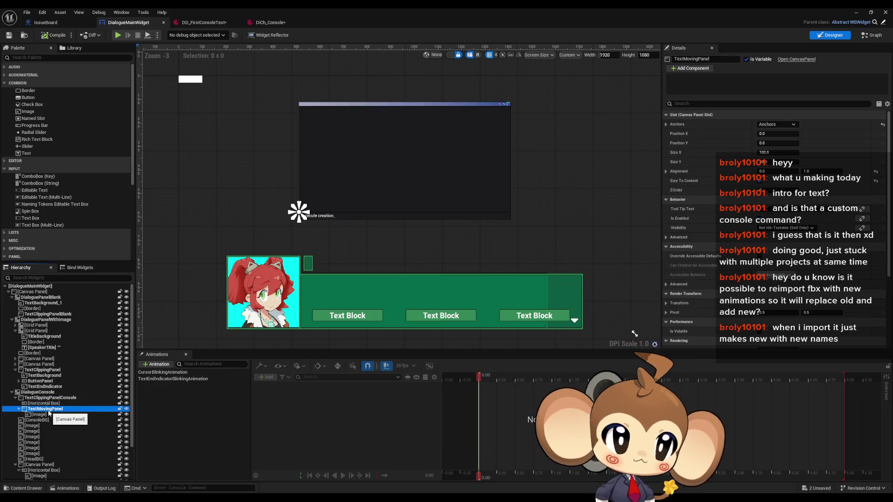
pyautogui.click(663, 122)
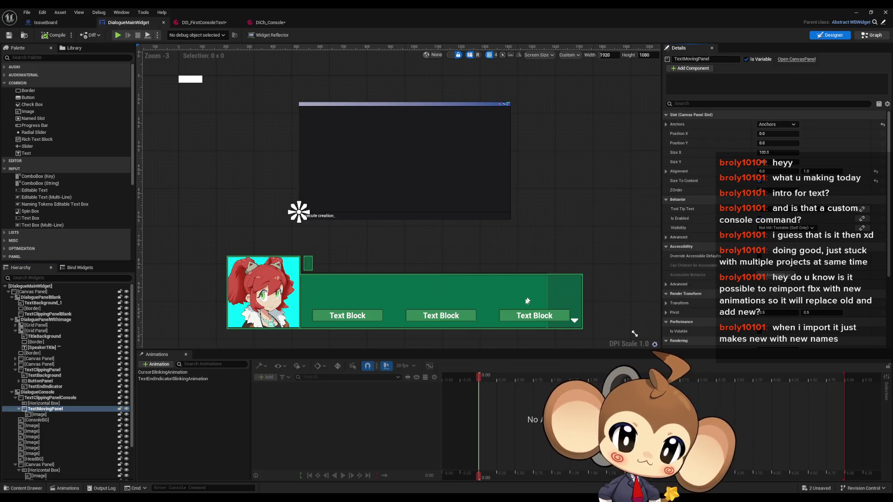
# Set the Set Anchors maximum and minimum Y to 1.0, then minimize the Blueprint window.
pyautogui.click(880, 36)
pyautogui.write('1')
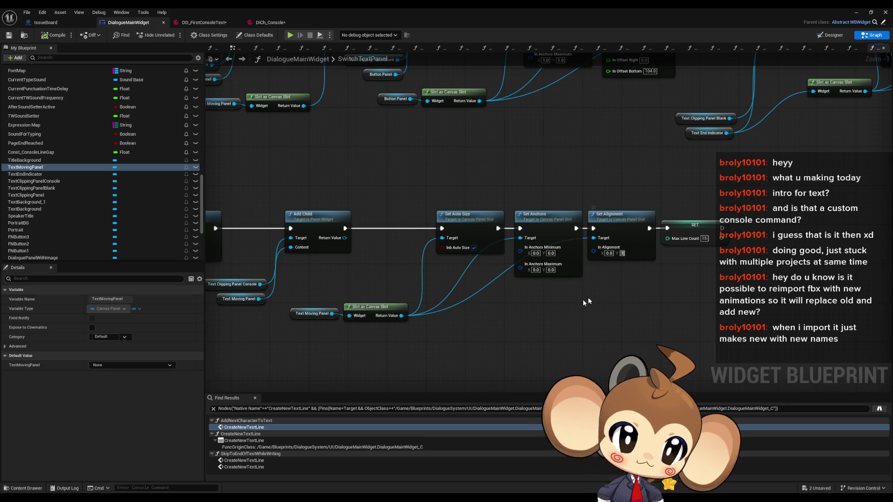
pyautogui.click(551, 269)
pyautogui.write('1')
pyautogui.press('Return')
pyautogui.click(550, 253)
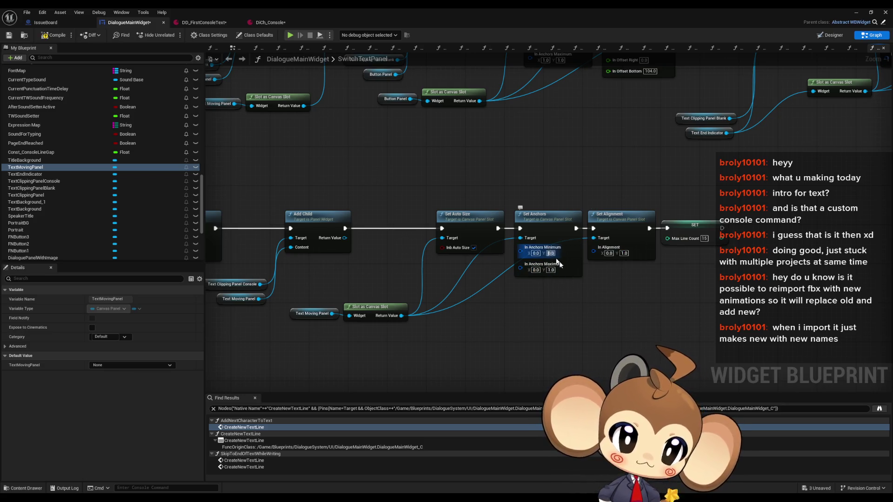
pyautogui.write('1')
pyautogui.press('Return')
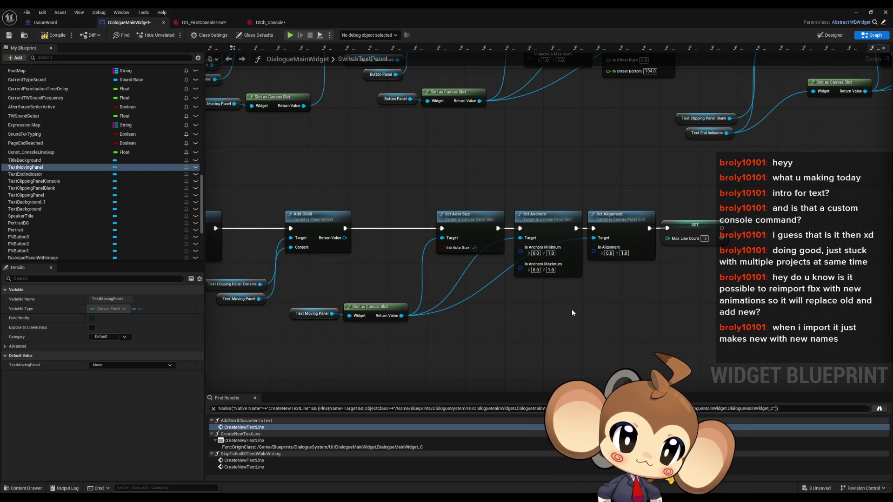
pyautogui.click(857, 13)
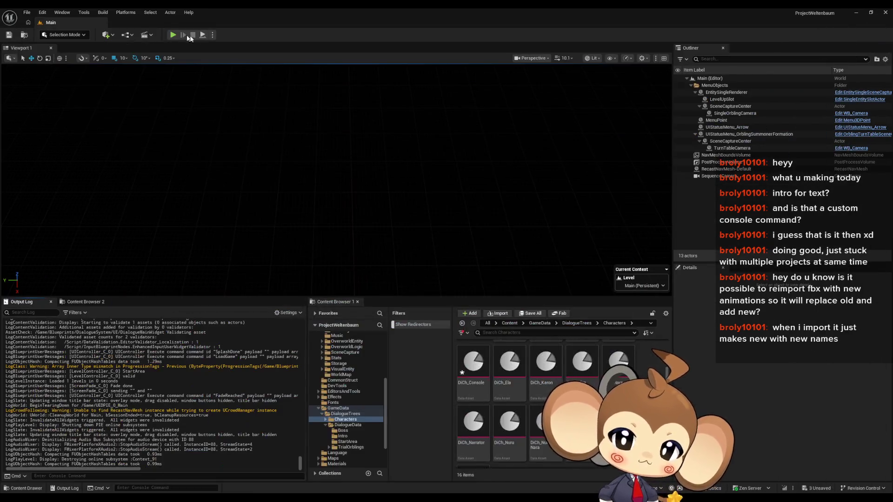
# Run and stop a play-in-editor test of the console, then bring back DialogueMainWidget.
pyautogui.click(170, 36)
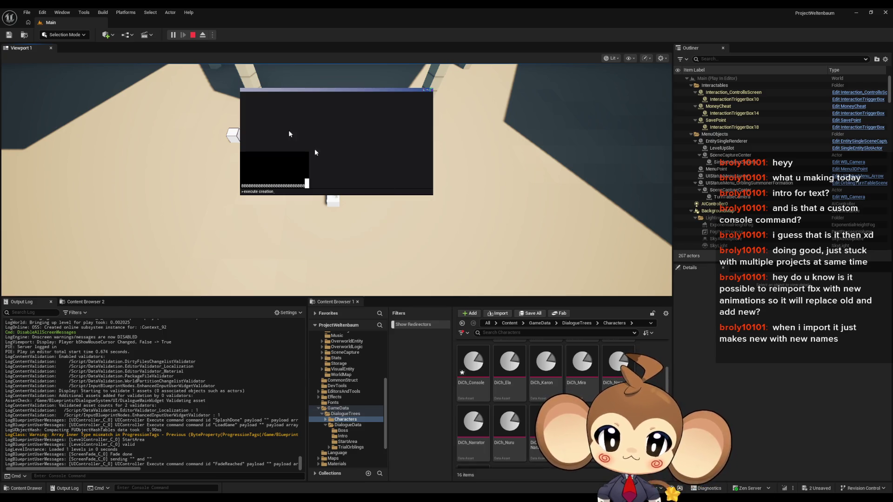
pyautogui.click(193, 35)
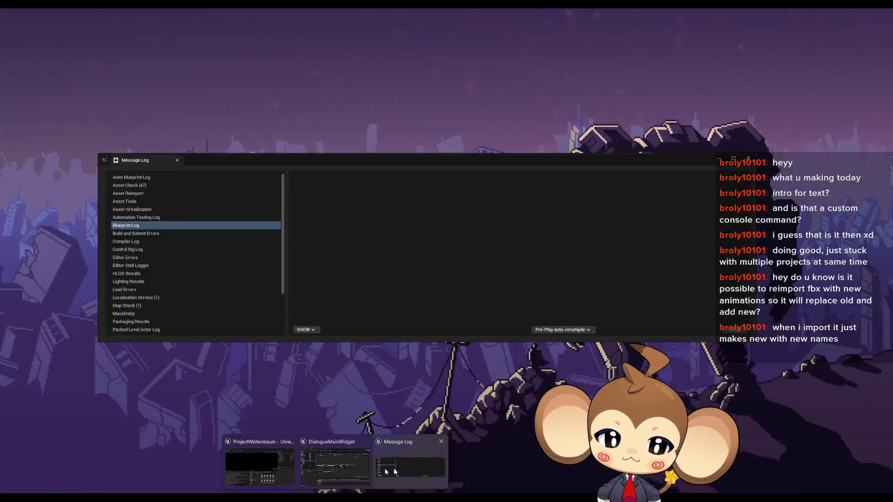
pyautogui.click(279, 458)
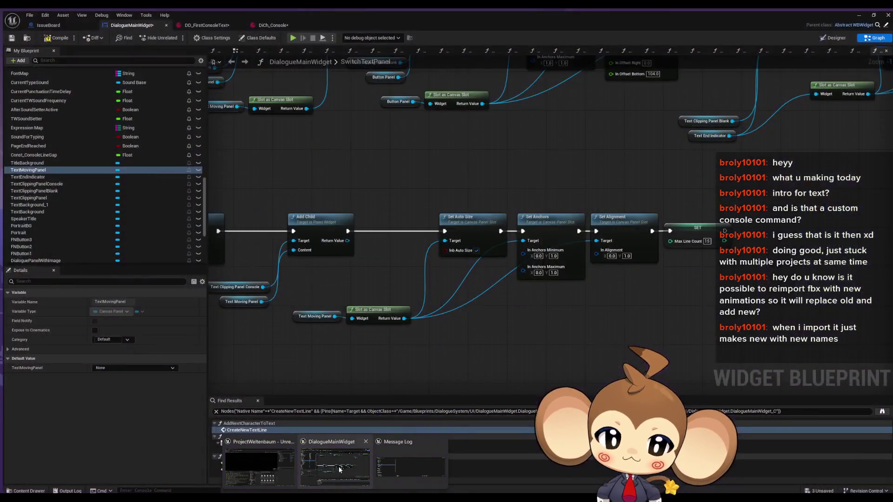
# Open the CreateNewTextLine function and rearrange the Const Console Line Gap and multiply nodes.
pyautogui.scroll(-5, 488, 305)
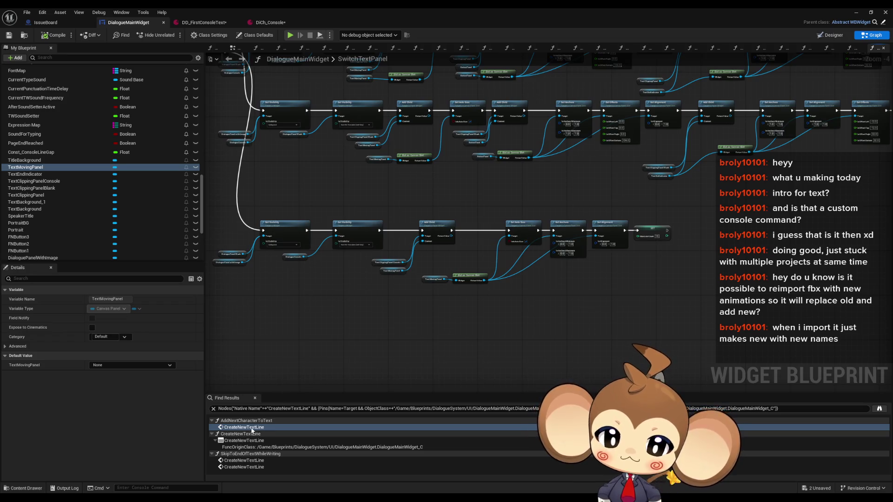
pyautogui.doubleClick(253, 428)
pyautogui.doubleClick(562, 219)
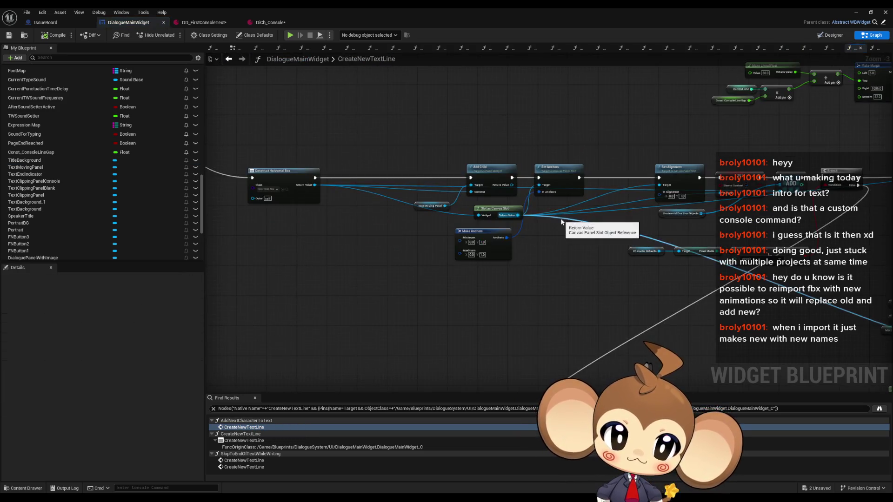
pyautogui.scroll(7, 574, 302)
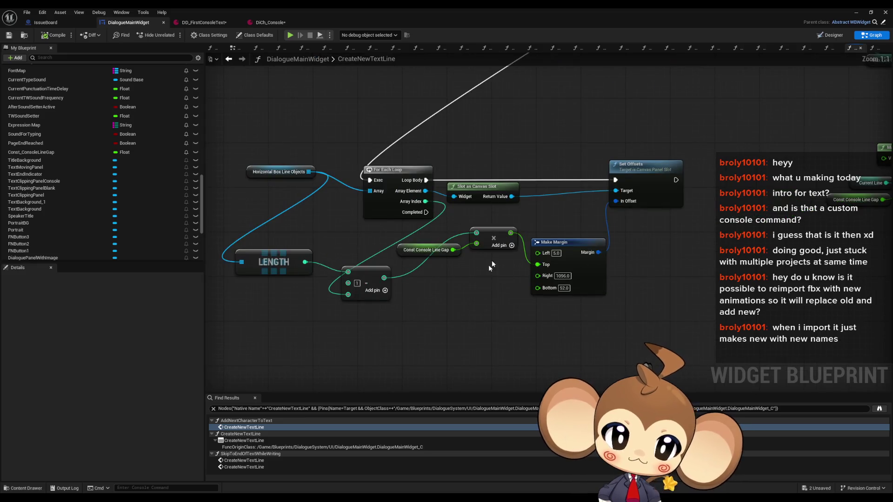
pyautogui.moveTo(491, 258)
pyautogui.mouseDown()
pyautogui.moveTo(451, 248)
pyautogui.moveTo(489, 279)
pyautogui.moveTo(486, 319)
pyautogui.moveTo(460, 302)
pyautogui.mouseUp()
pyautogui.moveTo(395, 316); pyautogui.dragTo(372, 323)
pyautogui.moveTo(462, 306)
pyautogui.mouseDown()
pyautogui.moveTo(450, 289)
pyautogui.moveTo(461, 277)
pyautogui.mouseUp()
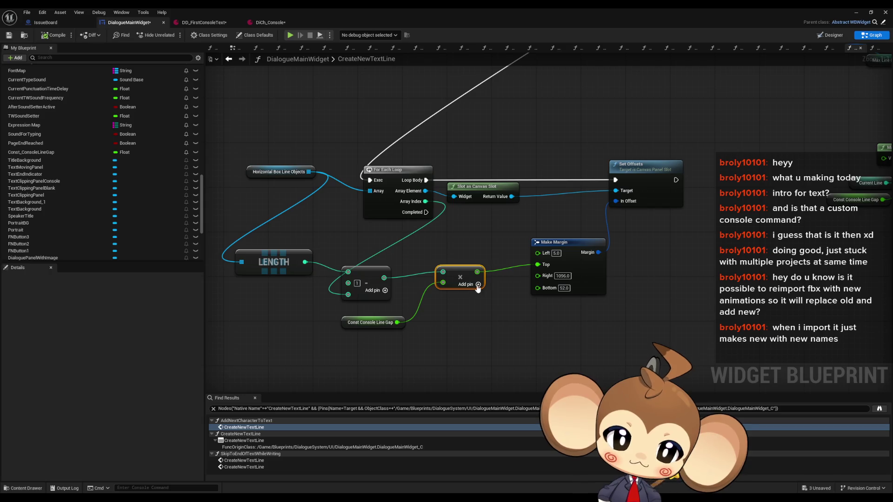
# Add a third -1.0 input to the line-gap multiply node and minimize the Blueprint window.
pyautogui.click(478, 284)
pyautogui.write('-1')
pyautogui.press('Return')
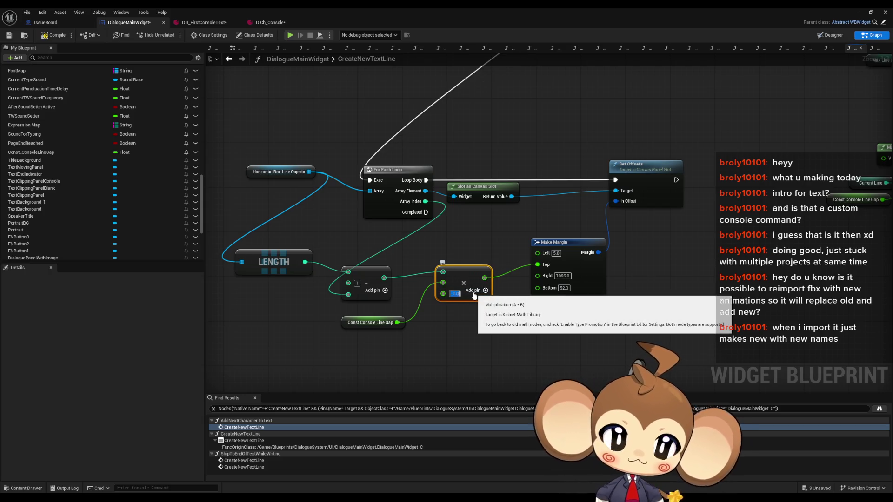
pyautogui.click(857, 13)
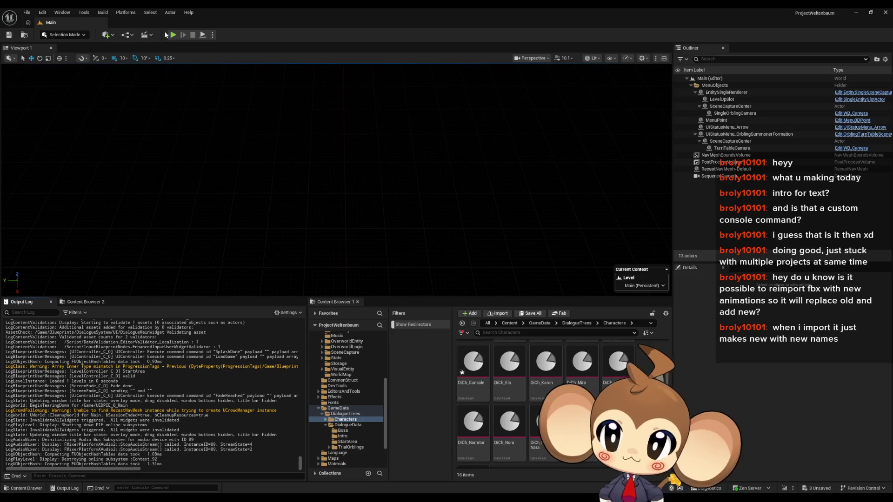
# Play-test the console stacking lines of A's, B's and 1's, then stop the session.
pyautogui.hotkey('alt', 'p')
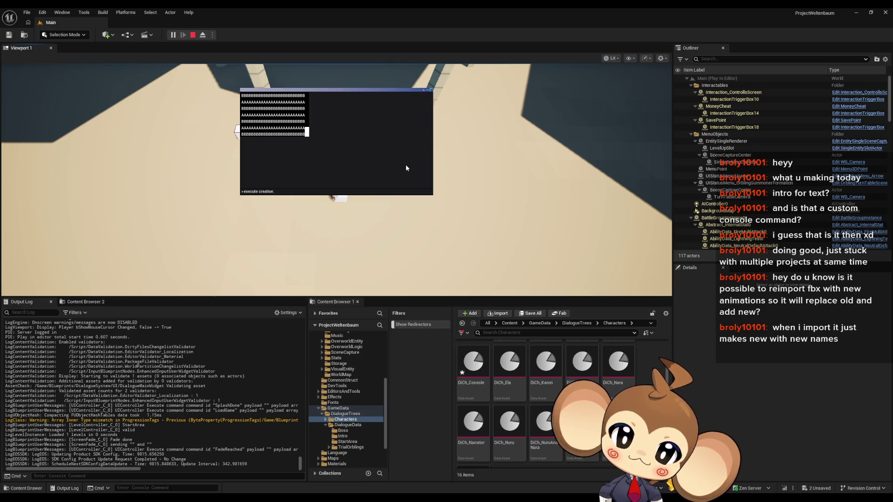
pyautogui.click(193, 35)
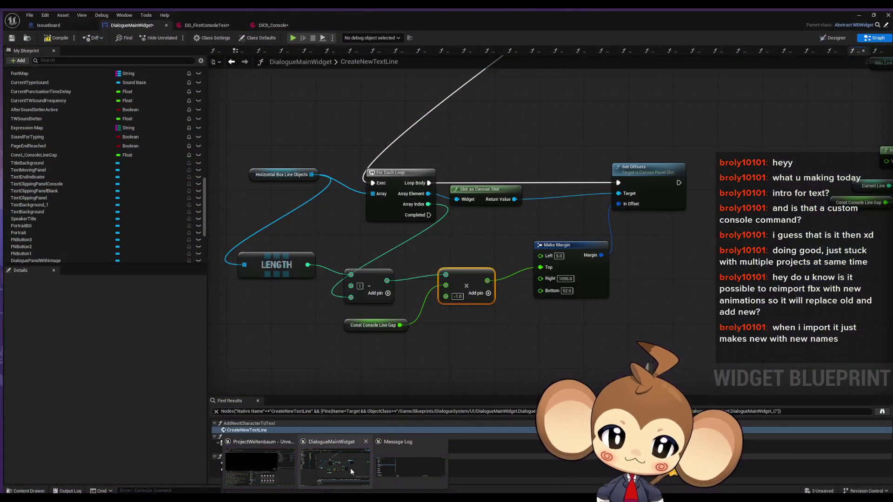
# Return to DialogueMainWidget and inspect the AddNextCharacterToText function graph.
pyautogui.click(350, 468)
pyautogui.scroll(5, 149, 160)
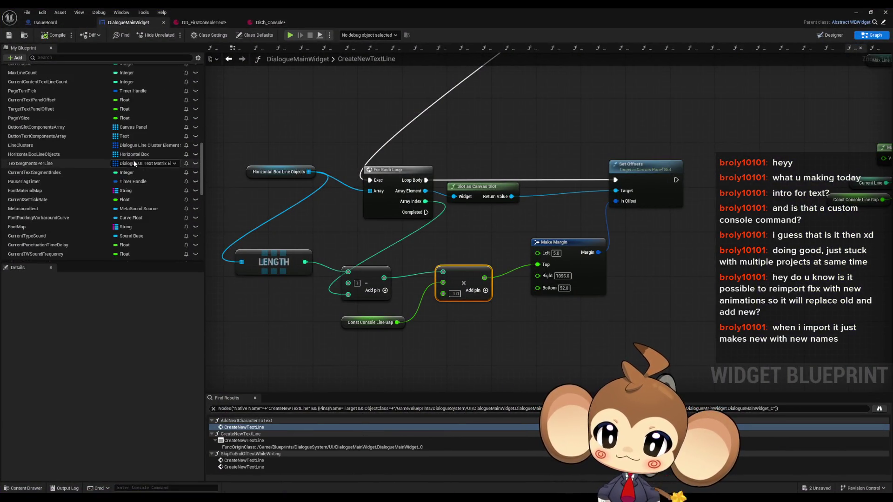
pyautogui.scroll(10, 142, 177)
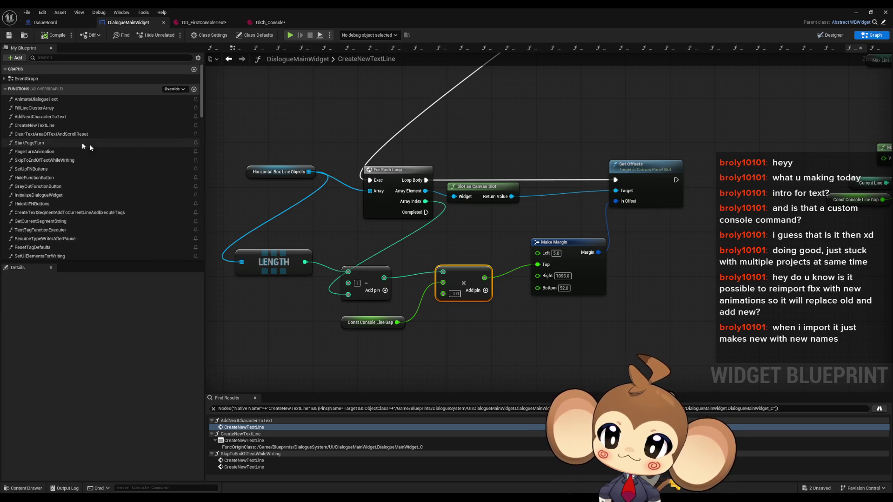
pyautogui.doubleClick(47, 116)
pyautogui.scroll(-10, 516, 195)
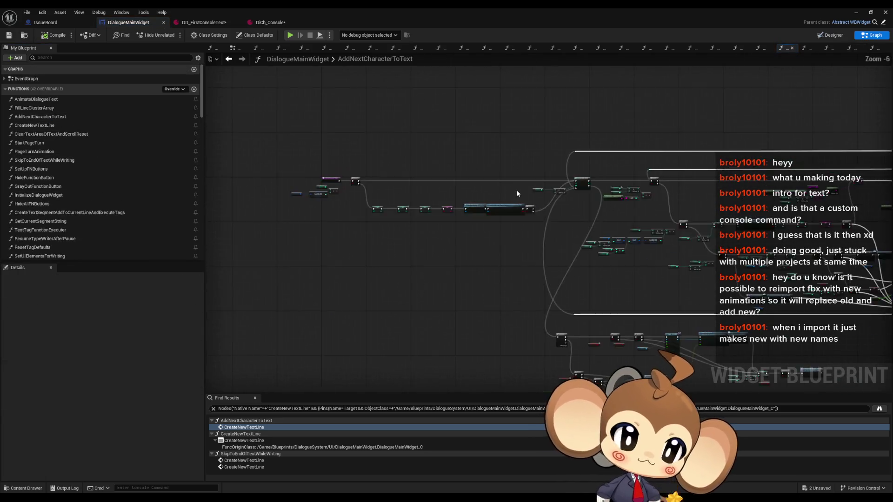
pyautogui.scroll(12, 512, 218)
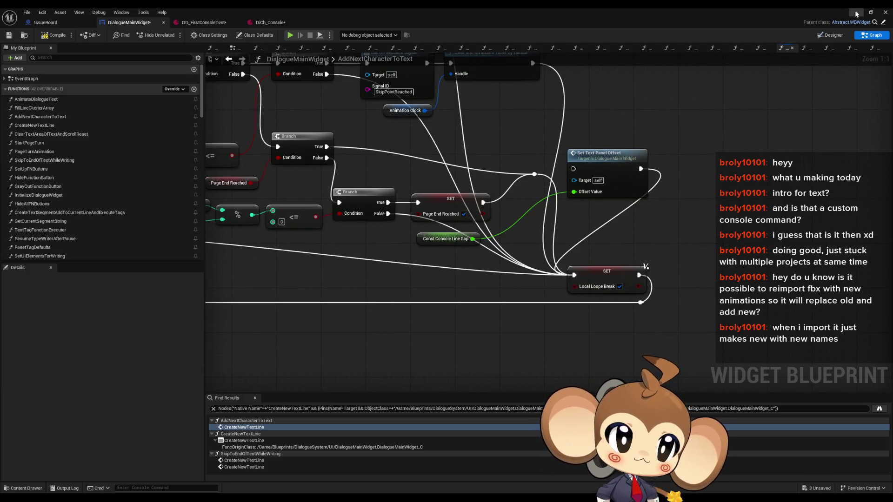
# Bring the Main level editor forward and start a play-in-editor session with Alt+P.
pyautogui.moveTo(717, 12); pyautogui.dragTo(717, 28)
pyautogui.click(715, 21)
pyautogui.hotkey('alt', 'p')
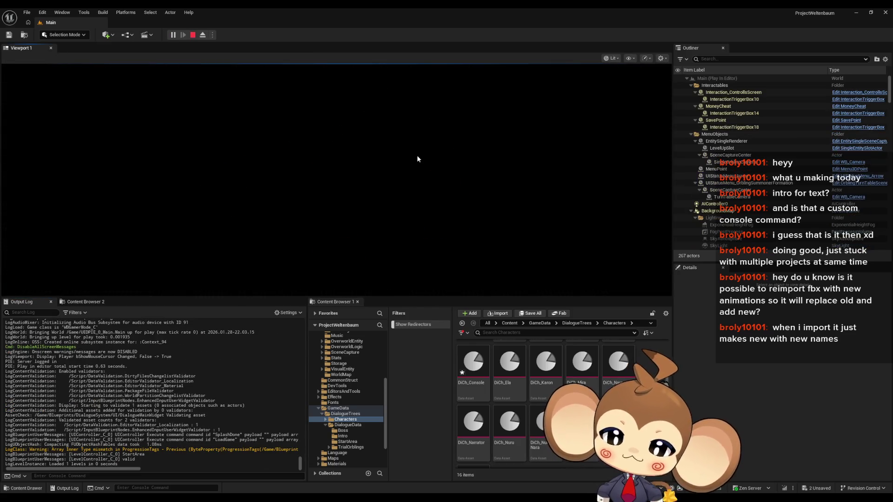
# Open the in-game console and run the 'execute creation' command.
pyautogui.press('`')
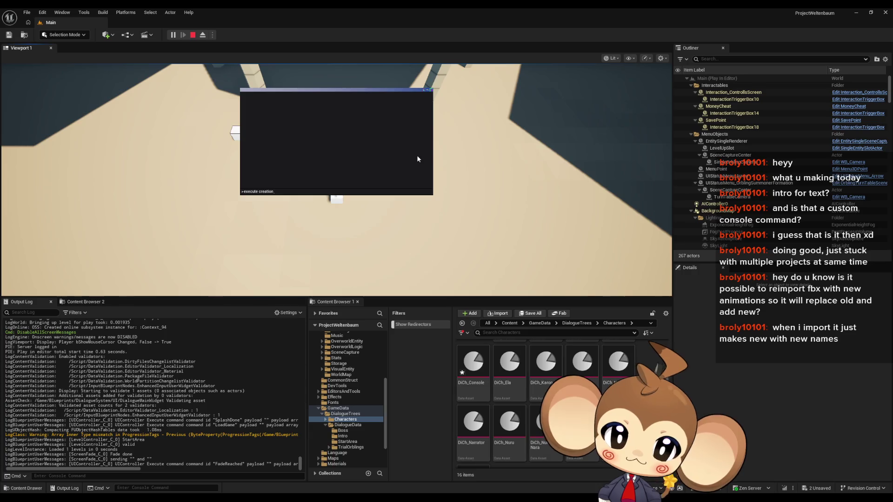
pyautogui.write('execute creation')
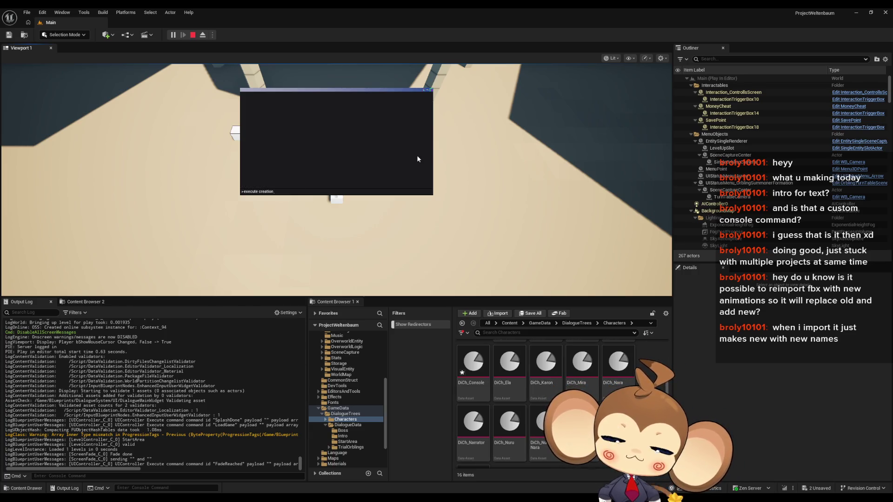
pyautogui.press('Return')
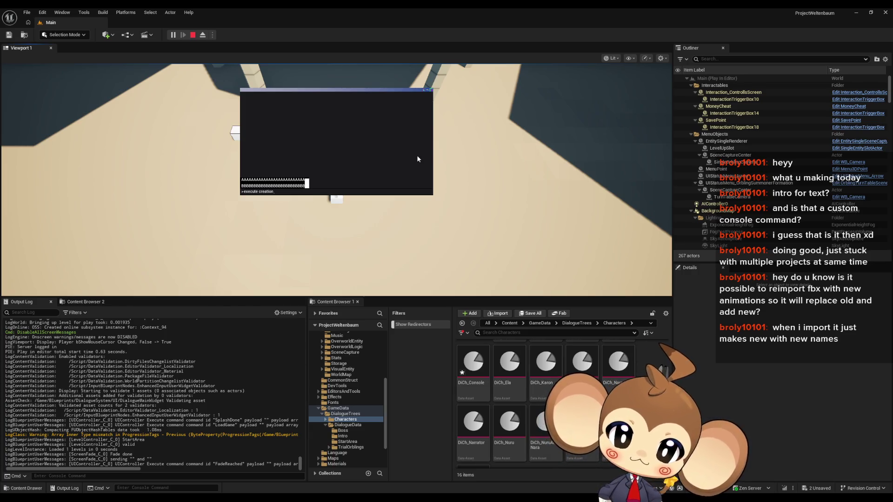
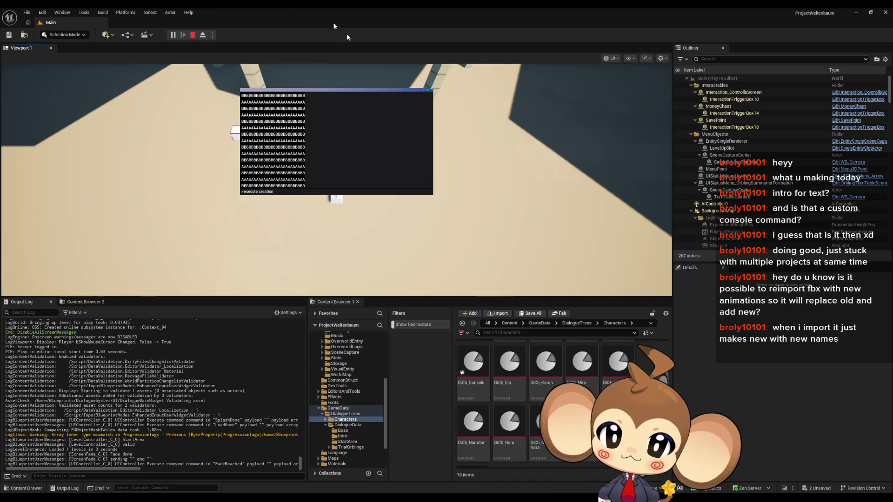
# Stop the play session and bring the DialogueMainWidget blueprint back to the front.
pyautogui.click(197, 38)
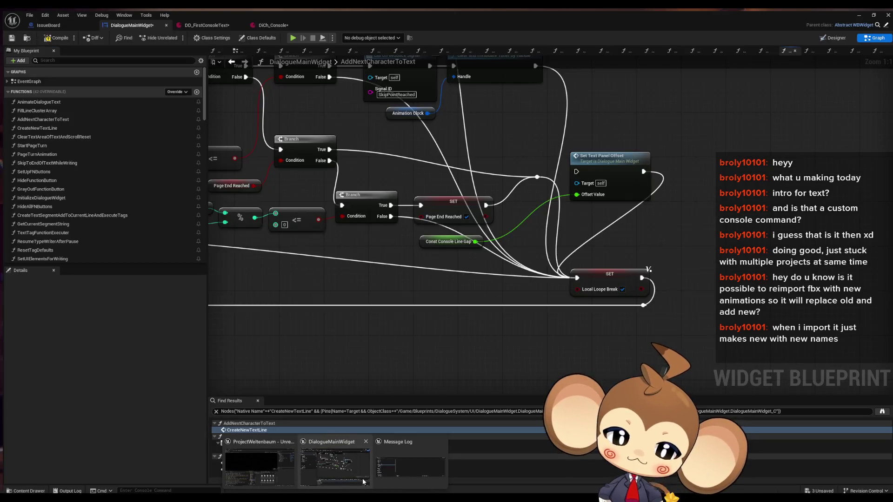
pyautogui.click(363, 482)
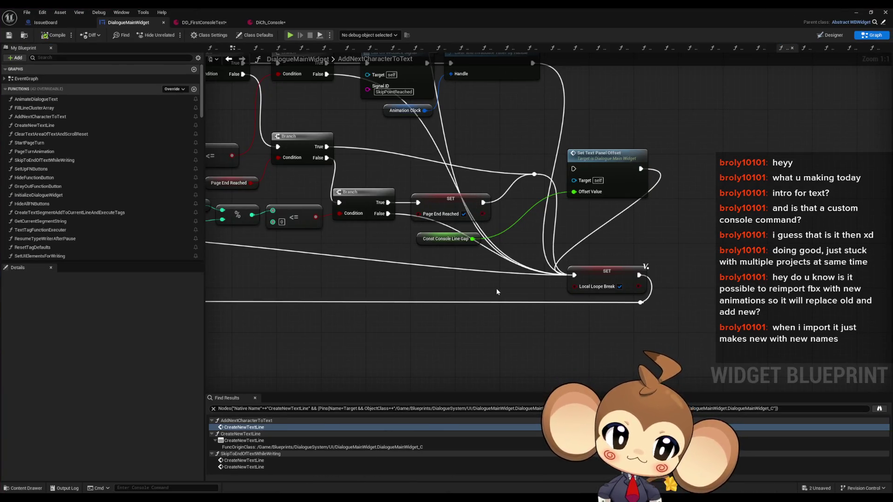
# Delete the Set Text Panel Offset and Const Console Line Gap nodes.
pyautogui.scroll(-2, 502, 267)
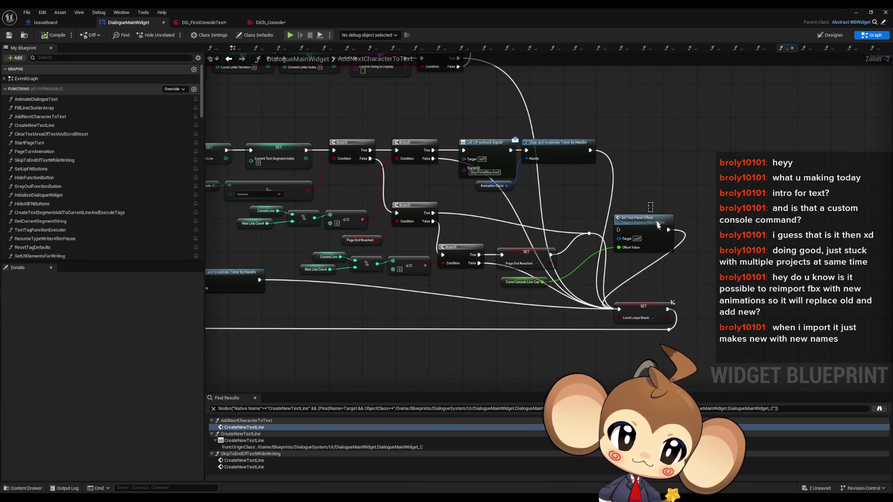
pyautogui.click(663, 242)
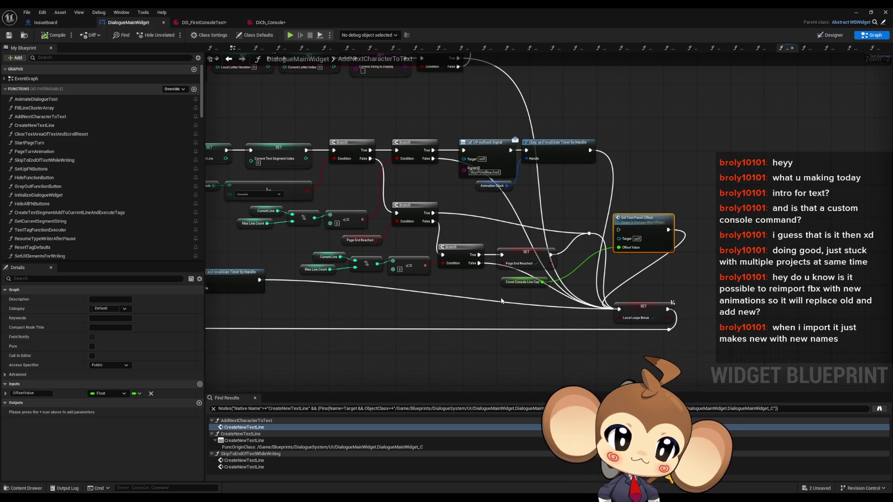
pyautogui.press('Delete')
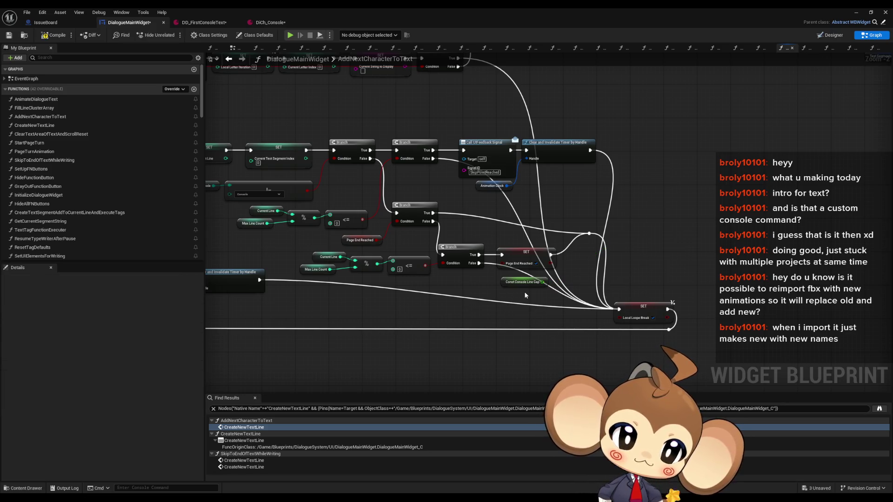
pyautogui.click(521, 281)
pyautogui.press('Delete')
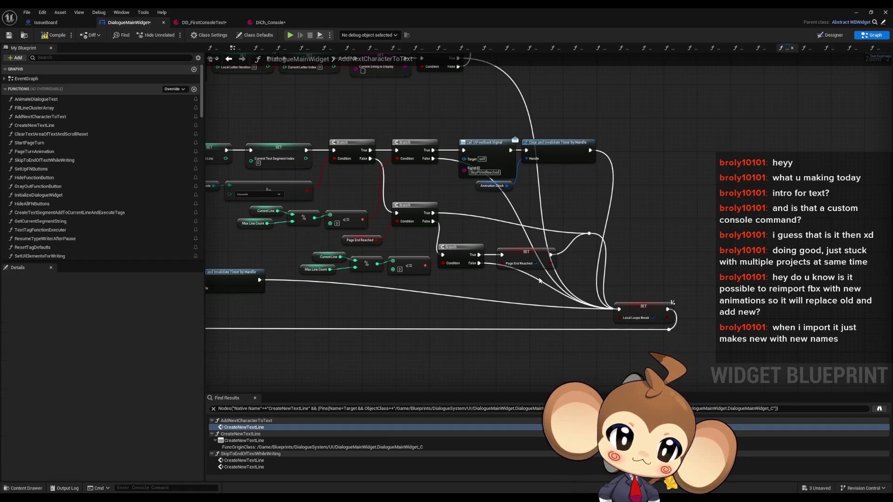
# Reconnect the SET node's execution wire and close the DialogueMainWidget blueprint window.
pyautogui.moveTo(540, 278)
pyautogui.mouseDown()
pyautogui.moveTo(588, 242)
pyautogui.moveTo(602, 244)
pyautogui.mouseUp()
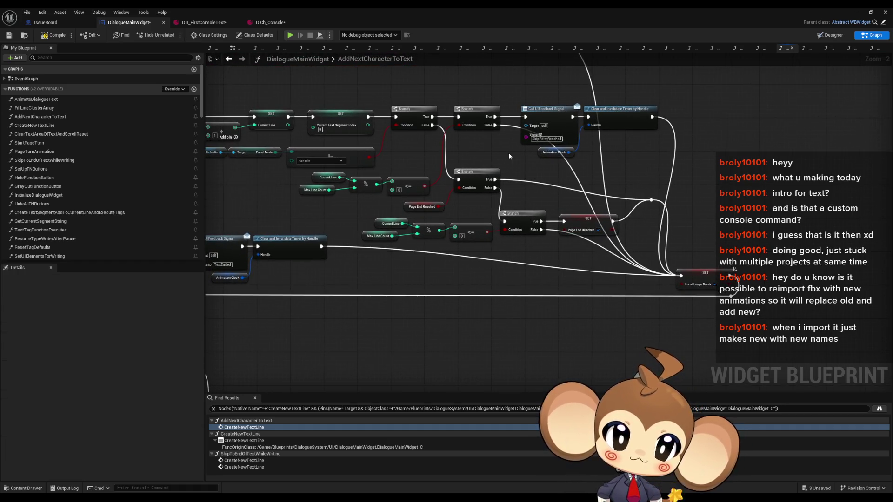
pyautogui.moveTo(459, 155); pyautogui.dragTo(527, 159)
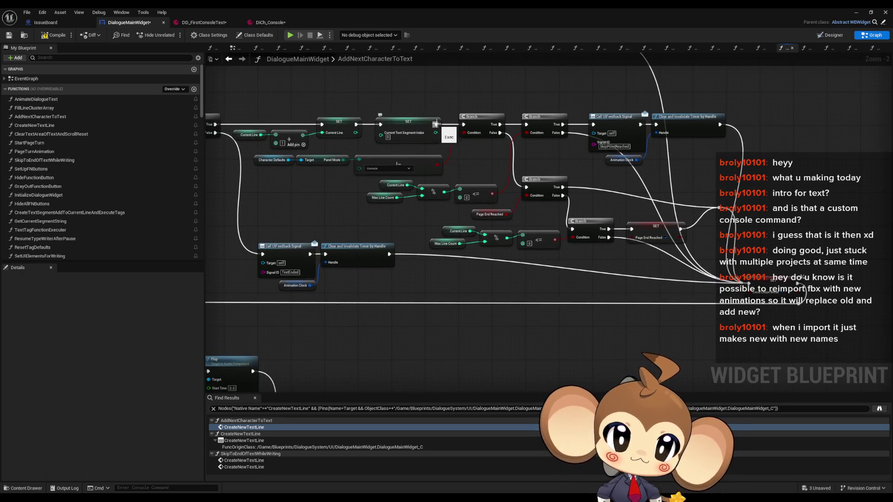
pyautogui.moveTo(436, 124); pyautogui.dragTo(594, 124)
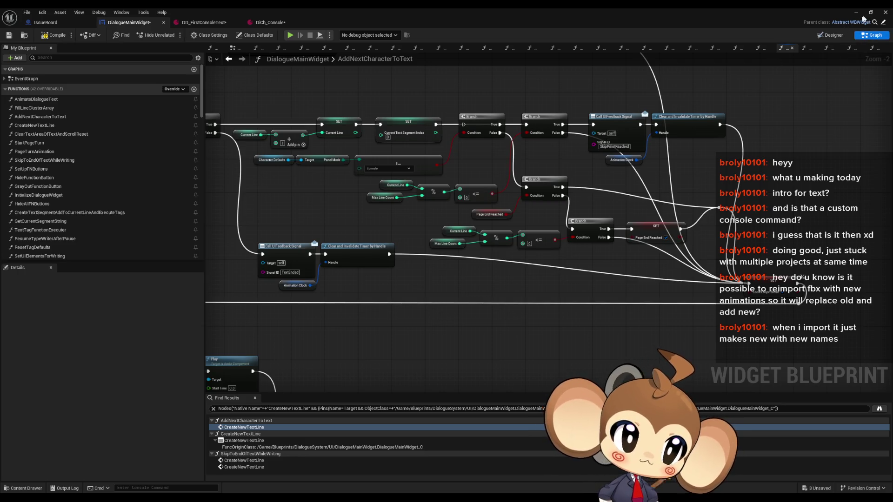
pyautogui.click(886, 12)
# Play-test the game, load the saved game, open the console with the grave key, then stop.
pyautogui.click(174, 35)
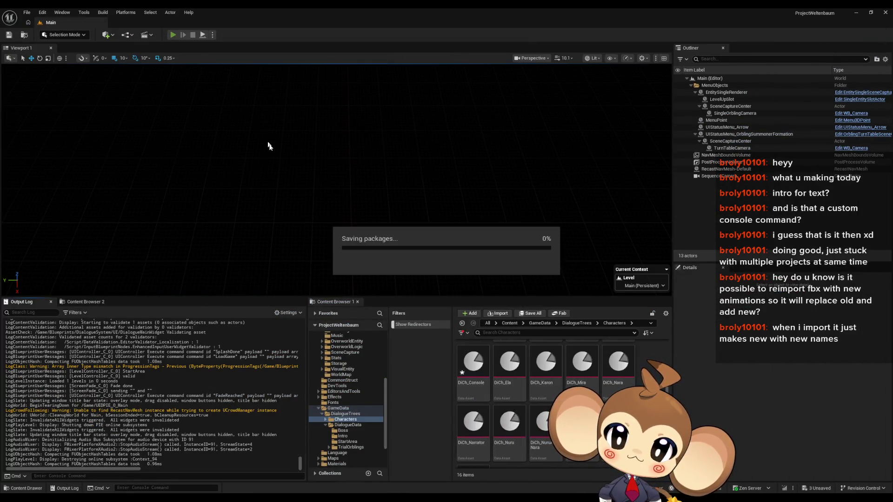
pyautogui.click(270, 147)
pyautogui.click(73, 257)
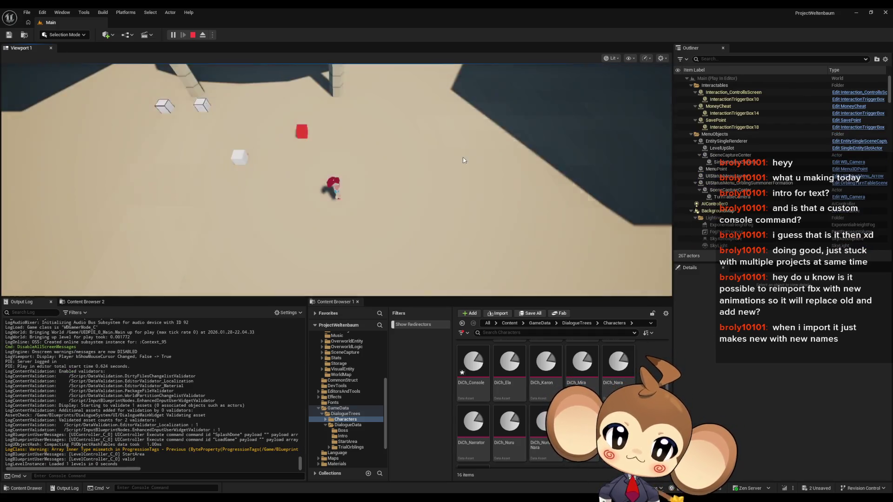
pyautogui.press('`')
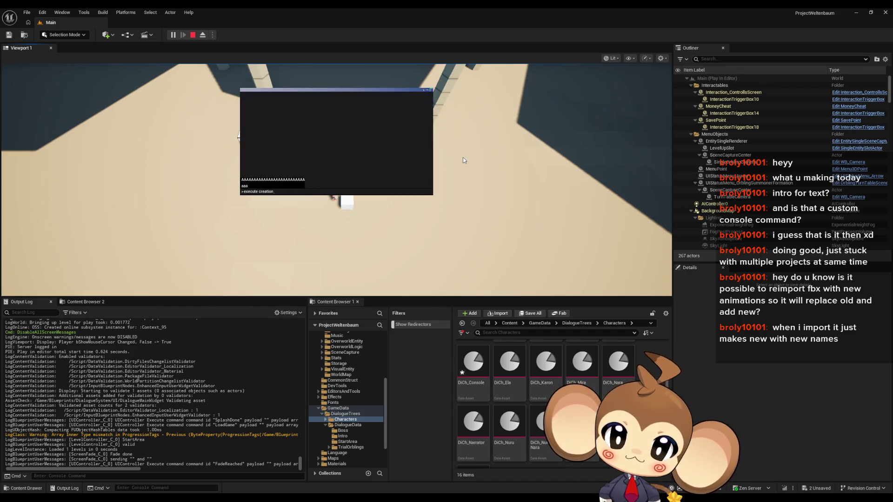
pyautogui.click(192, 34)
# Back in DialogueMainWidget, find all references to the PageEndReached node.
pyautogui.moveTo(335, 501)
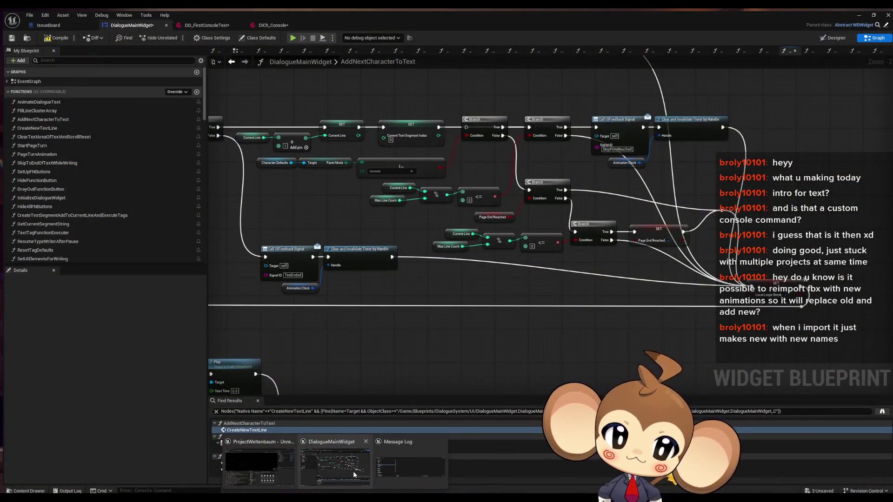
pyautogui.click(353, 471)
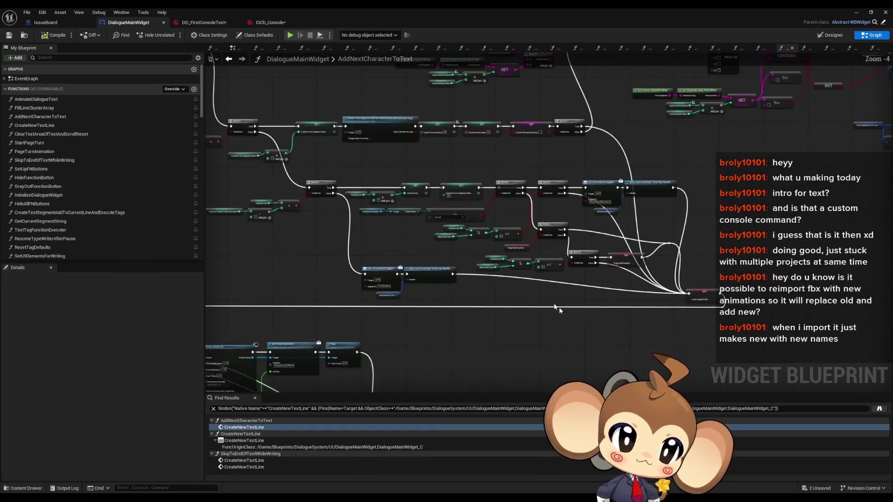
pyautogui.scroll(2, 557, 308)
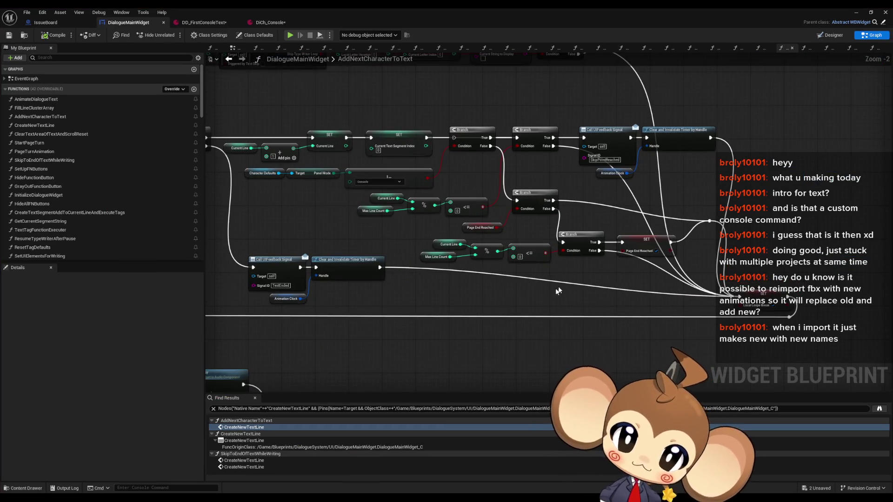
pyautogui.click(467, 231)
pyautogui.rightClick(468, 231)
pyautogui.moveTo(535, 296)
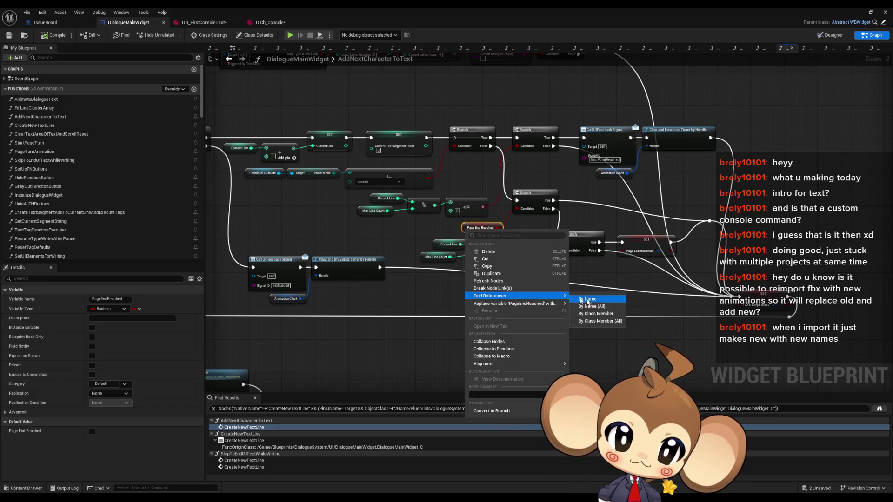
pyautogui.click(587, 300)
pyautogui.click(513, 306)
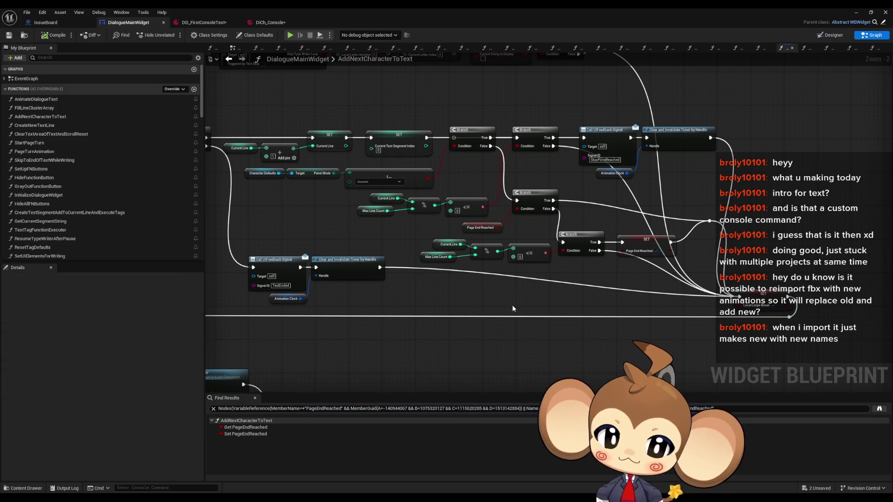
pyautogui.scroll(-5, 512, 305)
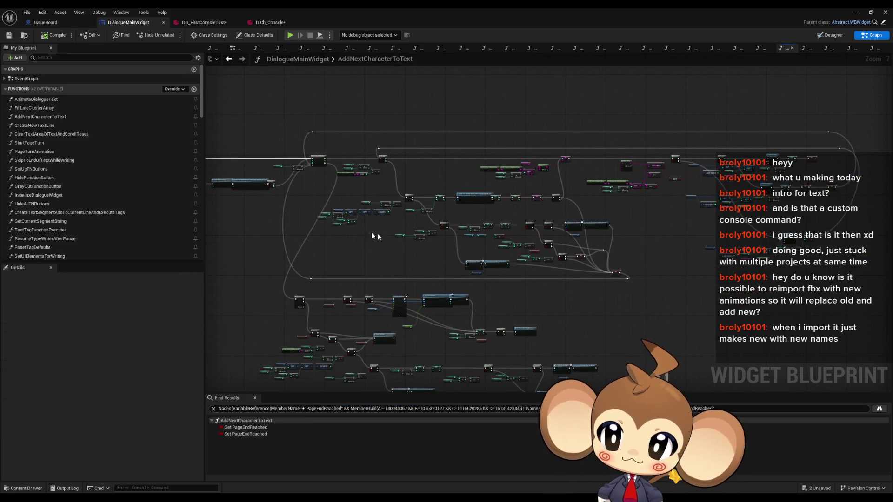
# In CreateNewTextLine, move the Character Defaults panel-mode nodes near the function entry.
pyautogui.doubleClick(33, 126)
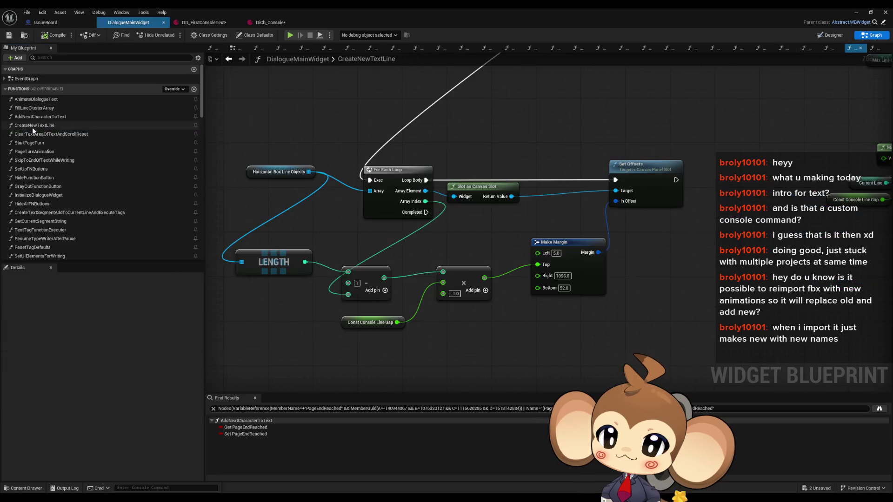
pyautogui.scroll(-5, 501, 242)
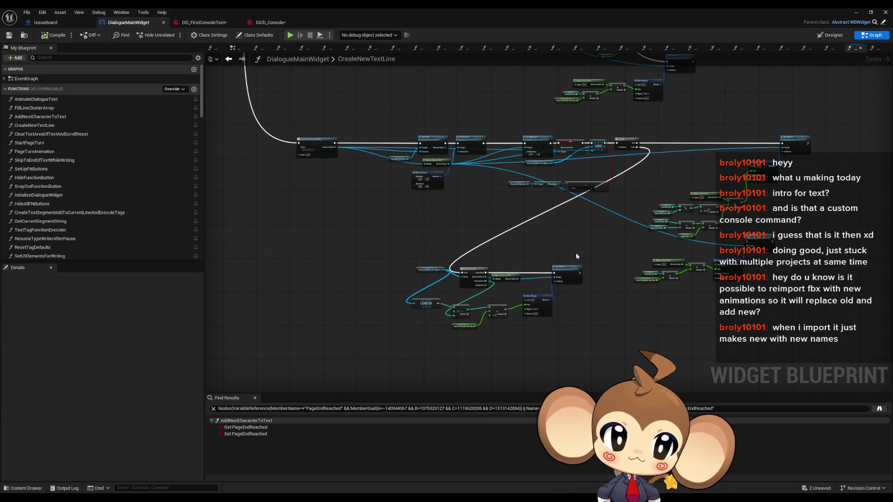
pyautogui.moveTo(576, 252)
pyautogui.mouseDown()
pyautogui.moveTo(558, 255)
pyautogui.moveTo(534, 370)
pyautogui.mouseUp()
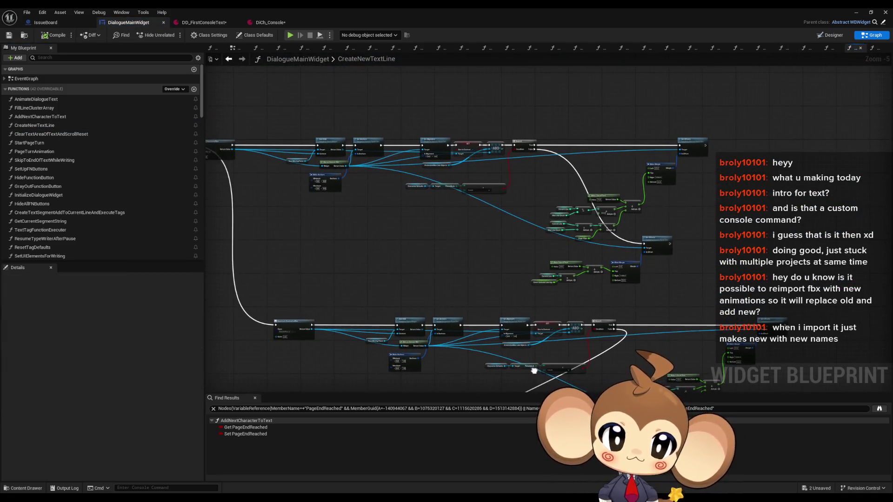
pyautogui.scroll(3, 461, 246)
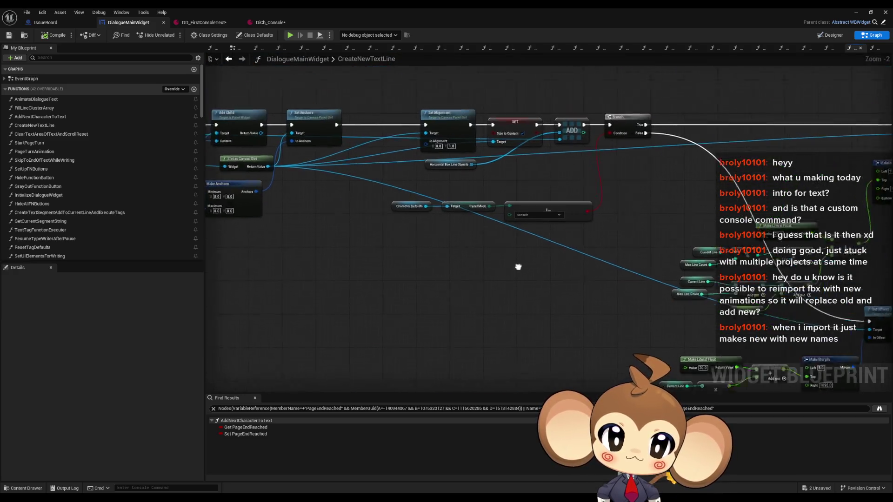
pyautogui.moveTo(455, 281); pyautogui.dragTo(625, 244)
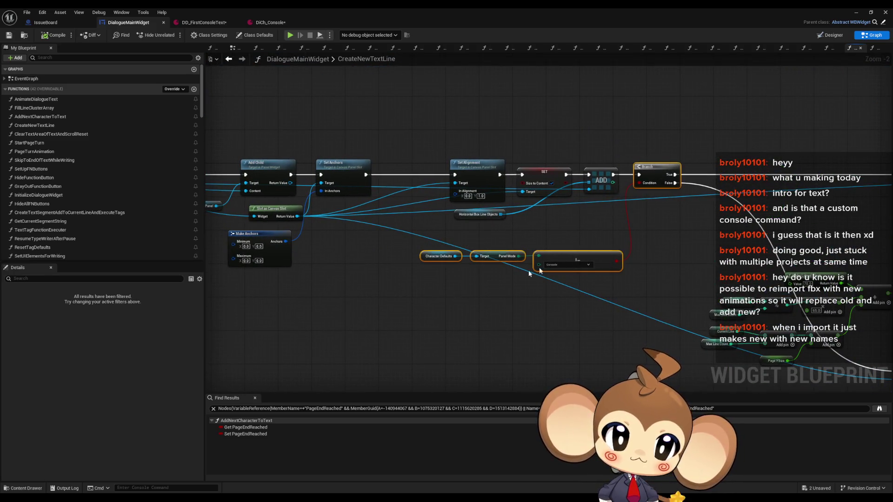
pyautogui.moveTo(384, 306); pyautogui.dragTo(376, 263)
pyautogui.click(376, 262)
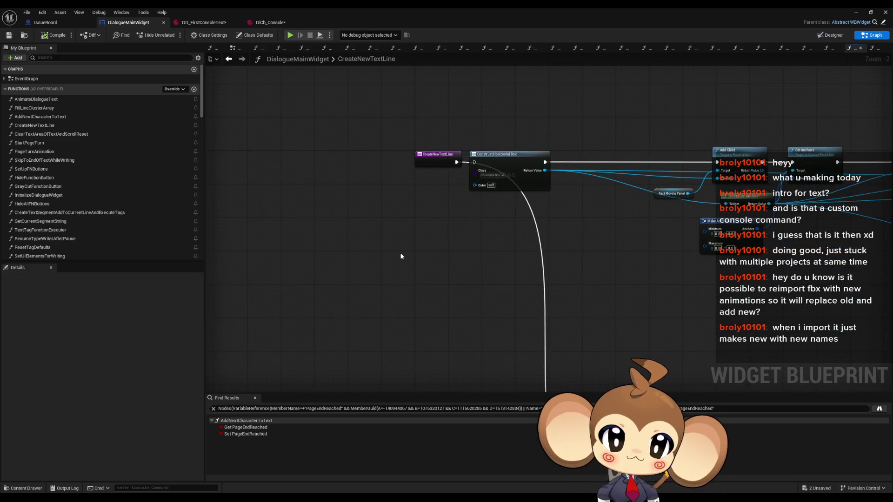
pyautogui.hotkey('ctrl', 'v')
# Wire Branch True to Construct Horizontal Box and reconnect the For Each Loop.
pyautogui.moveTo(502, 205)
pyautogui.mouseDown()
pyautogui.moveTo(424, 235)
pyautogui.moveTo(475, 162)
pyautogui.moveTo(404, 235)
pyautogui.moveTo(541, 299)
pyautogui.mouseUp()
pyautogui.scroll(-3, 541, 299)
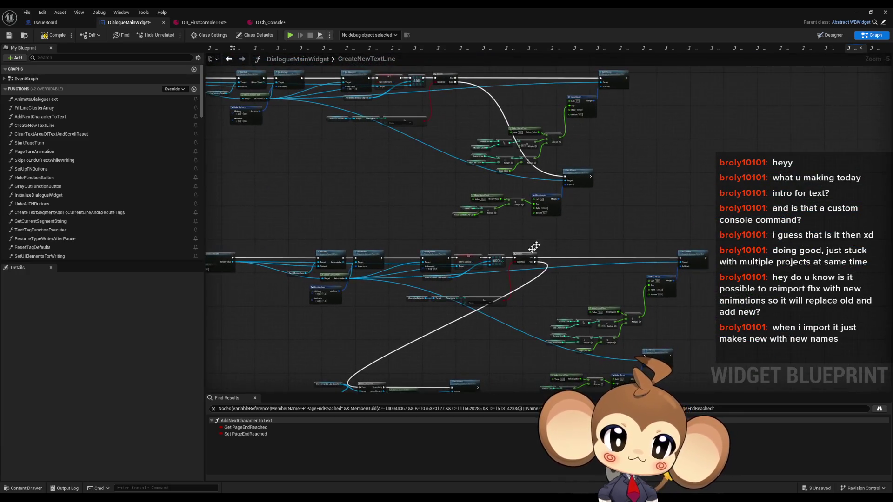
pyautogui.scroll(4, 493, 202)
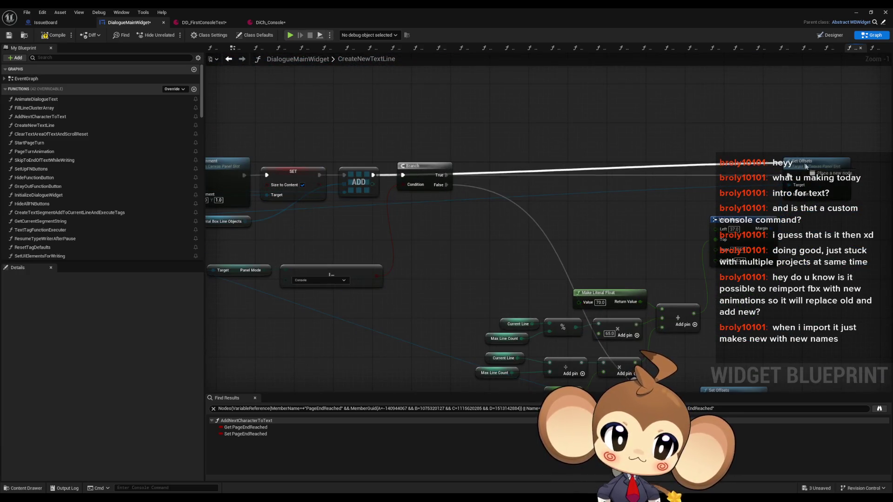
pyautogui.scroll(-3, 499, 245)
pyautogui.moveTo(498, 245)
pyautogui.mouseDown()
pyautogui.moveTo(621, 262)
pyautogui.moveTo(490, 212)
pyautogui.moveTo(425, 249)
pyautogui.moveTo(279, 365)
pyautogui.mouseUp()
pyautogui.moveTo(656, 378)
pyautogui.mouseDown()
pyautogui.moveTo(559, 373)
pyautogui.moveTo(576, 336)
pyautogui.mouseUp()
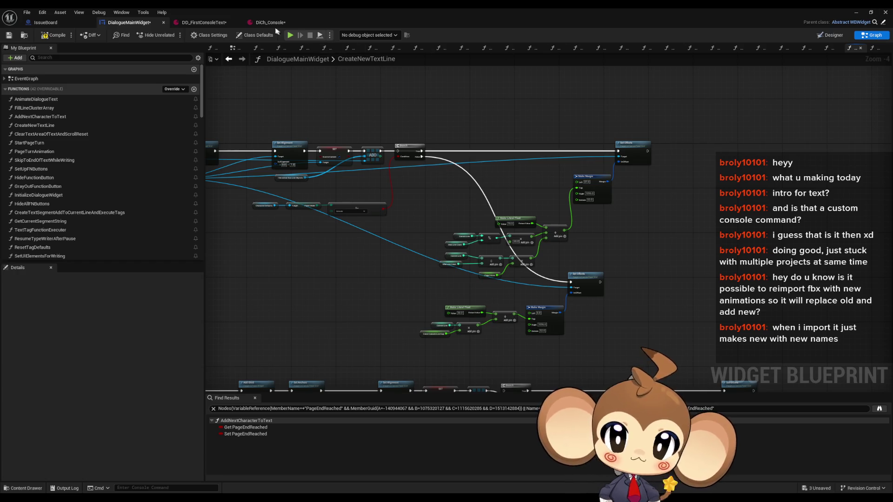
pyautogui.click(256, 25)
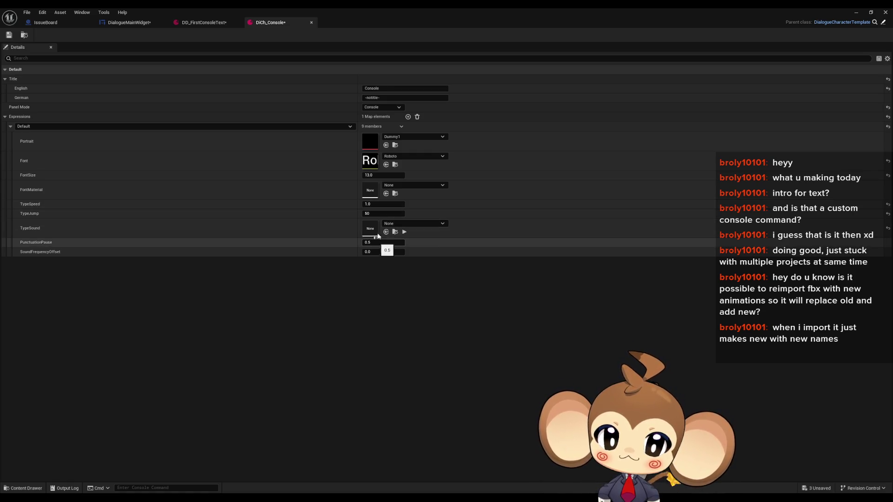
# Set the DiCh_Console TypeSpeed value to 0.0.
pyautogui.click(383, 204)
pyautogui.write('0')
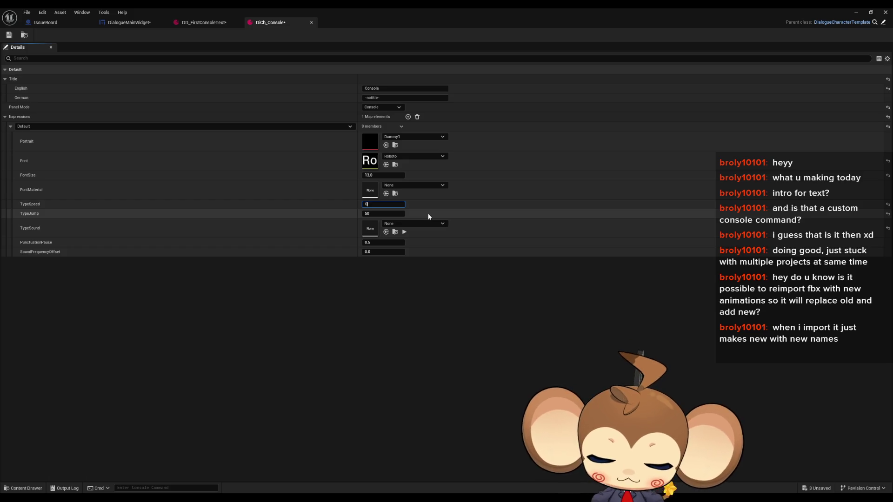
pyautogui.write('.04')
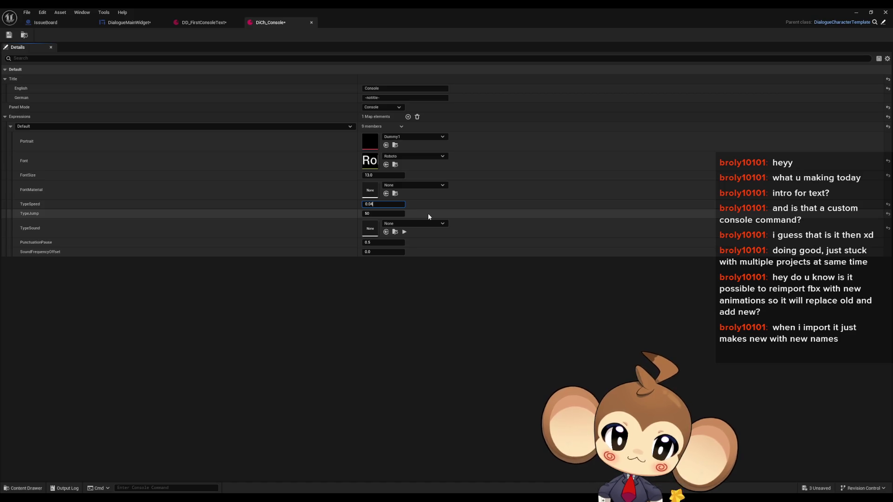
pyautogui.press('Return')
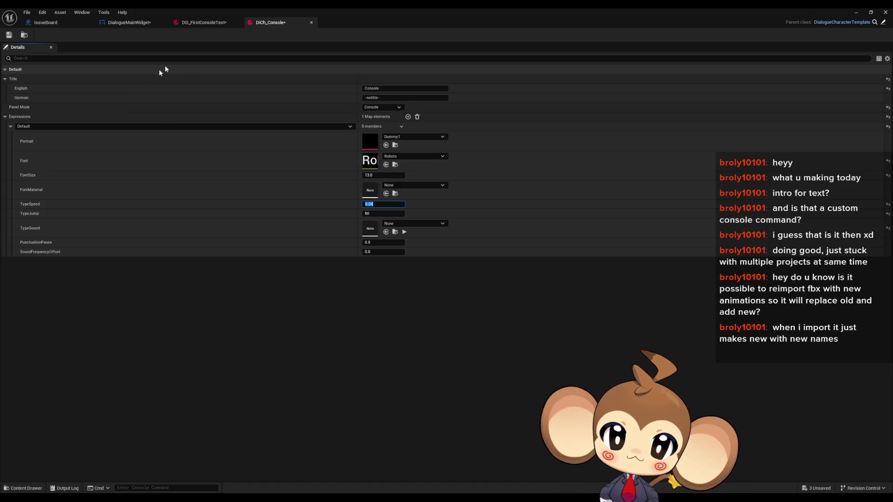
# Set DD_FirstConsoleText's Default Character Asset to DiCh_Narrator and return to the level editor.
pyautogui.click(204, 23)
pyautogui.click(403, 89)
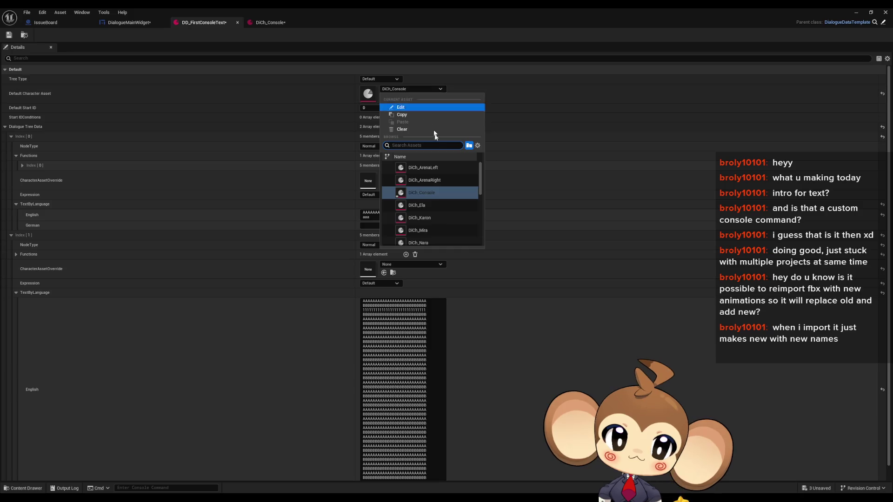
pyautogui.write('n')
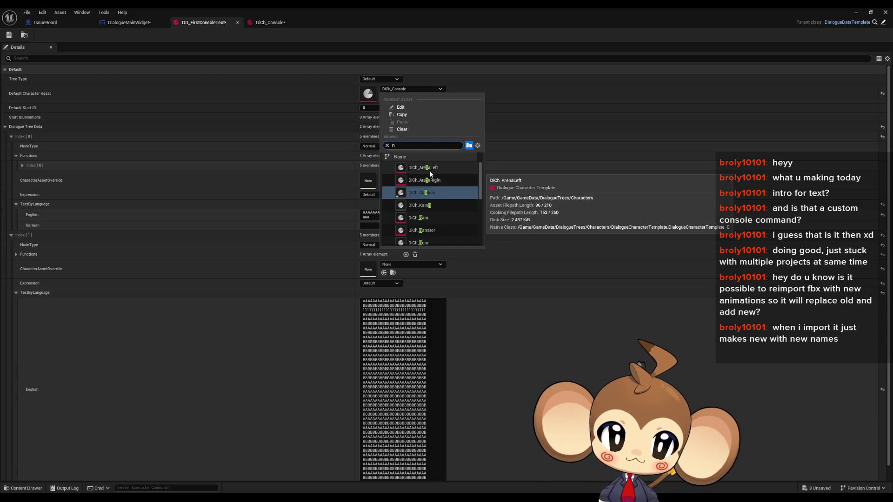
pyautogui.write('r')
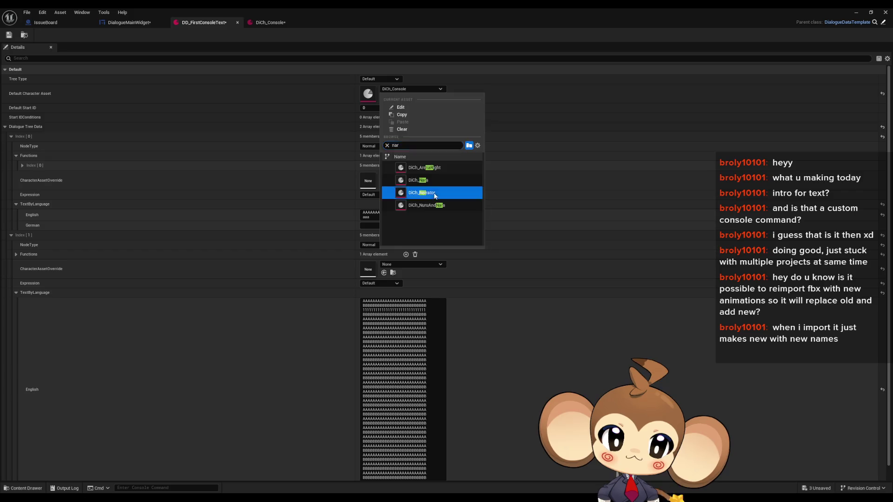
pyautogui.click(421, 193)
pyautogui.click(856, 12)
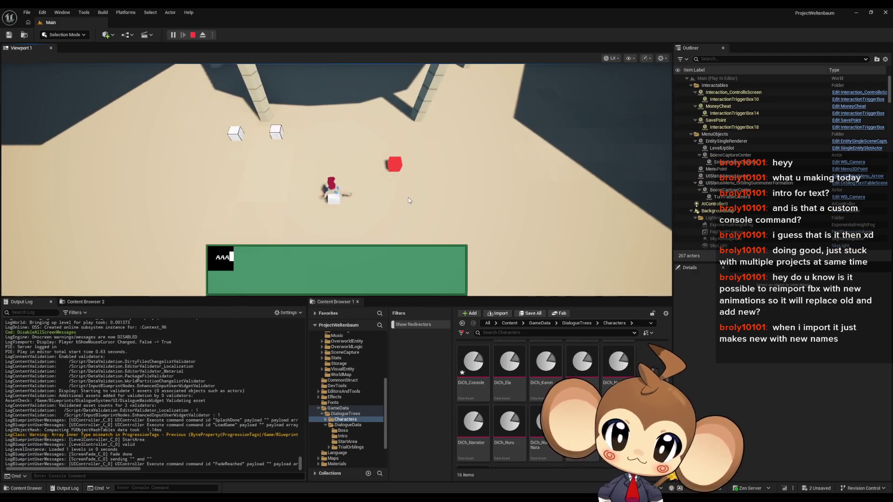
# Advance through every typed dialogue line until the box closes, then stop the play test.
pyautogui.click(409, 200)
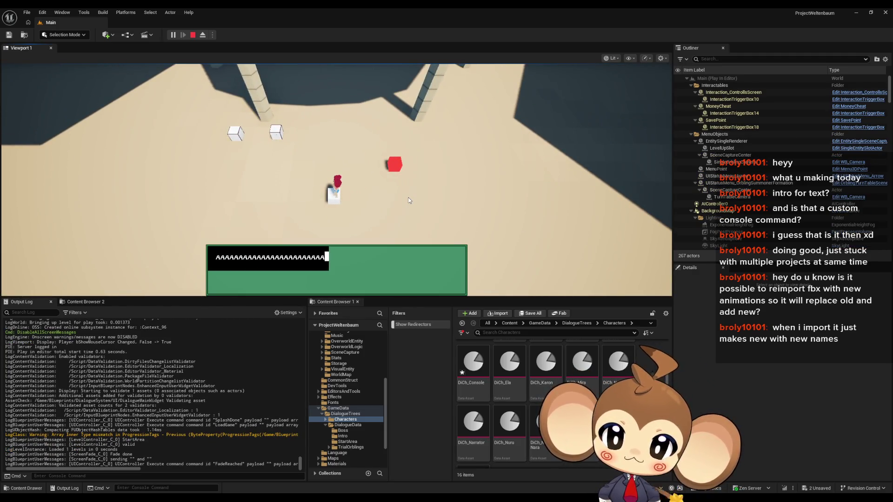
pyautogui.click(409, 200)
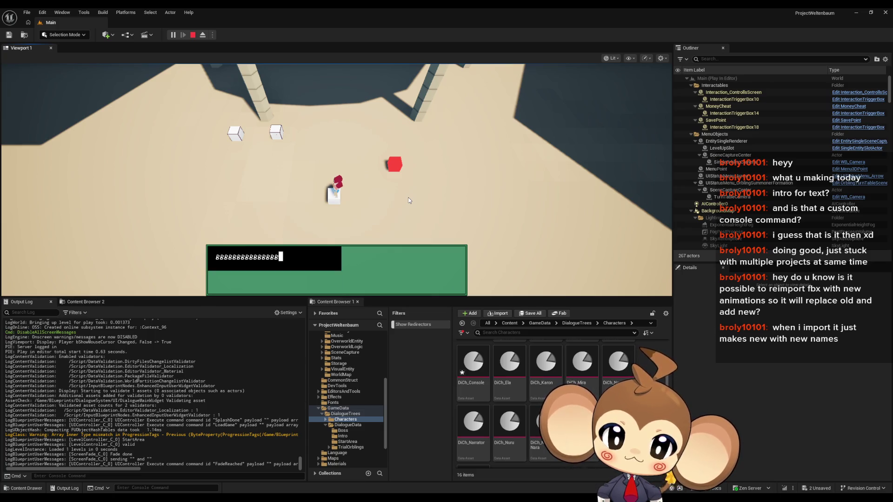
pyautogui.click(409, 201)
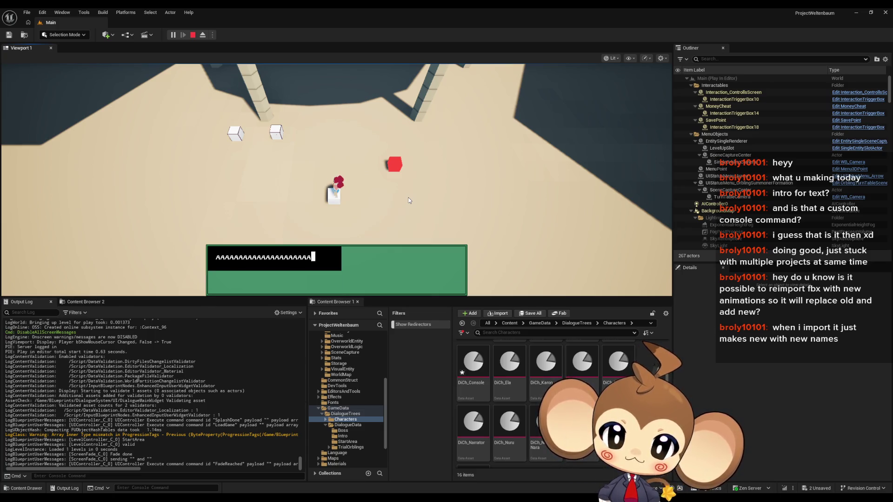
pyautogui.click(409, 200)
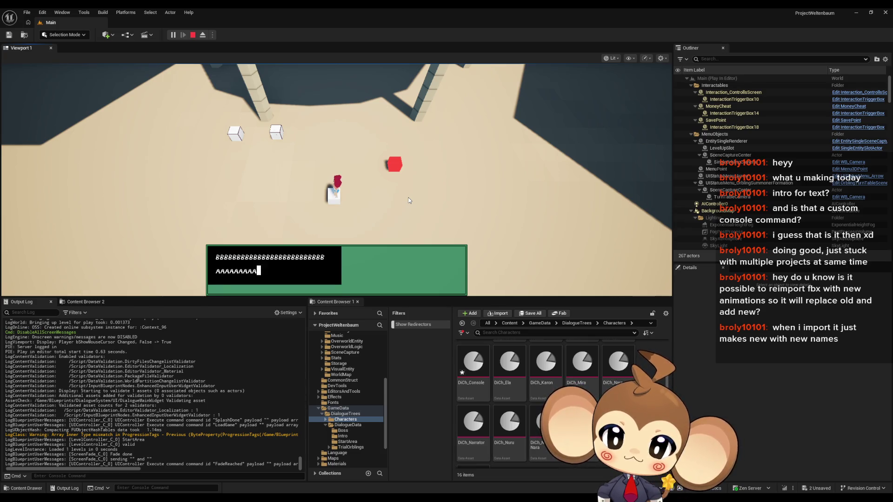
pyautogui.click(409, 201)
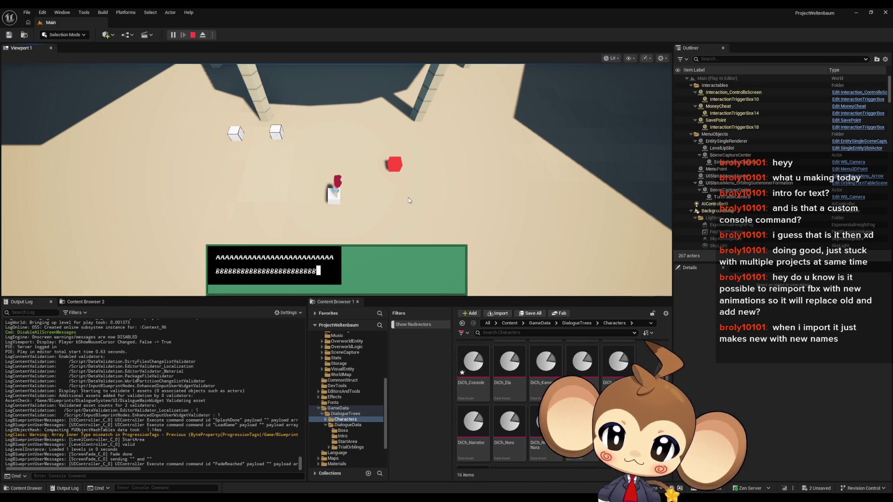
pyautogui.click(409, 201)
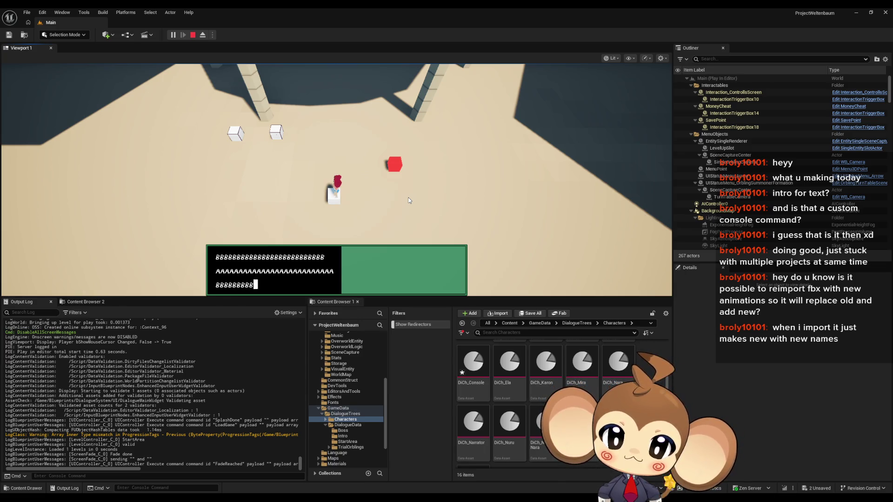
pyautogui.click(404, 200)
pyautogui.click(402, 201)
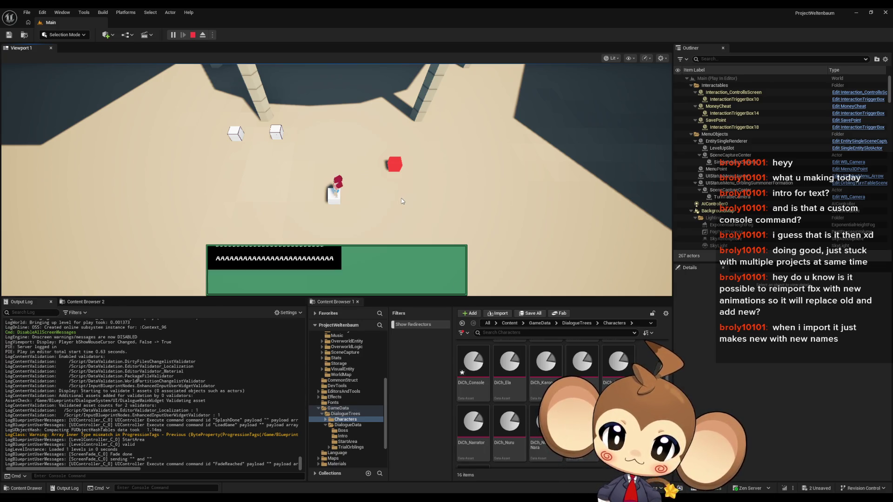
pyautogui.click(401, 199)
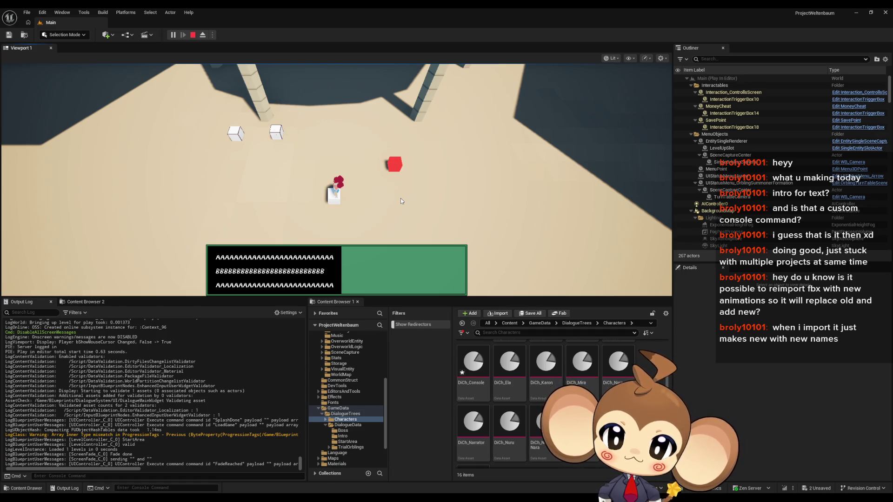
pyautogui.click(401, 199)
pyautogui.click(401, 199)
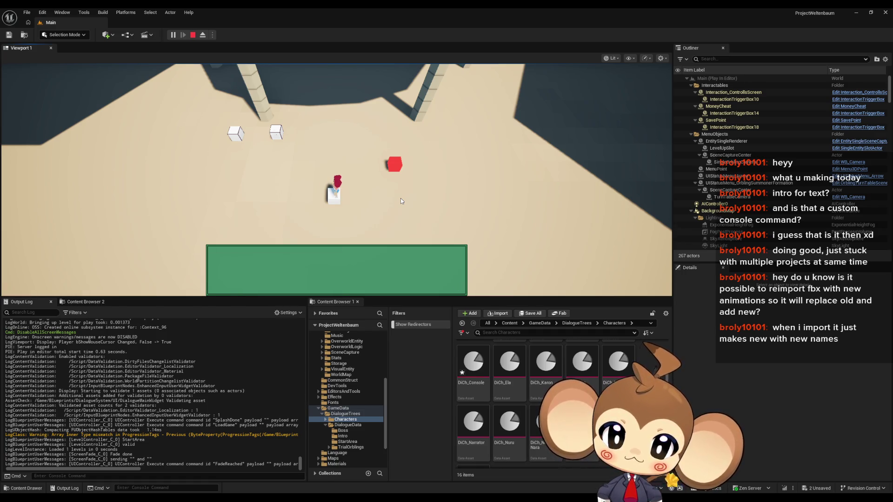
pyautogui.click(400, 198)
pyautogui.click(400, 198)
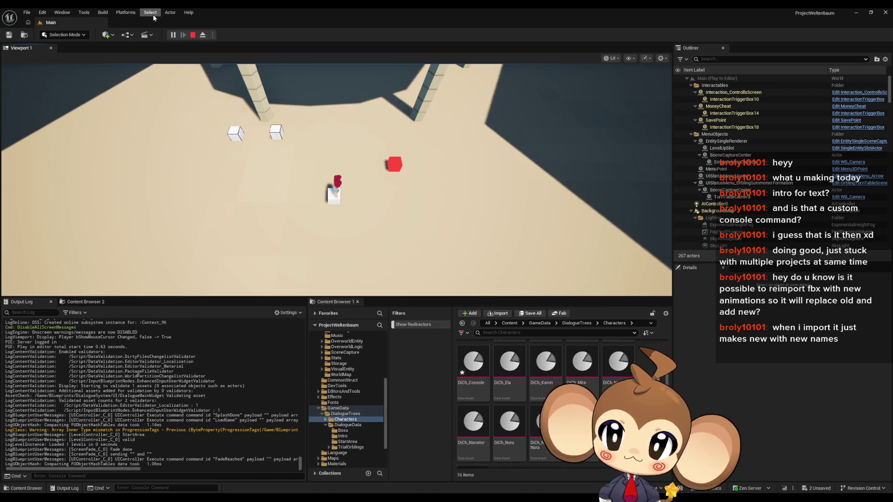
pyautogui.click(192, 37)
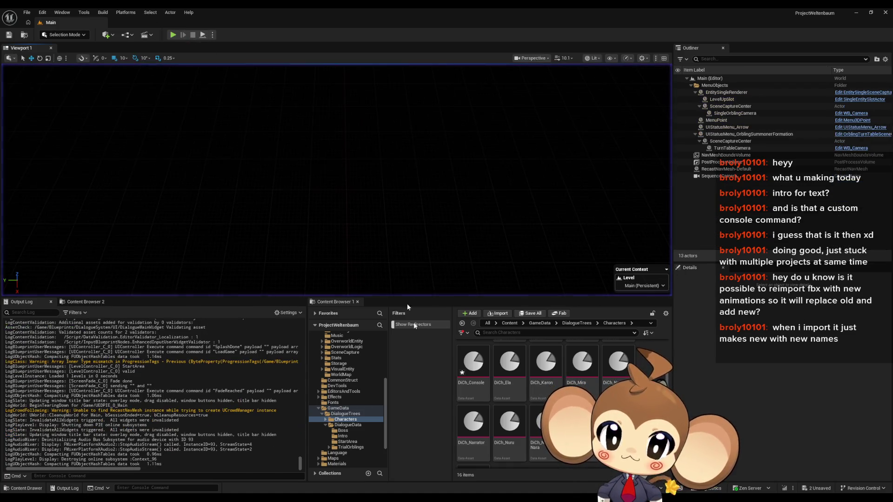
# Change DD_FirstConsoleText's Default Character Asset to DiCh_Console and return to the level.
pyautogui.click(352, 476)
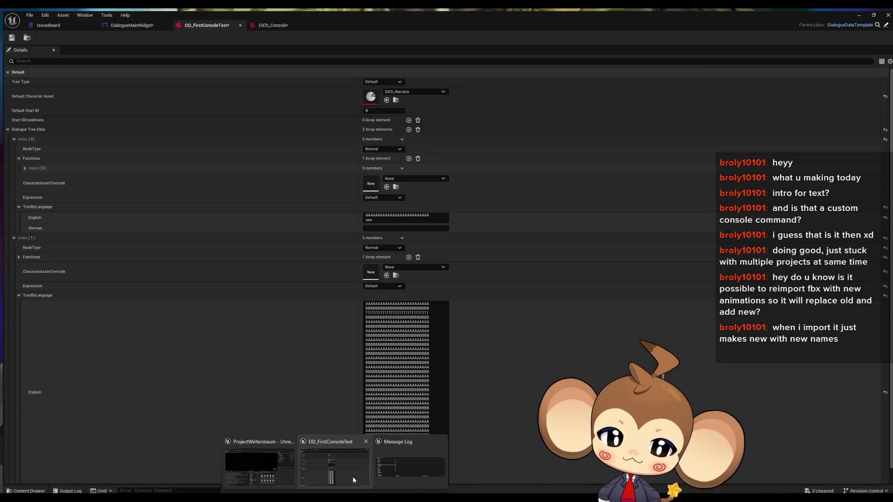
pyautogui.click(408, 89)
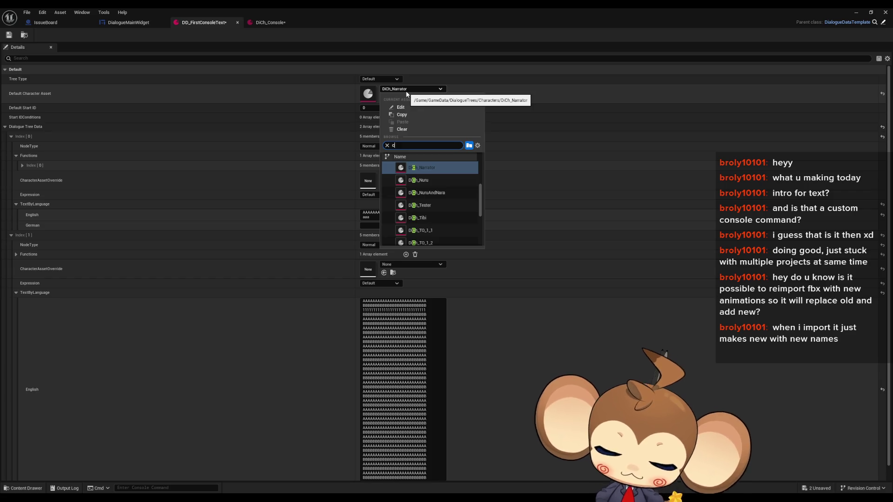
pyautogui.write('on')
pyautogui.click(421, 167)
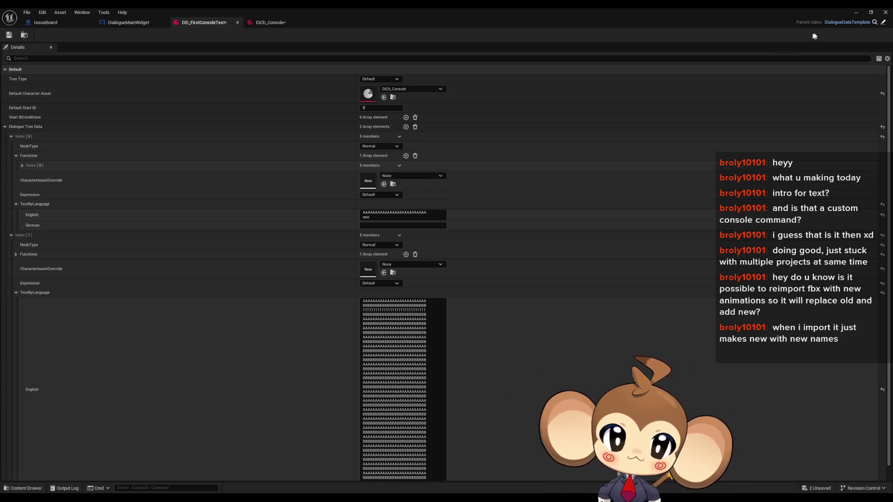
pyautogui.click(866, 12)
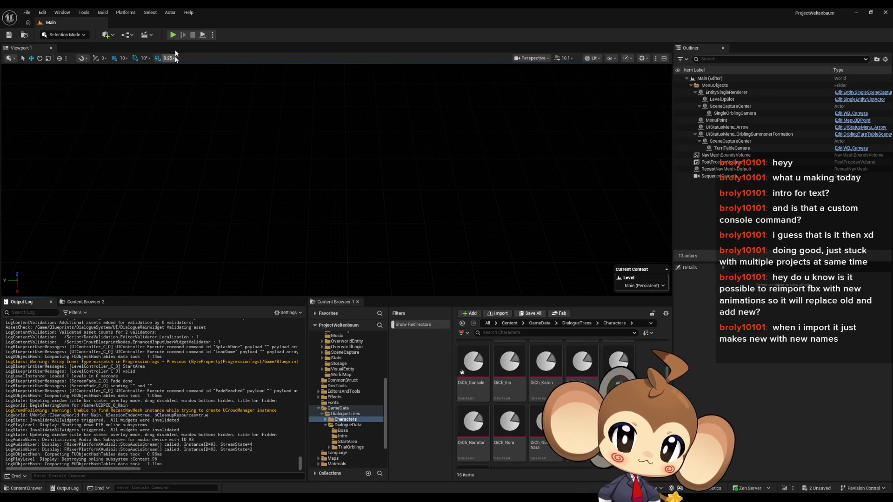
# Run a brief play test, stop it, and bring DD_FirstConsoleText back up.
pyautogui.click(173, 35)
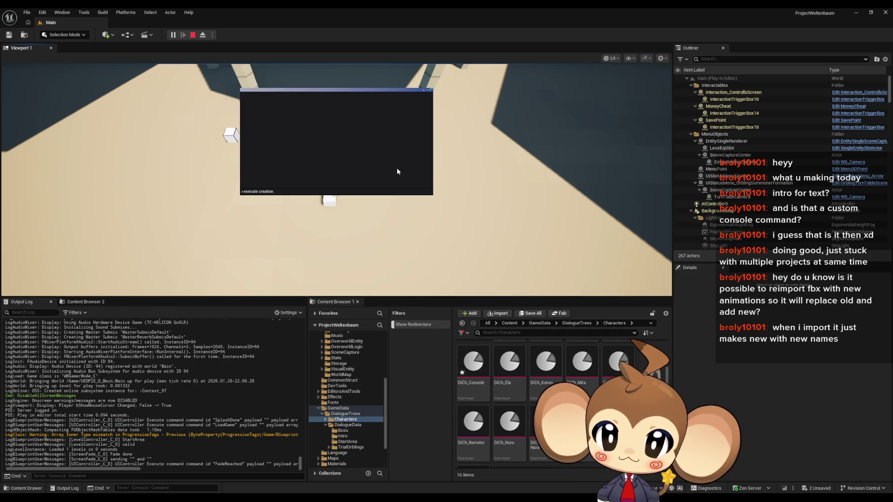
pyautogui.click(192, 34)
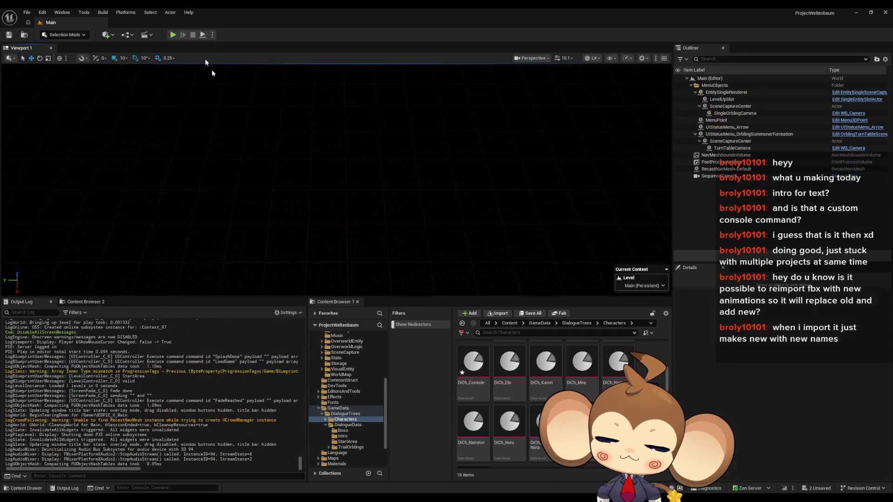
pyautogui.moveTo(335, 501)
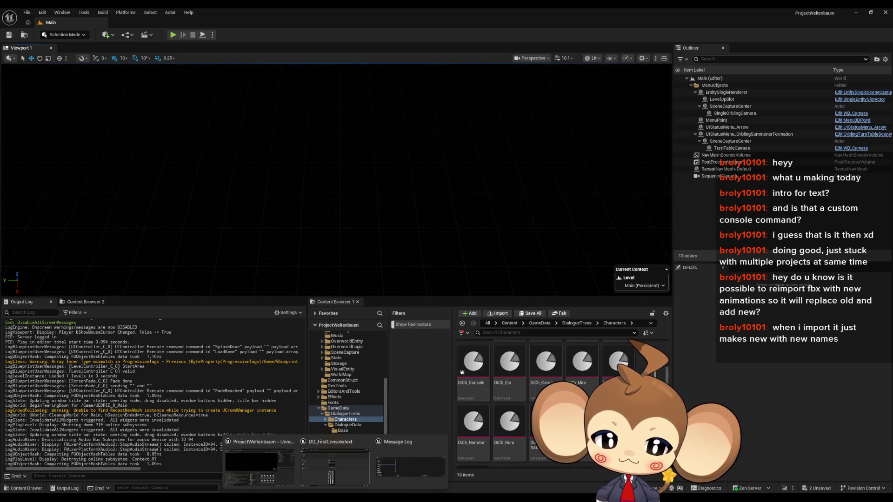
pyautogui.click(335, 465)
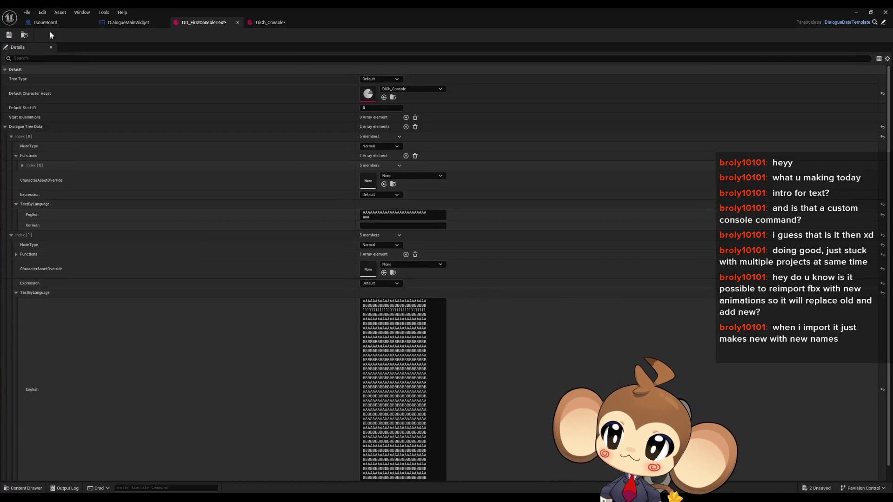
# On the IssueBoard, add a comment note reading 'block skip for console'.
pyautogui.click(65, 23)
pyautogui.scroll(-5, 484, 180)
pyautogui.scroll(2, 407, 274)
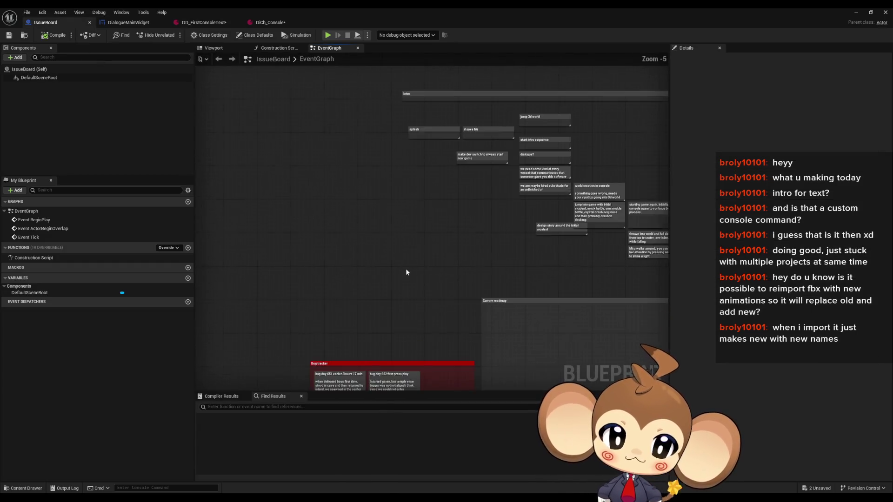
pyautogui.moveTo(406, 275); pyautogui.dragTo(402, 142)
pyautogui.scroll(2, 465, 273)
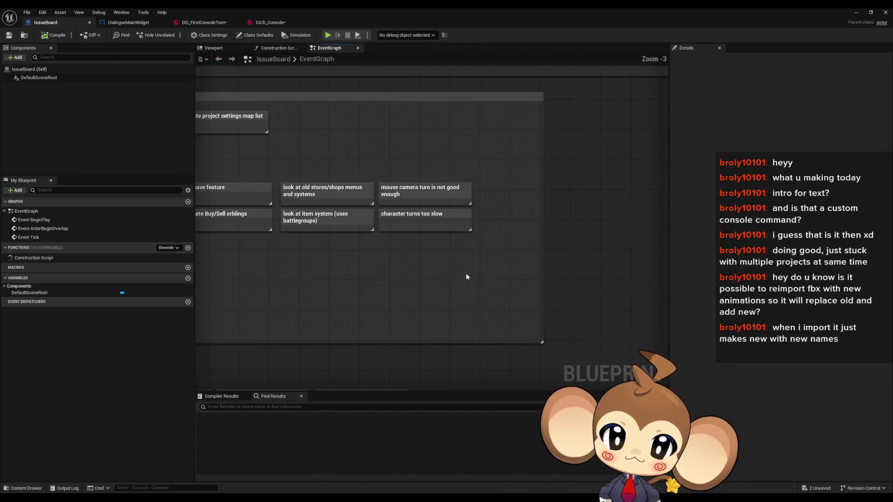
pyautogui.moveTo(466, 273); pyautogui.dragTo(510, 311)
pyautogui.click(284, 165)
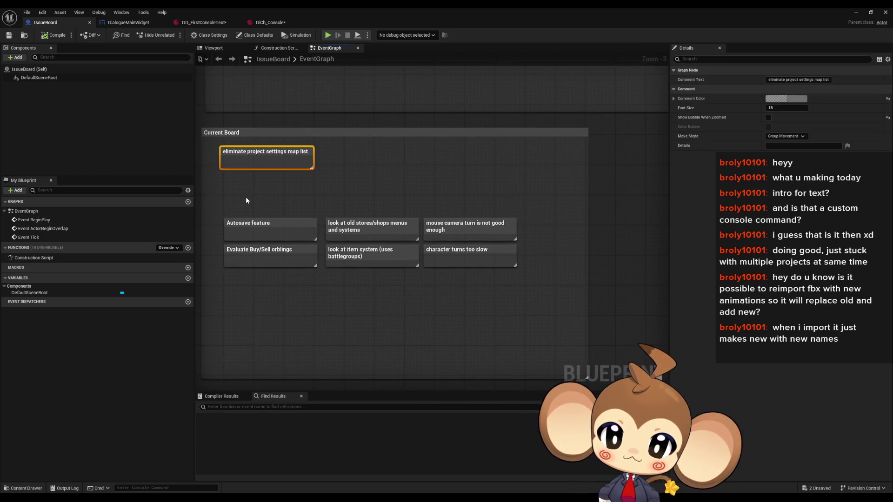
pyautogui.moveTo(275, 216); pyautogui.dragTo(345, 140)
pyautogui.click(324, 237)
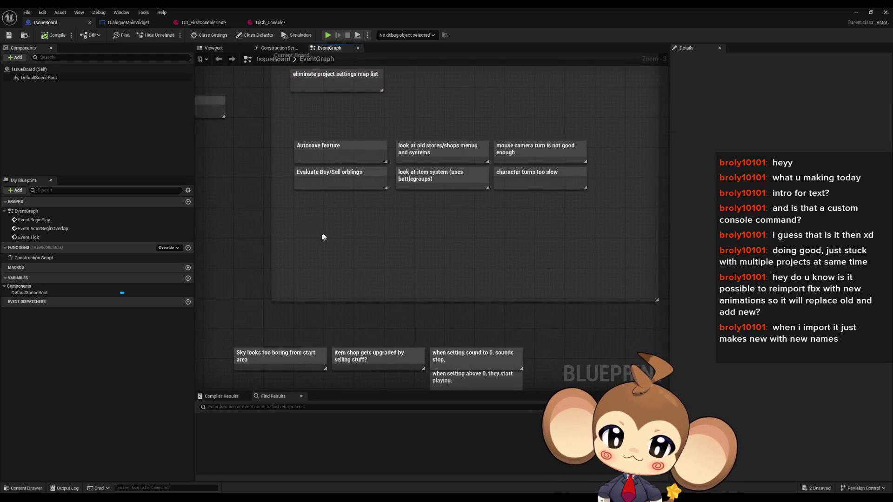
pyautogui.press('c')
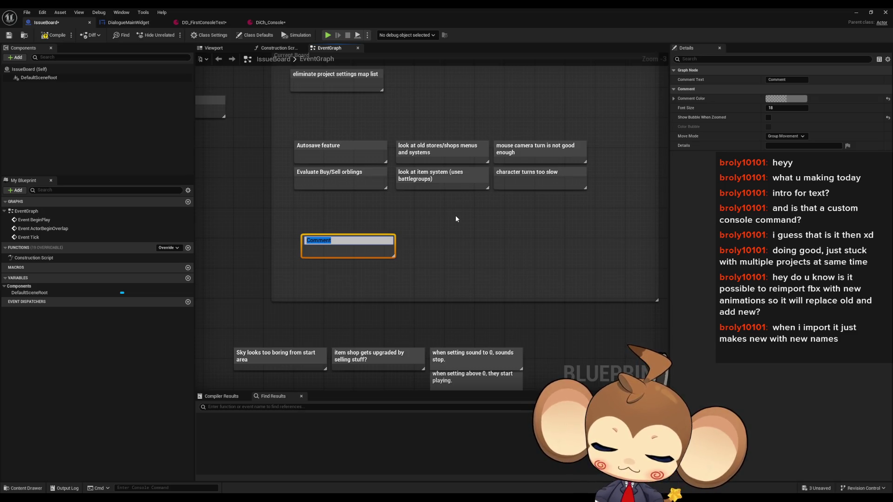
pyautogui.write('block sk')
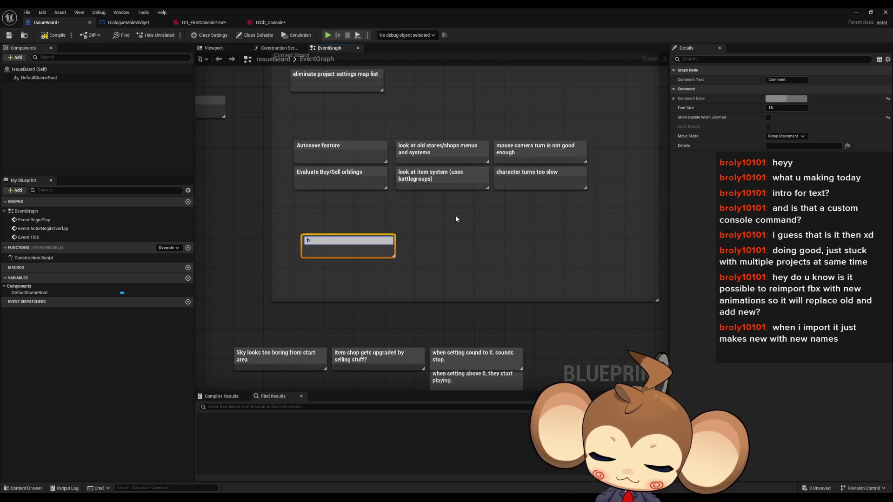
pyautogui.write('ip for consol')
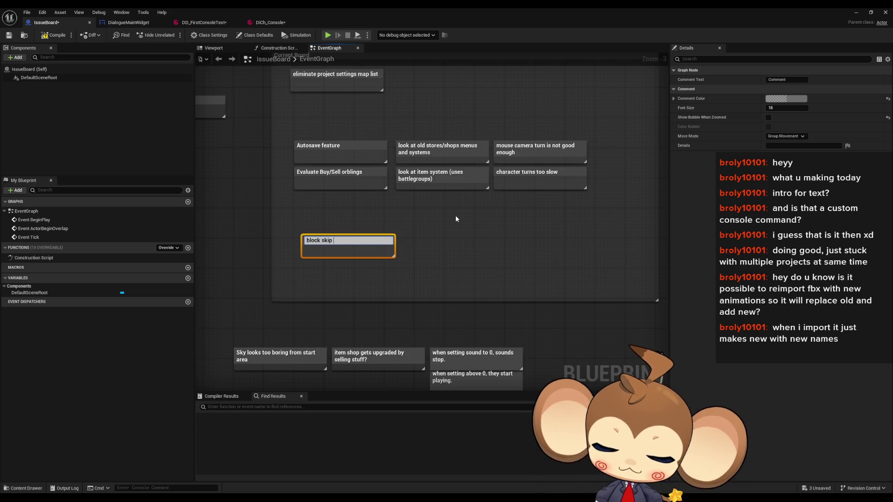
pyautogui.write('e')
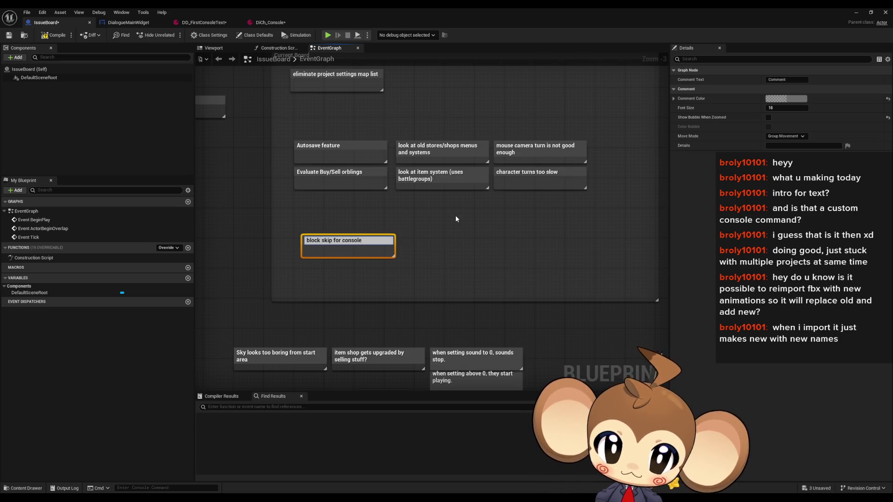
pyautogui.click(456, 216)
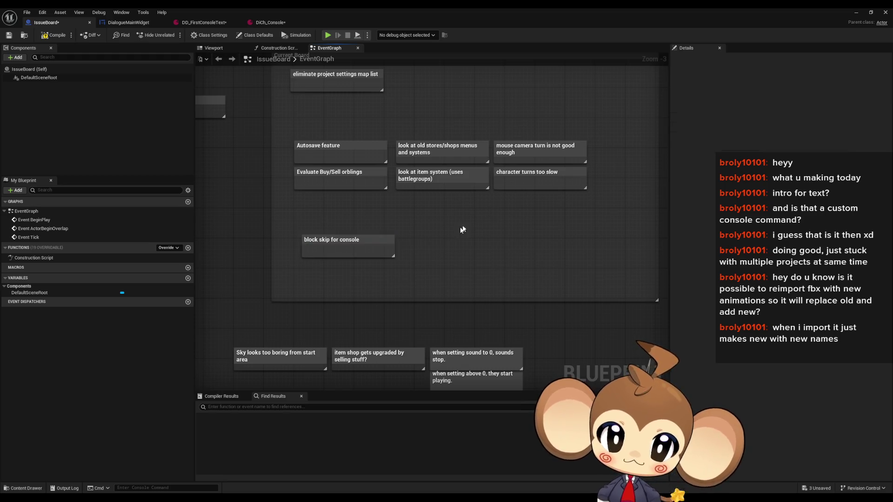
# Add a second comment note titled 'console thinks at and, new page'.
pyautogui.press('c')
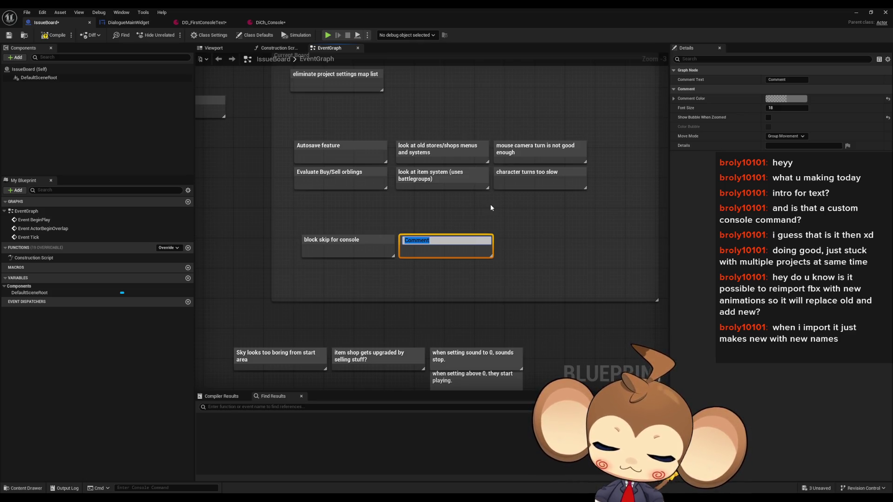
pyautogui.write('console thin')
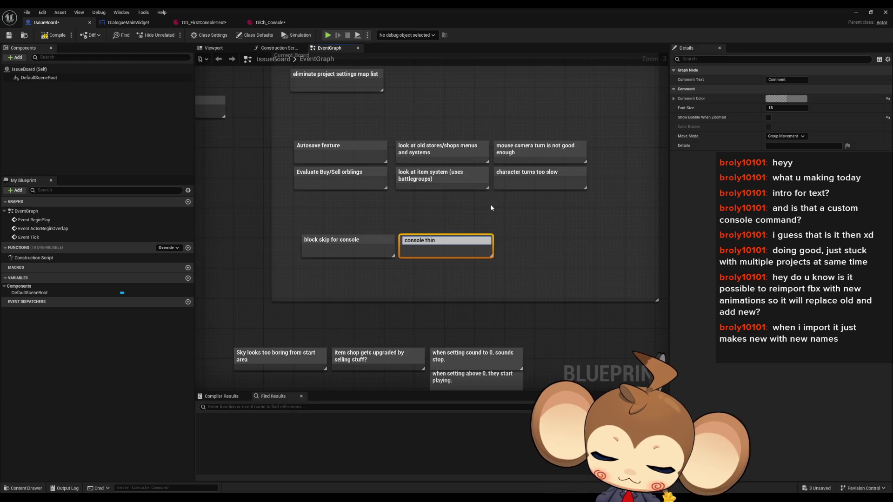
pyautogui.write('ks at and, ne')
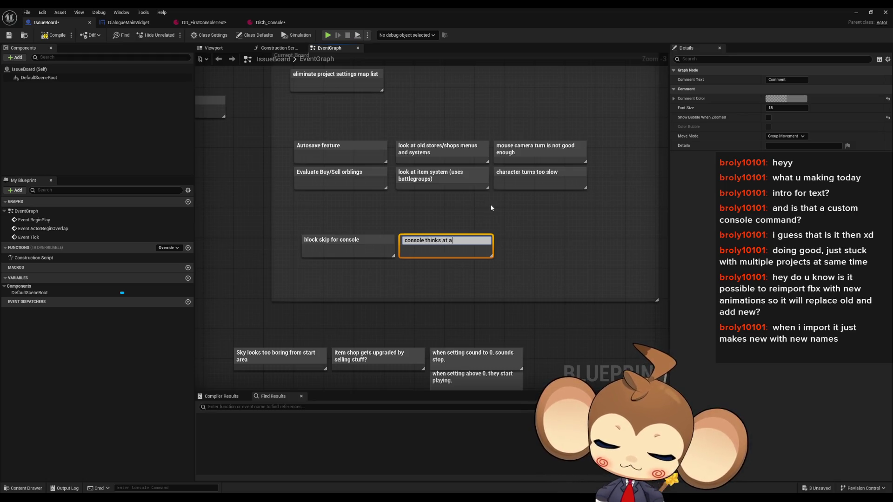
pyautogui.write('w page')
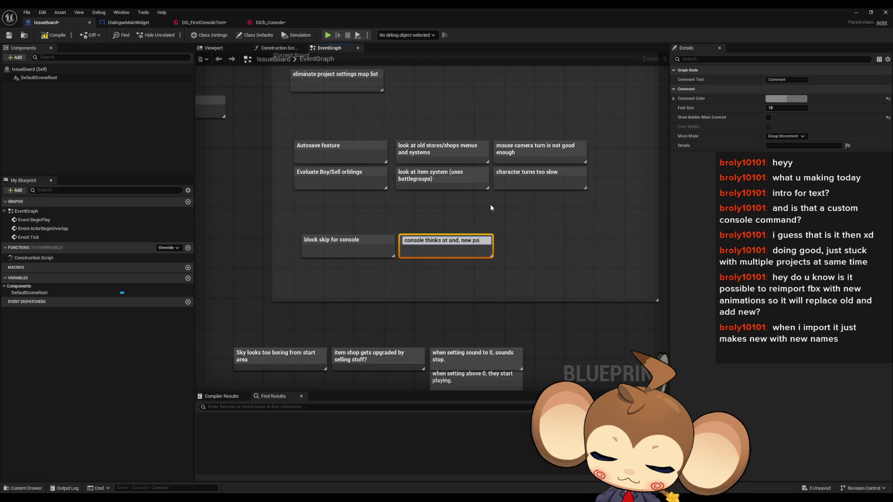
pyautogui.press('Return')
pyautogui.click(492, 207)
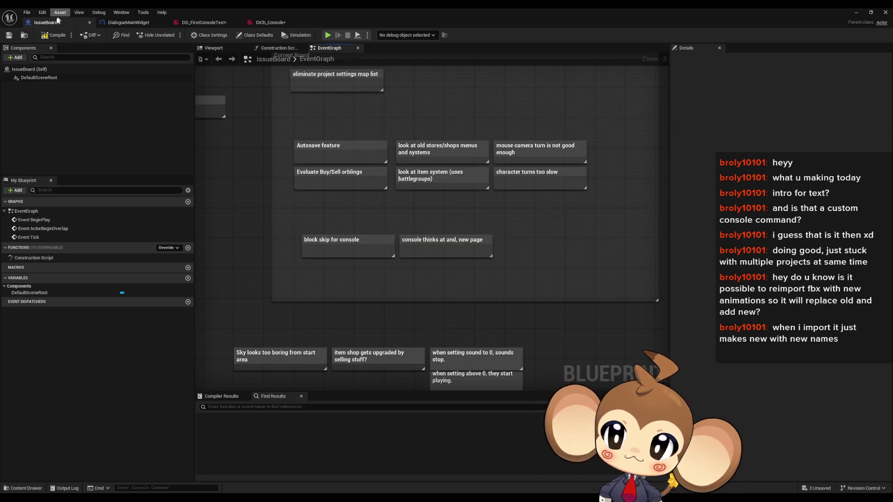
pyautogui.hotkey('ctrl', 'Tab')
pyautogui.hotkey('ctrl', 'Tab')
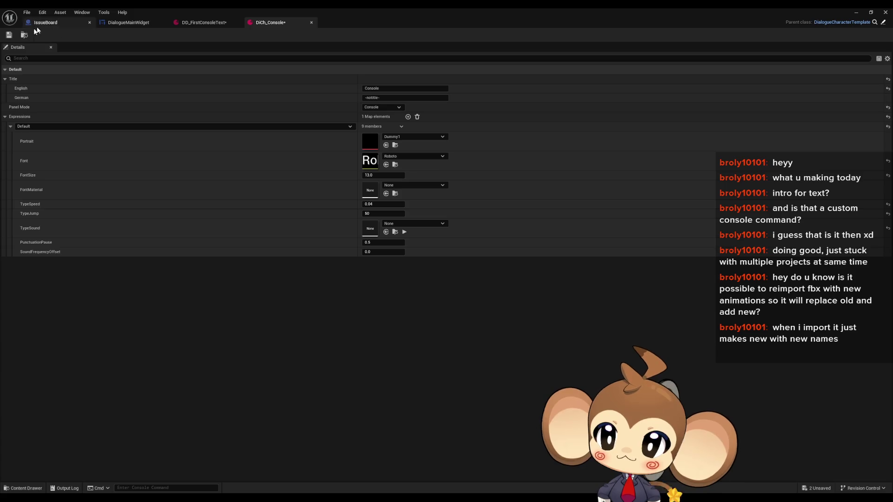
# In CreateNewTextLine, delete the node beside ADD and the right-hand node group.
pyautogui.hotkey('ctrl', 'Tab')
pyautogui.hotkey('ctrl', 'Tab')
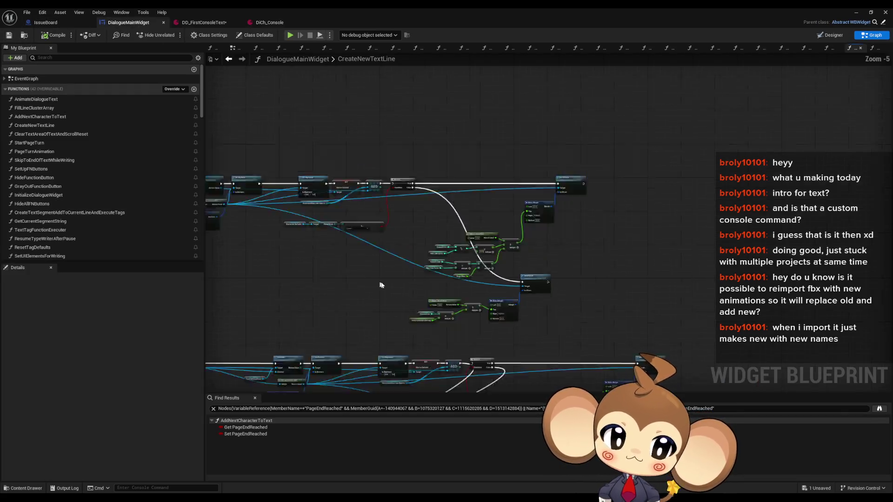
pyautogui.scroll(-2, 380, 285)
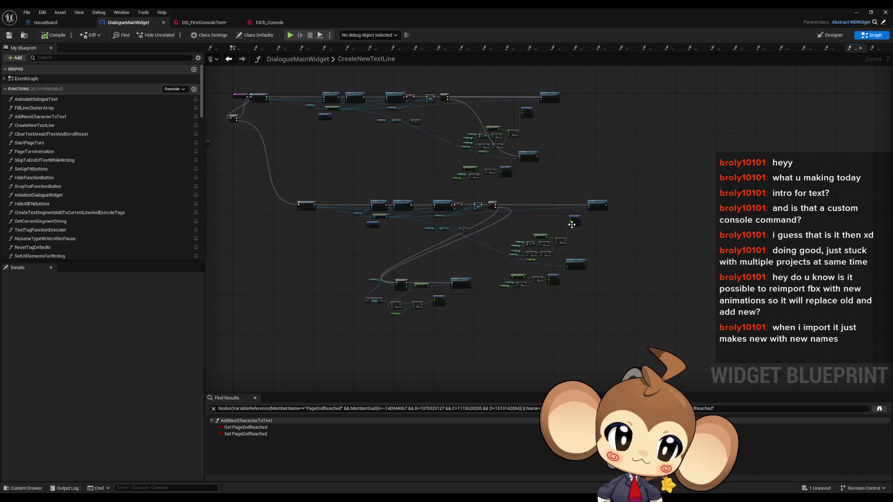
pyautogui.scroll(2, 572, 225)
pyautogui.press('Delete')
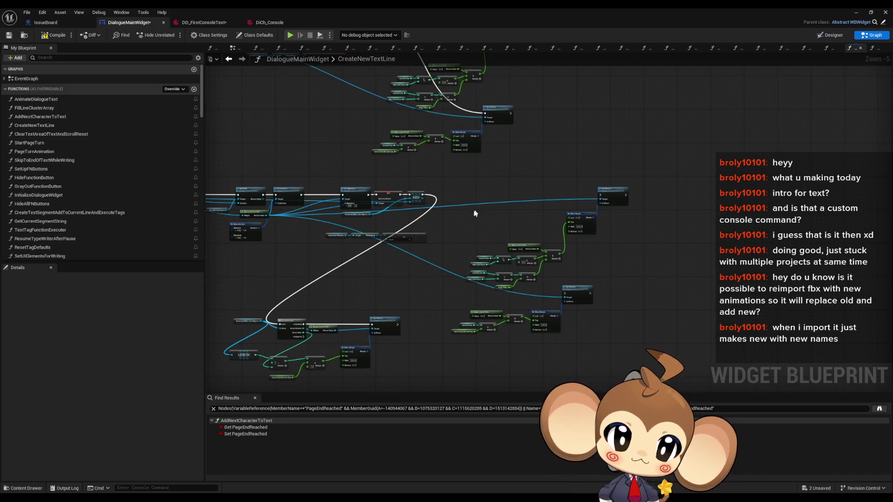
pyautogui.moveTo(493, 175); pyautogui.dragTo(698, 350)
pyautogui.press('Delete')
# Move the lower node group under ADD and reposition the Horizontal Box Line Objects node.
pyautogui.moveTo(318, 277); pyautogui.dragTo(583, 378)
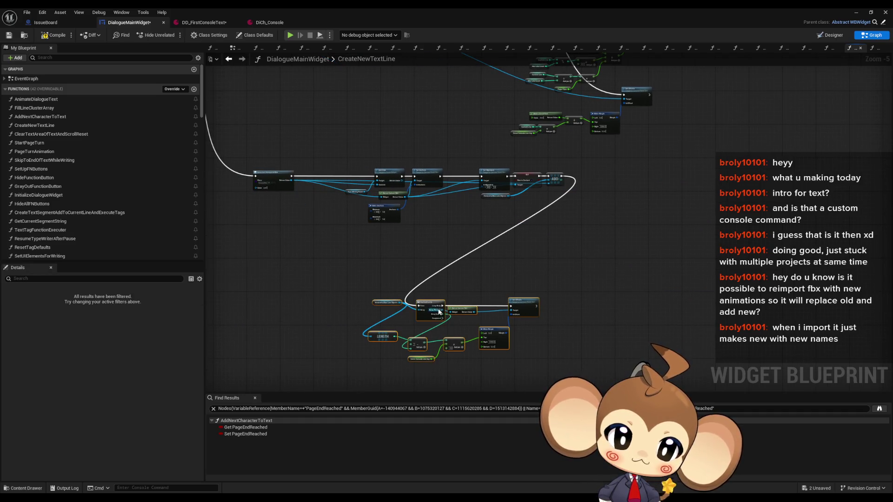
pyautogui.moveTo(435, 305); pyautogui.dragTo(591, 217)
pyautogui.scroll(4, 556, 201)
pyautogui.moveTo(532, 227)
pyautogui.mouseDown()
pyautogui.moveTo(470, 258)
pyautogui.moveTo(453, 255)
pyautogui.mouseUp()
pyautogui.scroll(-2, 530, 214)
pyautogui.moveTo(530, 214); pyautogui.dragTo(612, 312)
pyautogui.scroll(-2, 612, 313)
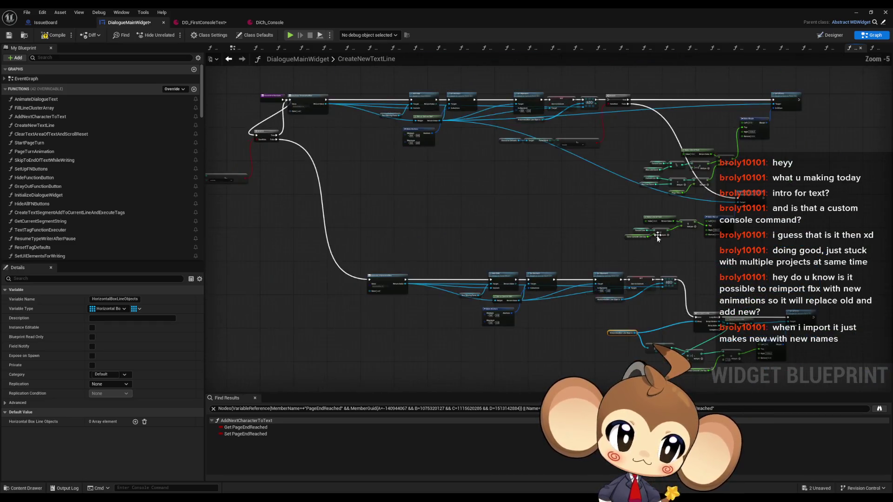
pyautogui.moveTo(657, 235); pyautogui.dragTo(580, 262)
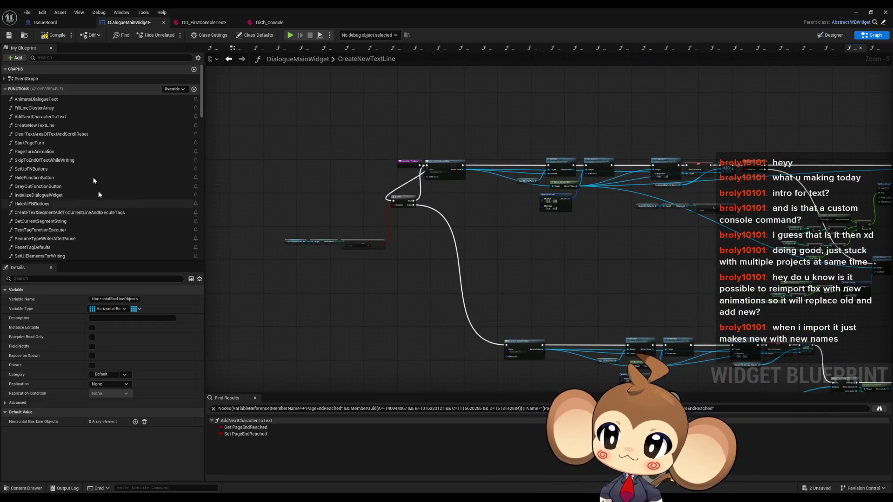
# Open the AddNextCharacterToText function graph from the My Blueprint functions list.
pyautogui.click(25, 88)
pyautogui.click(25, 88)
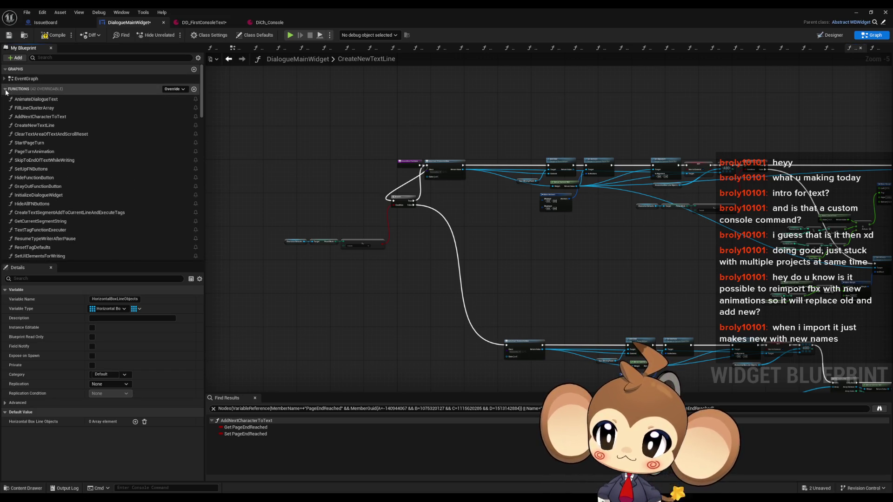
pyautogui.click(44, 108)
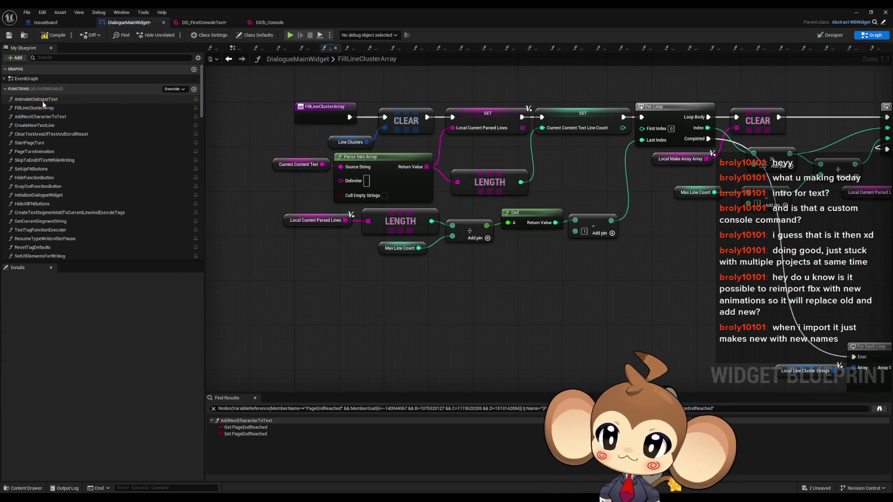
pyautogui.doubleClick(42, 116)
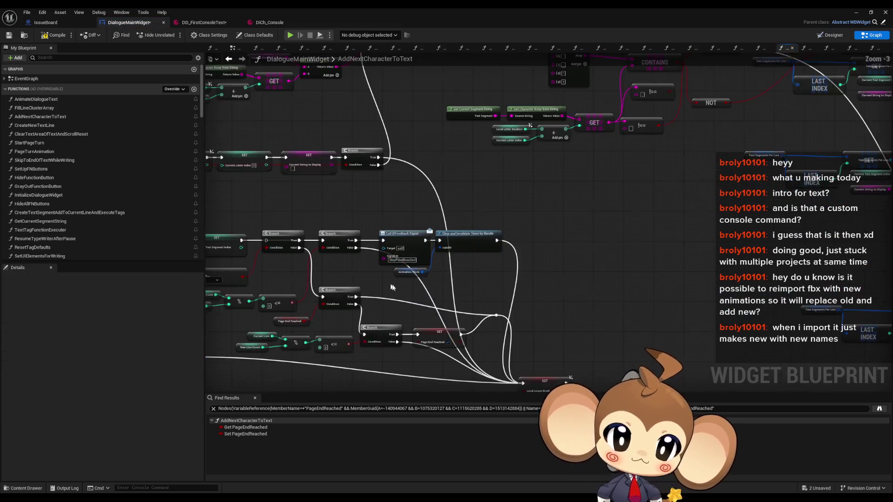
# Delete the PageEndReached variable, confirming removal although it is still referenced.
pyautogui.scroll(-15, 93, 200)
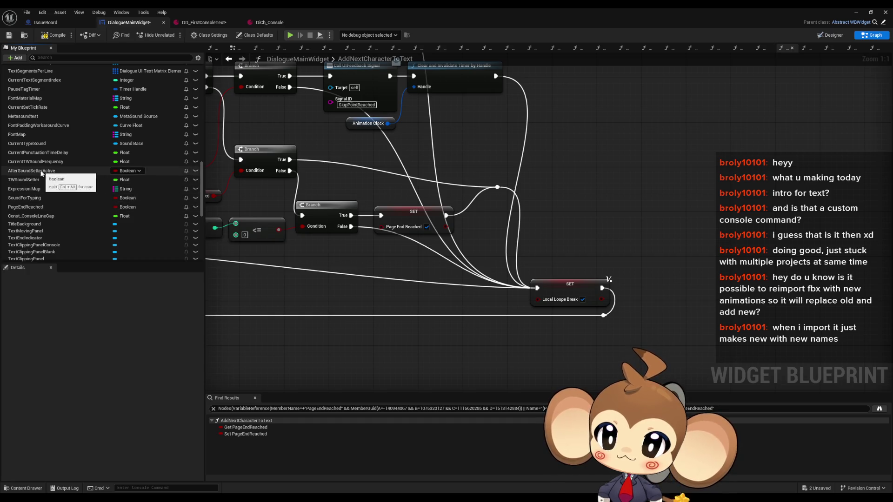
pyautogui.click(36, 210)
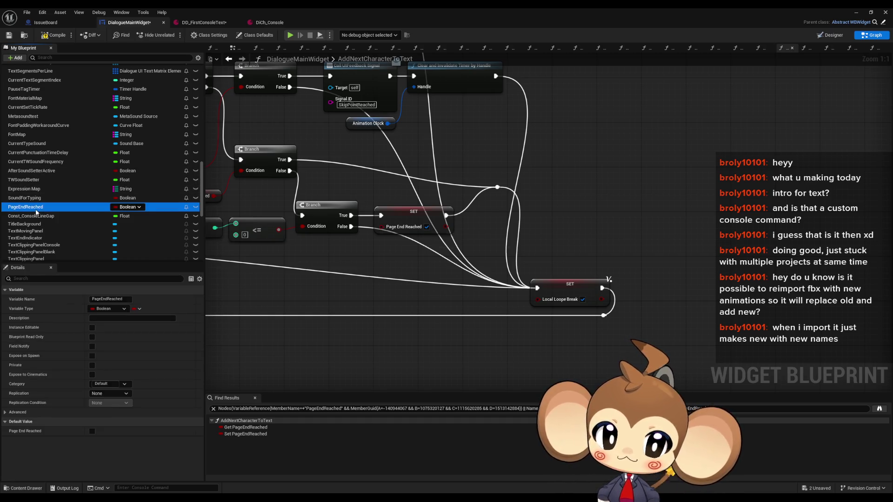
pyautogui.press('Delete')
pyautogui.click(492, 269)
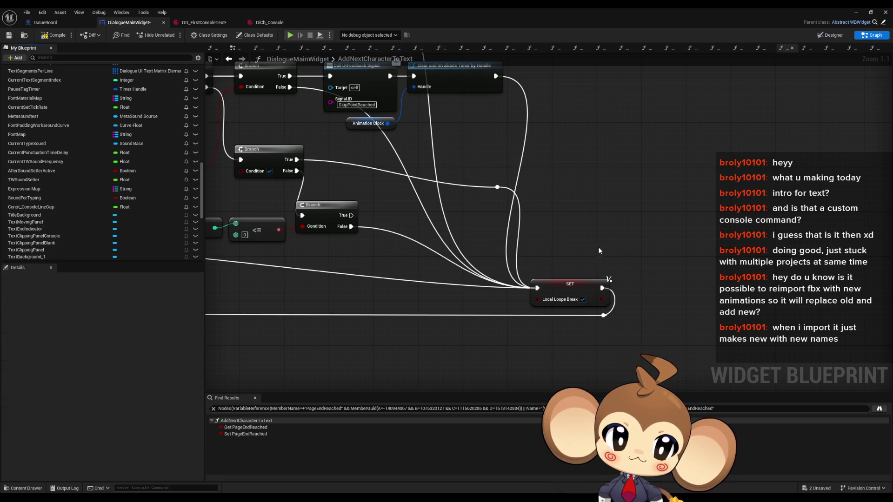
# Delete the middle Branch node and the lower compare chain with its Branch.
pyautogui.scroll(-2, 542, 235)
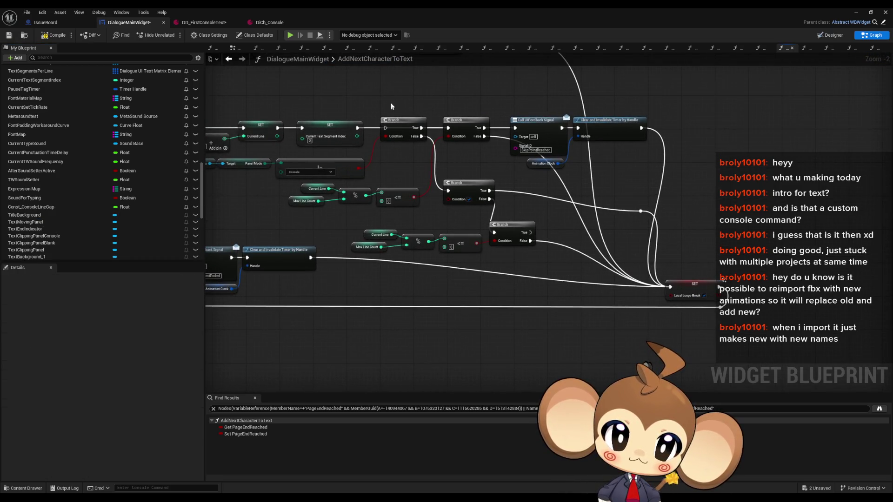
pyautogui.moveTo(376, 161); pyautogui.dragTo(467, 152)
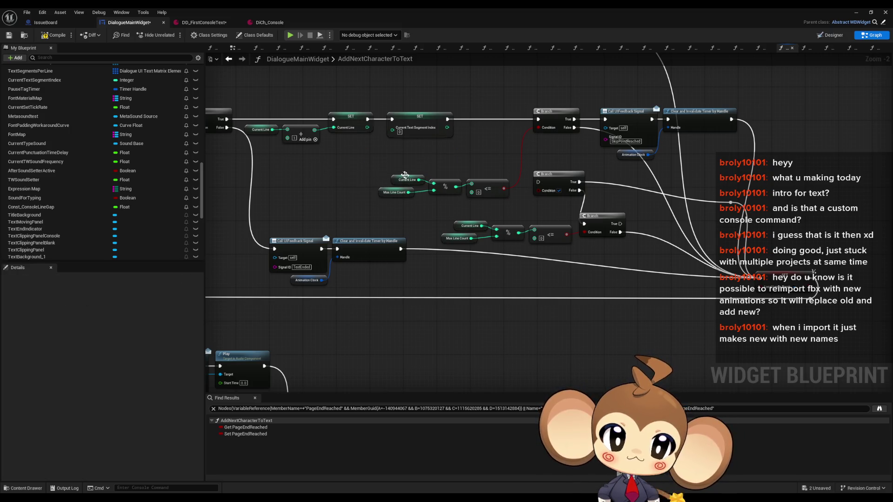
pyautogui.moveTo(555, 170); pyautogui.dragTo(525, 173)
pyautogui.click(524, 185)
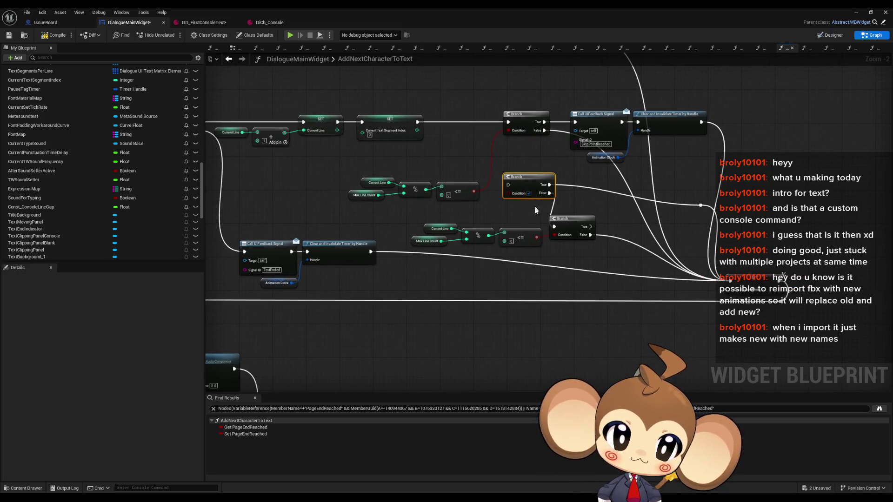
pyautogui.press('Delete')
pyautogui.moveTo(410, 219); pyautogui.dragTo(598, 249)
pyautogui.press('Delete')
pyautogui.moveTo(713, 191); pyautogui.dragTo(663, 212)
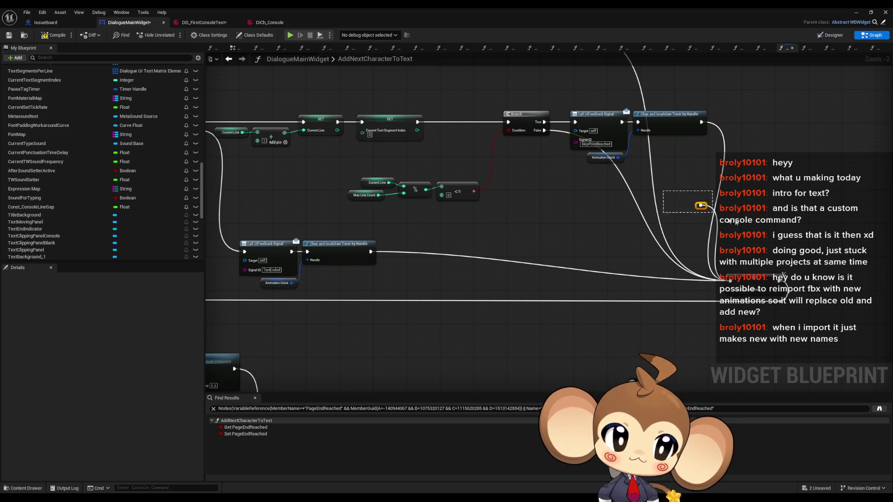
# Open the CreateNewTextLine function graph by double-clicking its node.
pyautogui.scroll(-3, 482, 247)
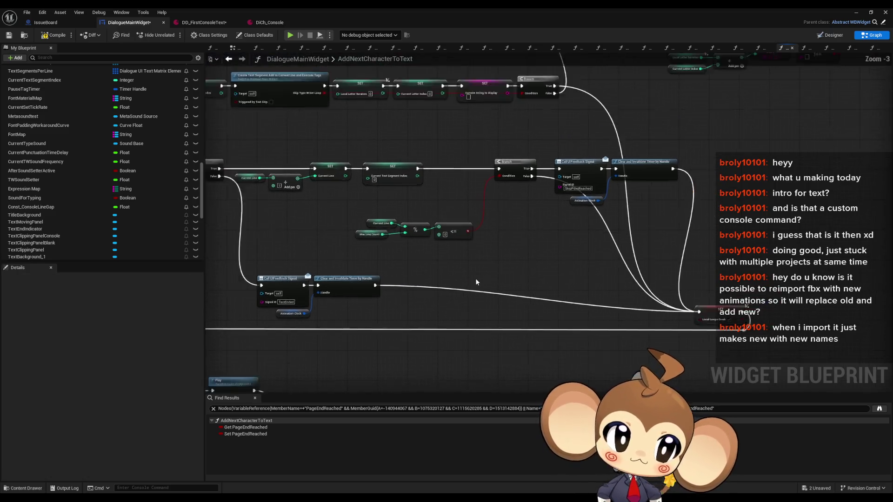
pyautogui.scroll(-3, 477, 279)
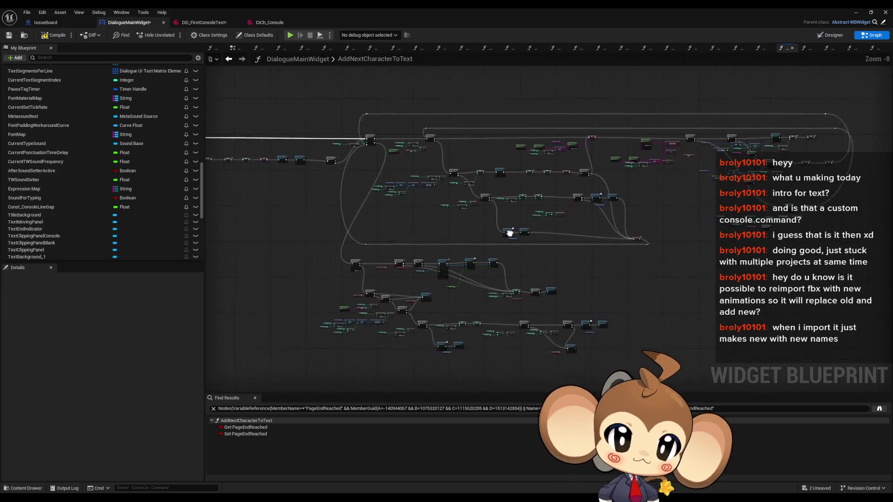
pyautogui.scroll(5, 429, 261)
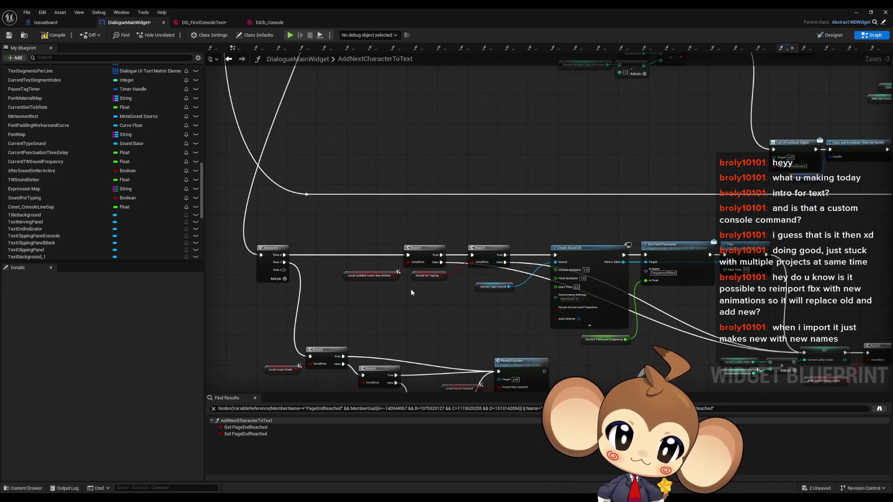
pyautogui.scroll(-5, 411, 293)
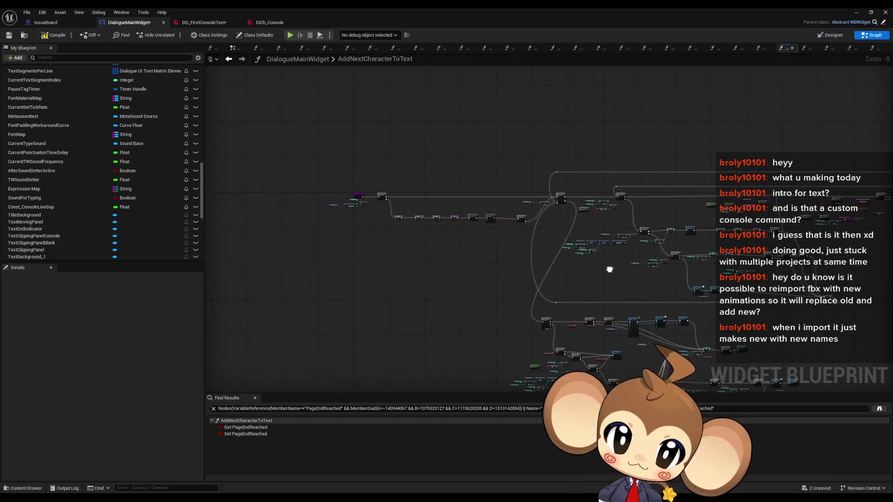
pyautogui.scroll(4, 479, 205)
pyautogui.doubleClick(391, 215)
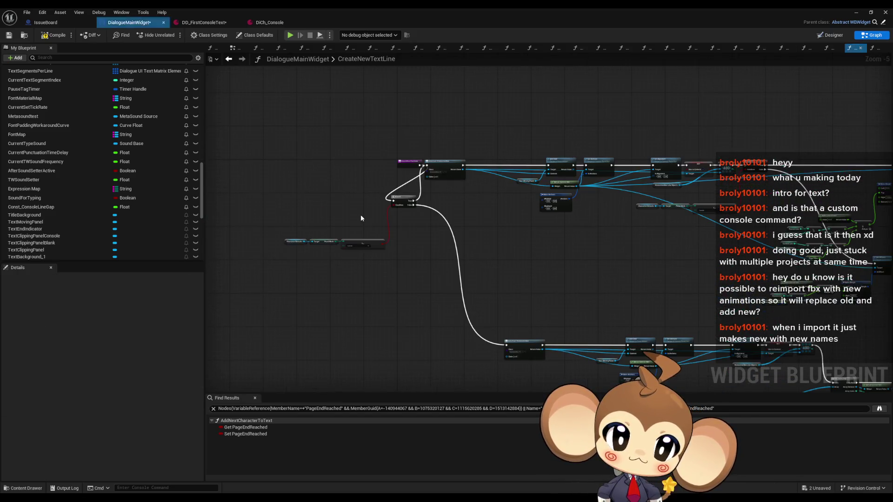
# In Designer view, delete the leftover image inside TextMovingPanel.
pyautogui.scroll(3, 483, 270)
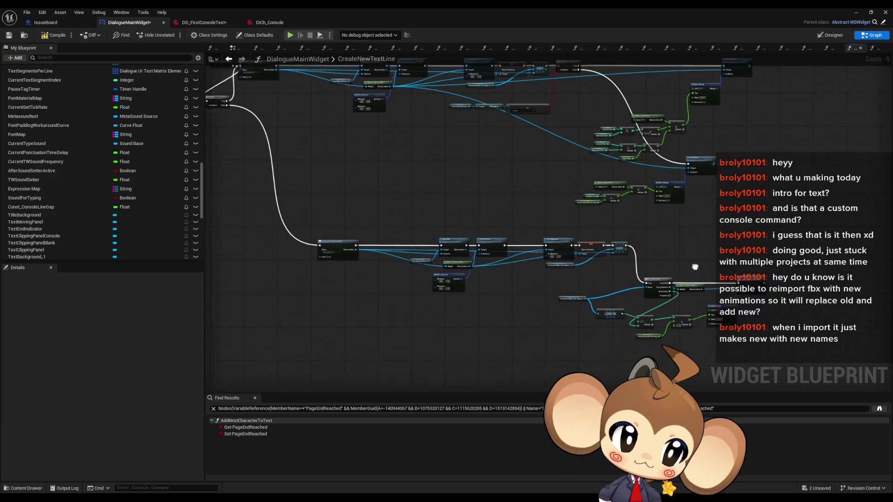
pyautogui.scroll(2, 520, 264)
pyautogui.moveTo(520, 264); pyautogui.dragTo(494, 215)
pyautogui.scroll(-5, 357, 223)
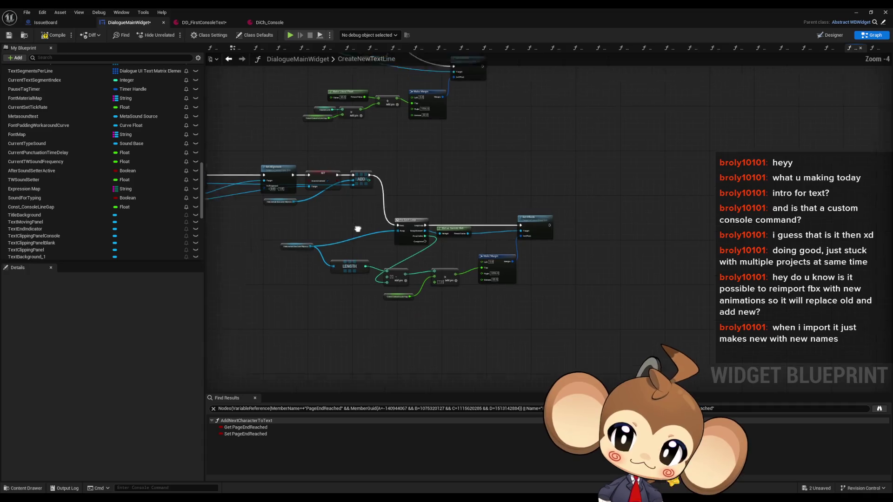
pyautogui.moveTo(359, 229); pyautogui.dragTo(483, 305)
pyautogui.scroll(-4, 478, 269)
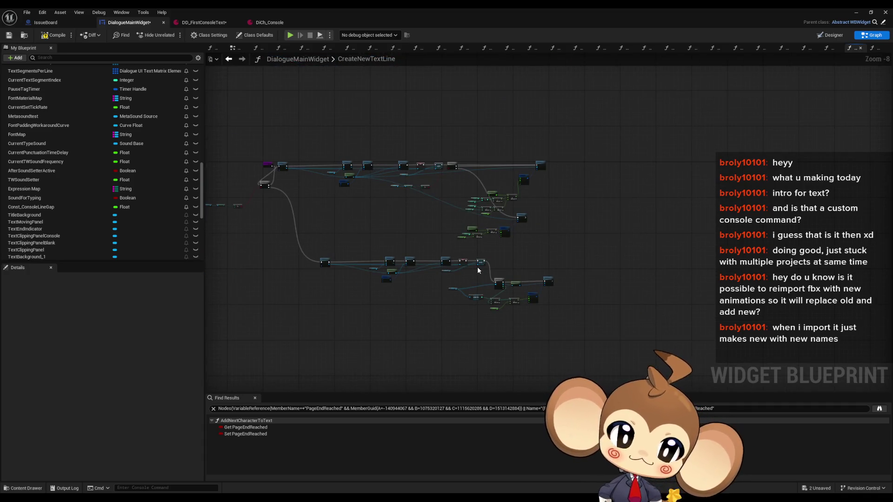
pyautogui.moveTo(478, 270); pyautogui.dragTo(566, 274)
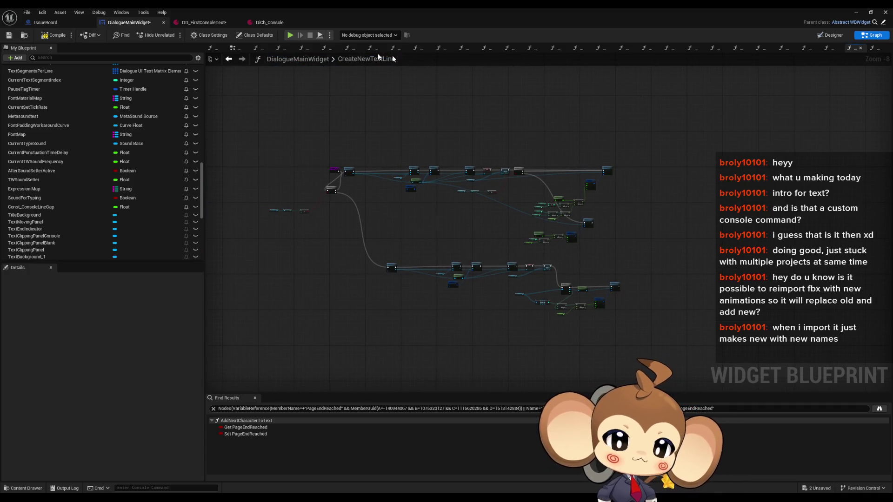
pyautogui.click(832, 35)
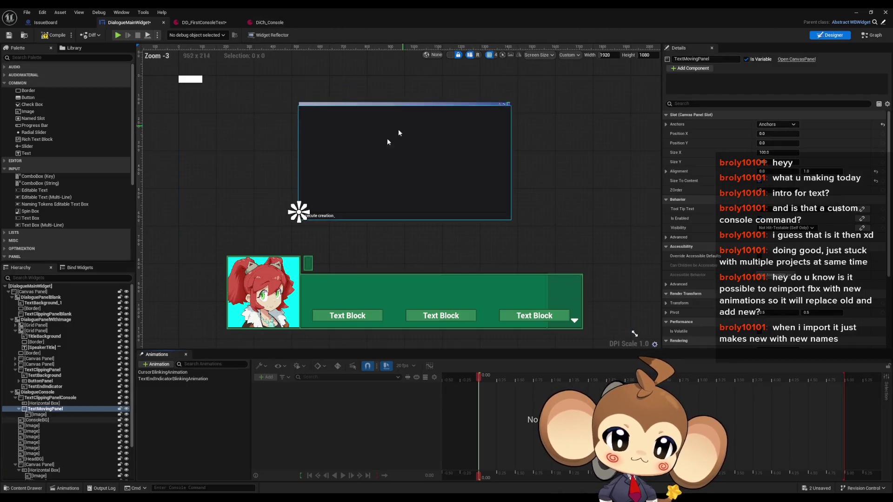
pyautogui.click(43, 415)
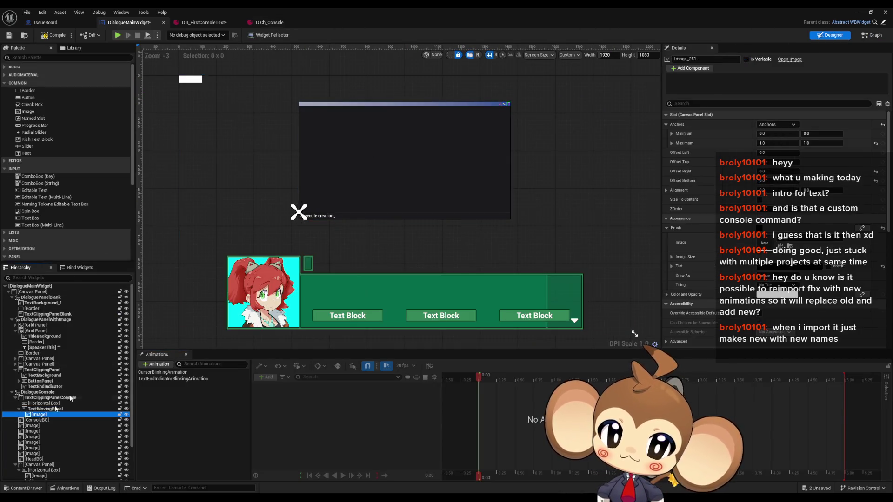
pyautogui.scroll(6, 278, 219)
pyautogui.press('Delete')
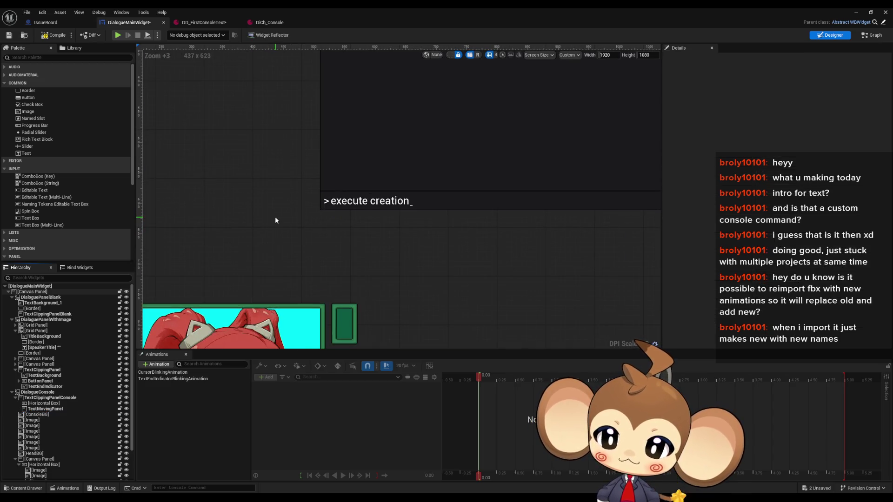
# Delete the horizontal box from the console panel and launch a play-in-editor test.
pyautogui.click(59, 404)
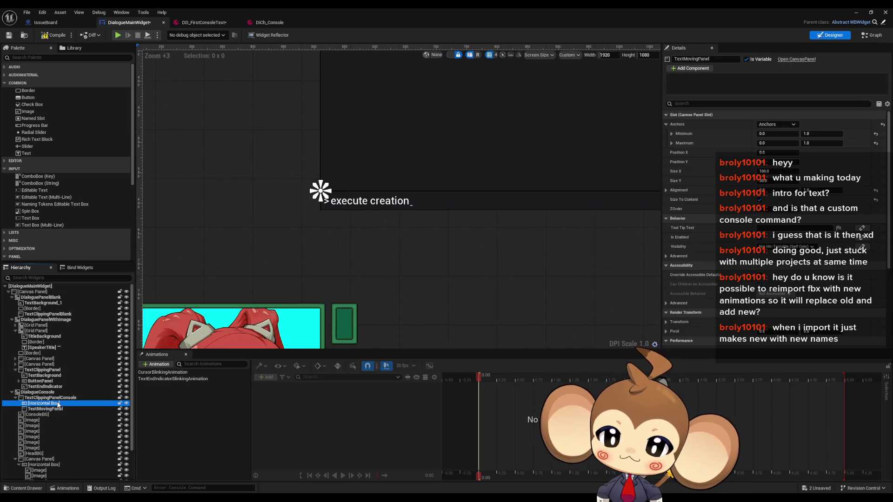
pyautogui.scroll(-4, 342, 266)
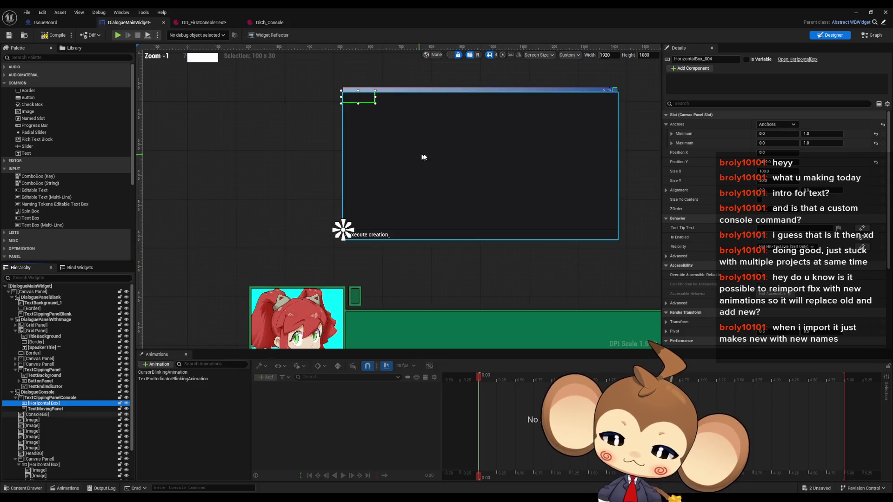
pyautogui.press('Delete')
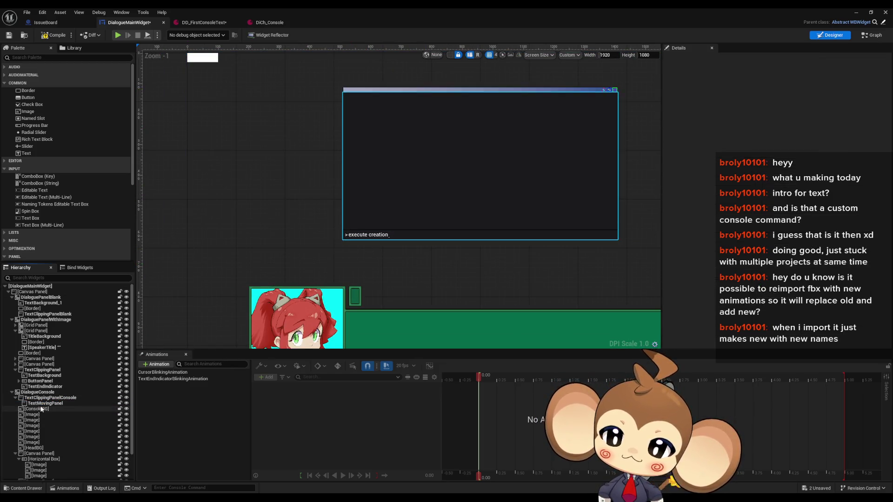
pyautogui.click(856, 14)
pyautogui.click(173, 35)
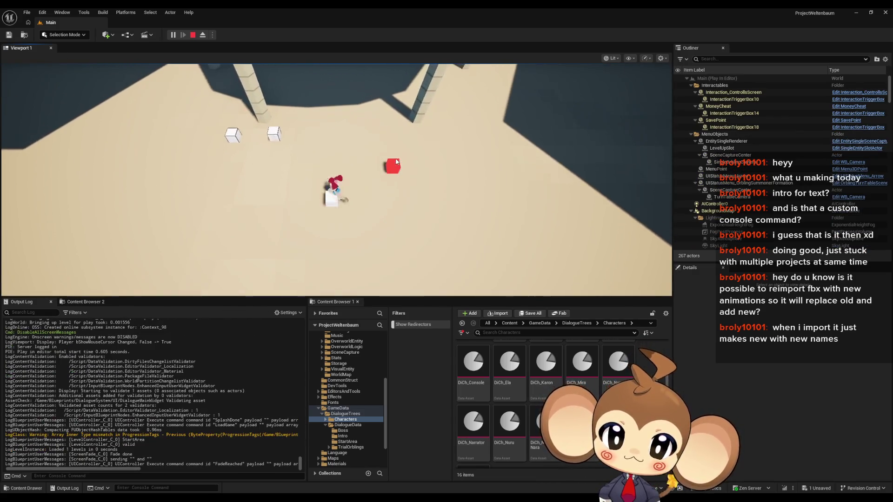
# Check the typed lines in the in-game console, stop play, and return to DialogueMainWidget.
pyautogui.press('`')
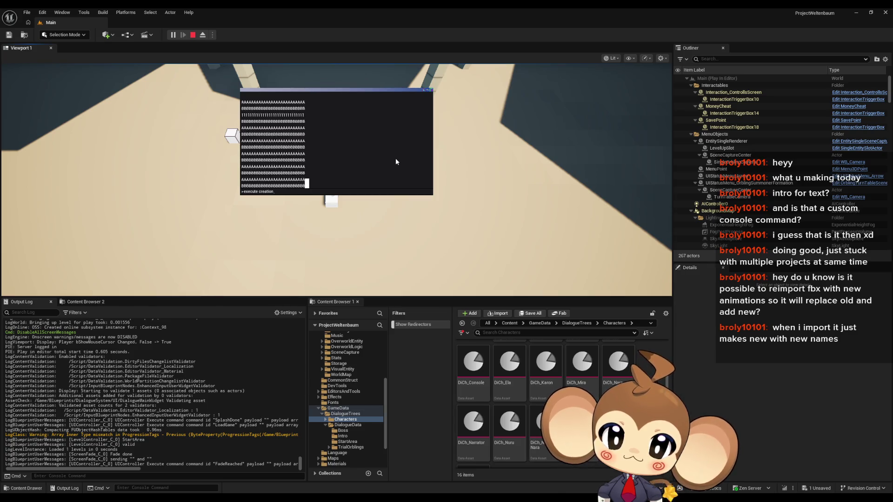
pyautogui.click(194, 36)
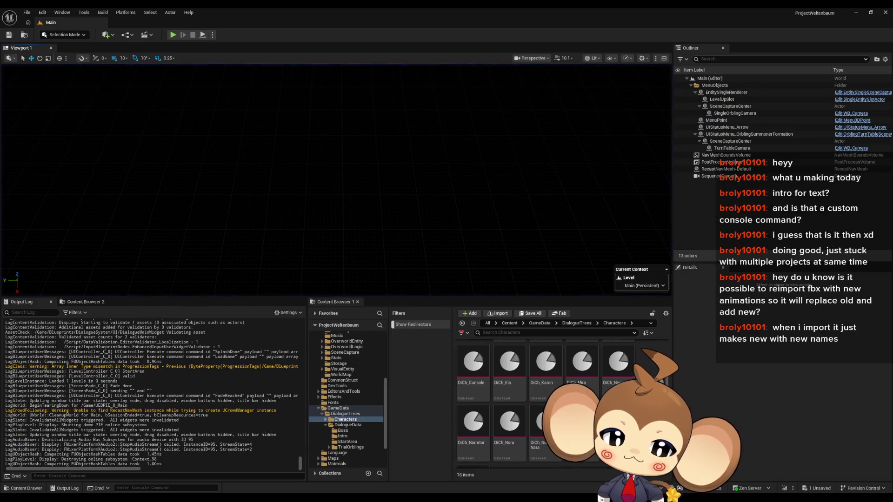
pyautogui.moveTo(362, 489)
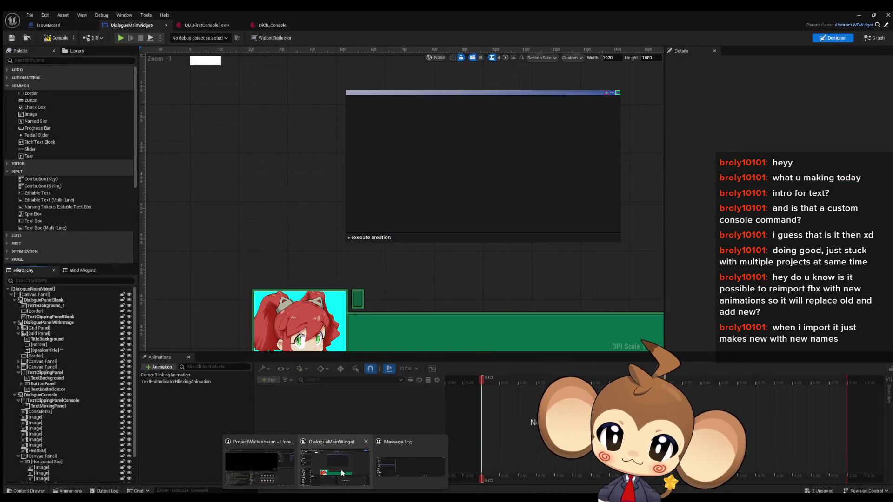
pyautogui.click(341, 470)
# Select CursorElement, then show DD_FirstConsoleText's Default Character Asset choices.
pyautogui.scroll(-3, 93, 395)
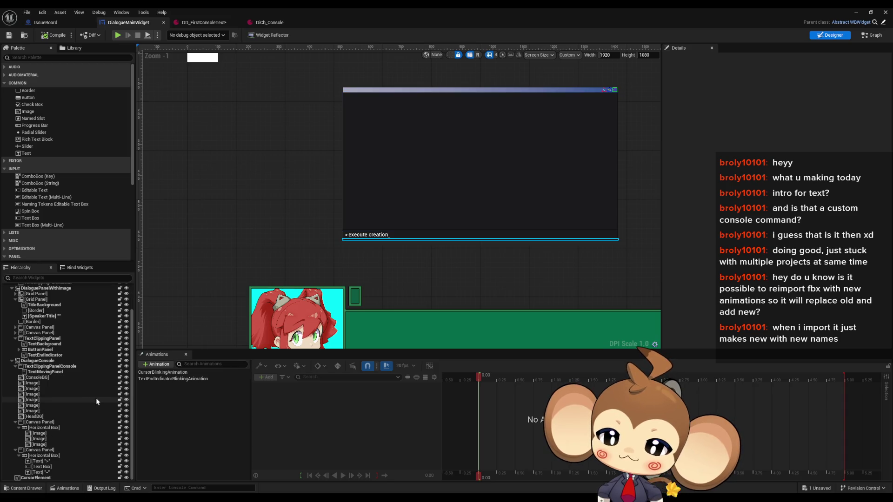
pyautogui.click(61, 476)
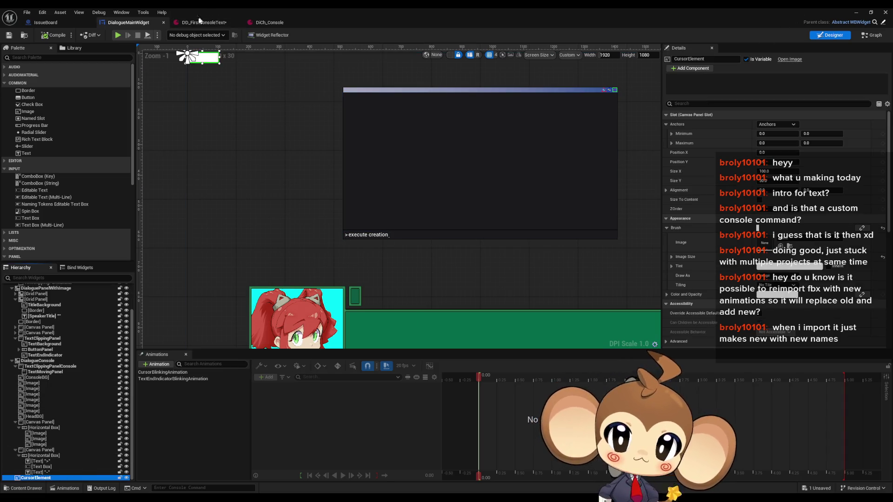
pyautogui.click(199, 22)
pyautogui.click(409, 89)
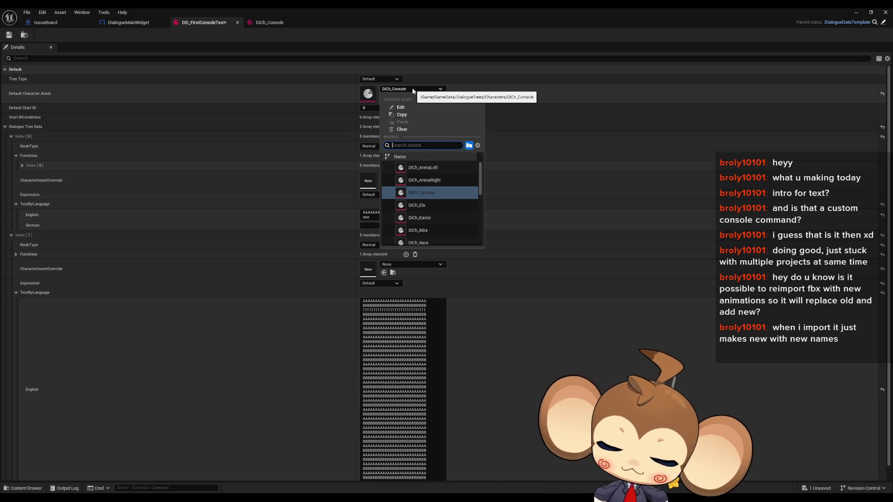
# Run a play test that loads the saved game from the start menu, then stop it.
pyautogui.press('Escape')
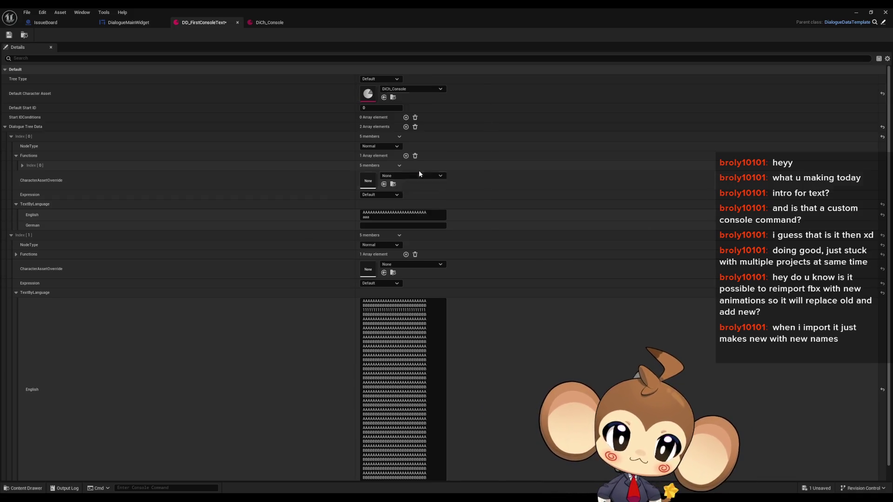
pyautogui.click(857, 13)
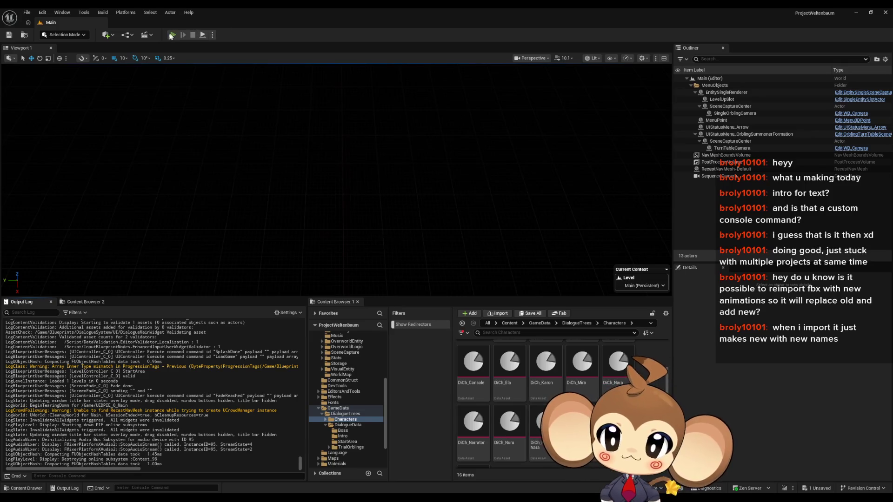
pyautogui.click(172, 35)
pyautogui.press('space')
pyautogui.click(84, 255)
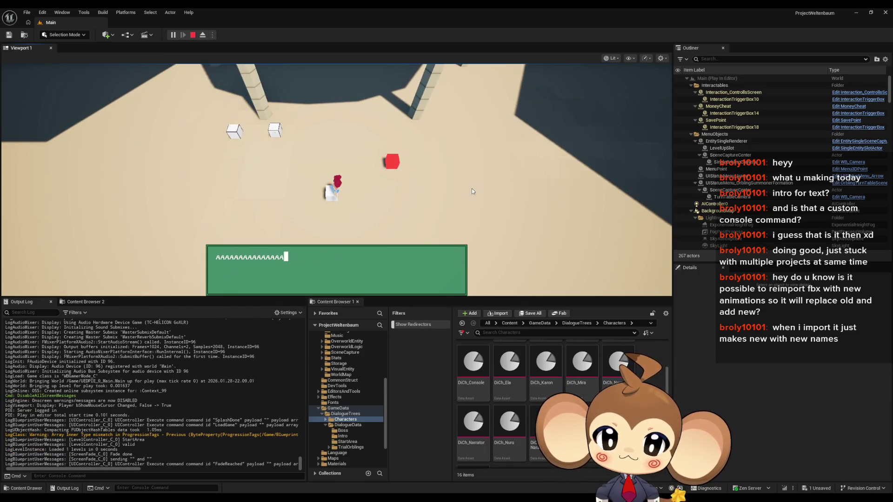
pyautogui.click(192, 34)
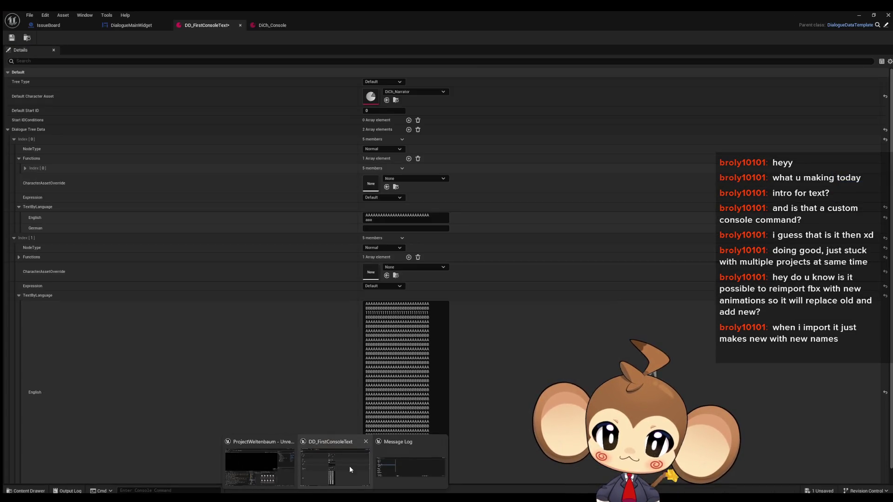
# Set DiCh_Narrator's TypeSpeed to 0.1.
pyautogui.click(350, 466)
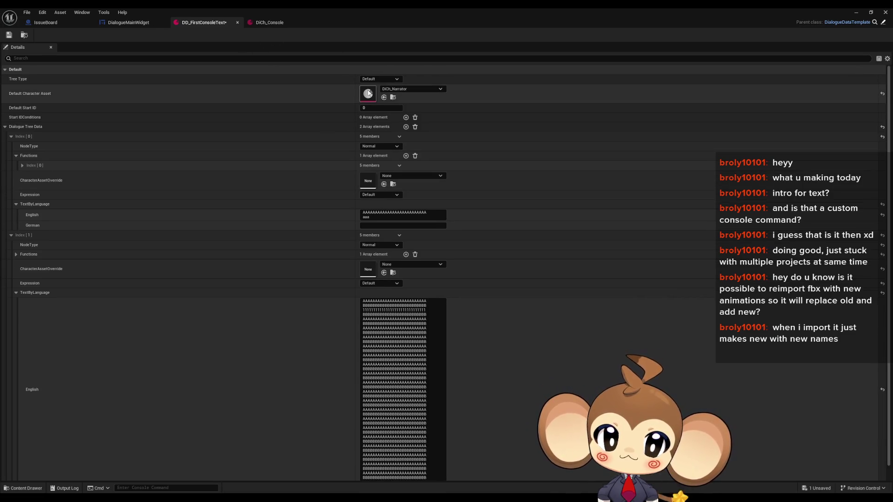
pyautogui.doubleClick(368, 93)
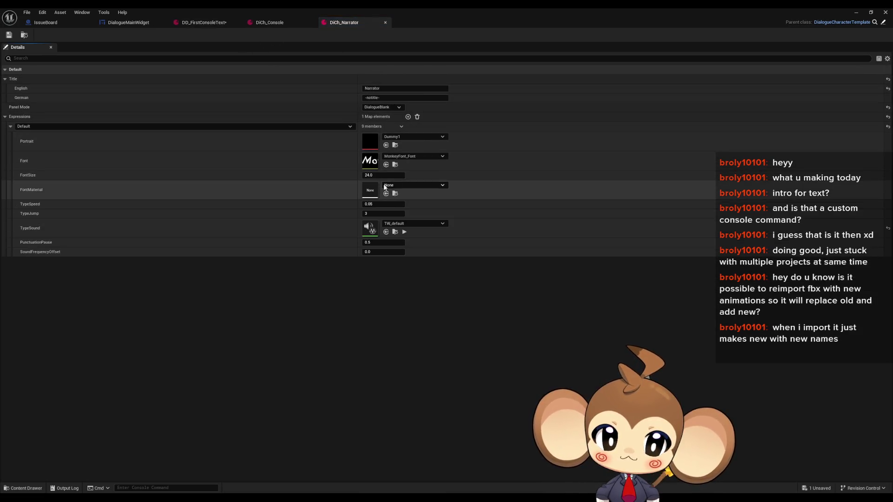
pyautogui.click(384, 205)
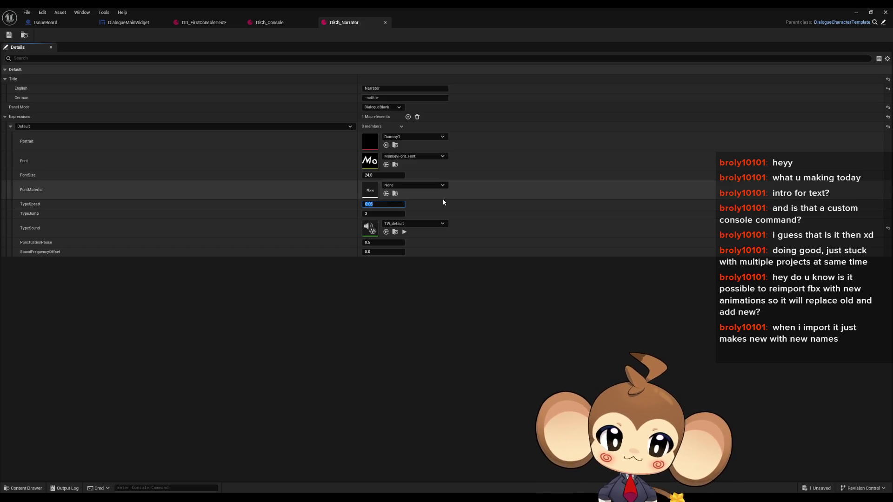
pyautogui.press('Right')
pyautogui.write('1')
pyautogui.press('Return')
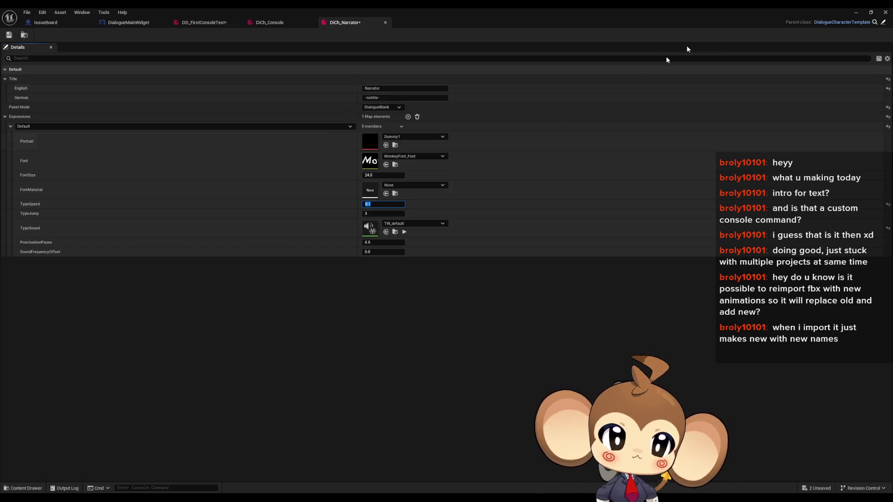
# Play-test the narrator dialogue at 0.1 type speed, advancing one line, then stop.
pyautogui.click(856, 13)
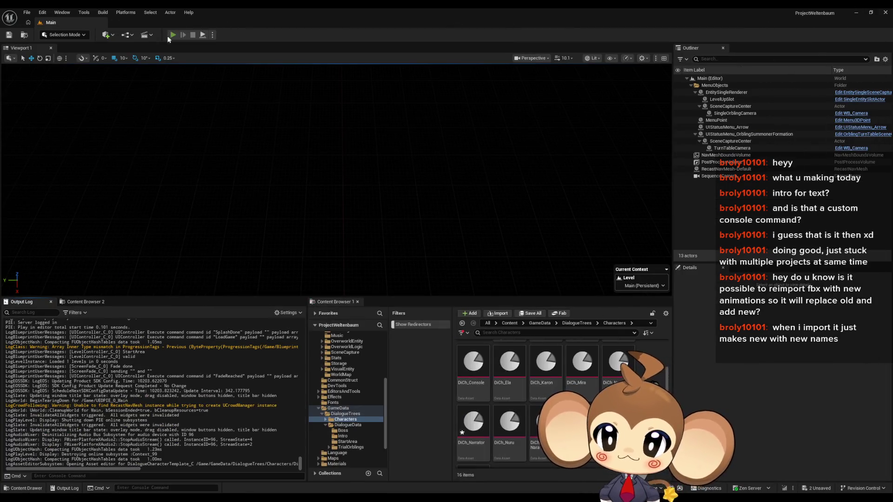
pyautogui.click(182, 31)
pyautogui.click(114, 254)
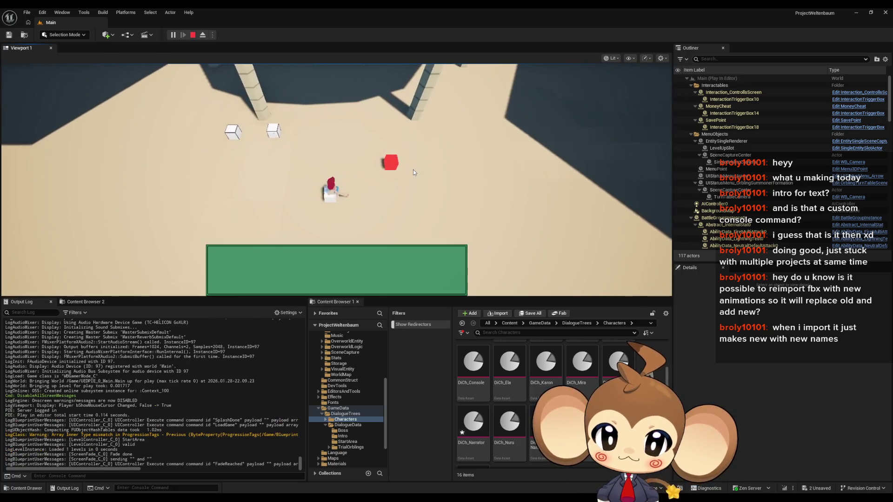
pyautogui.press('space')
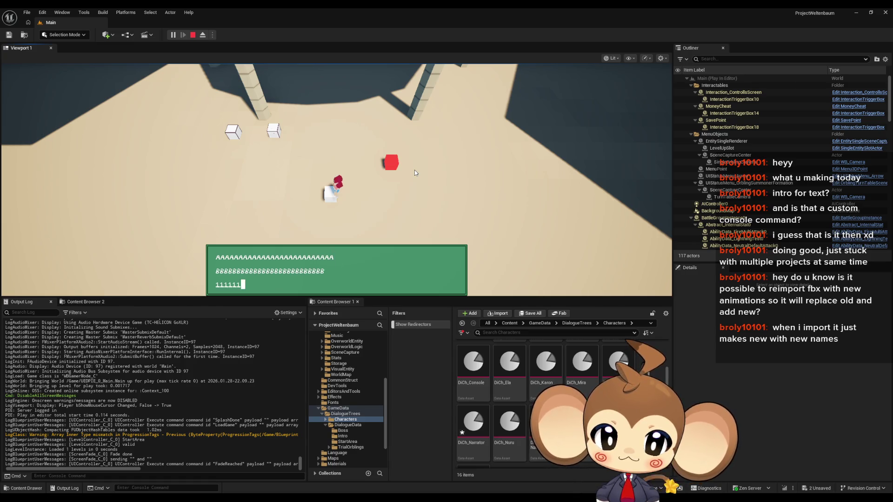
pyautogui.click(191, 36)
# Restore DiCh_Narrator's TypeSpeed to 0.05.
pyautogui.doubleClick(473, 423)
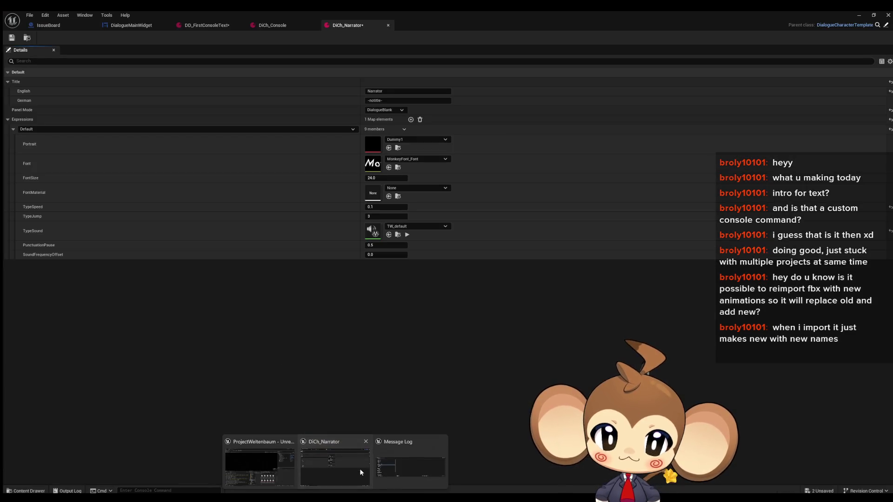
pyautogui.click(373, 204)
pyautogui.write('0.05')
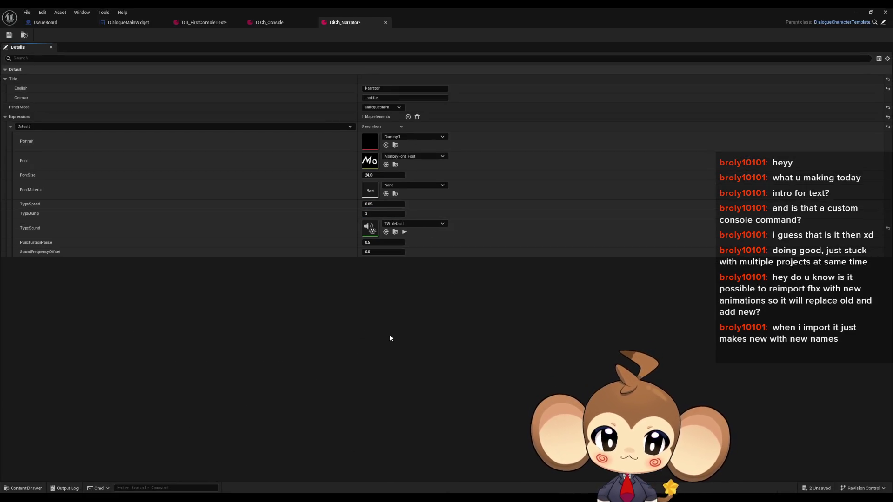
pyautogui.click(106, 22)
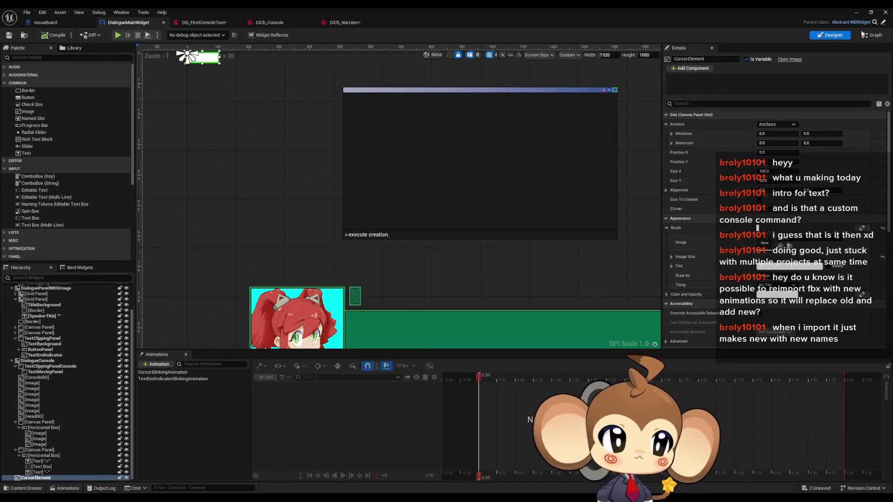
# Find CursorElement's references and delete the Set Visibility node collapsing it in AnimateDialogueText.
pyautogui.hotkey('ctrl', 'shift', 'g')
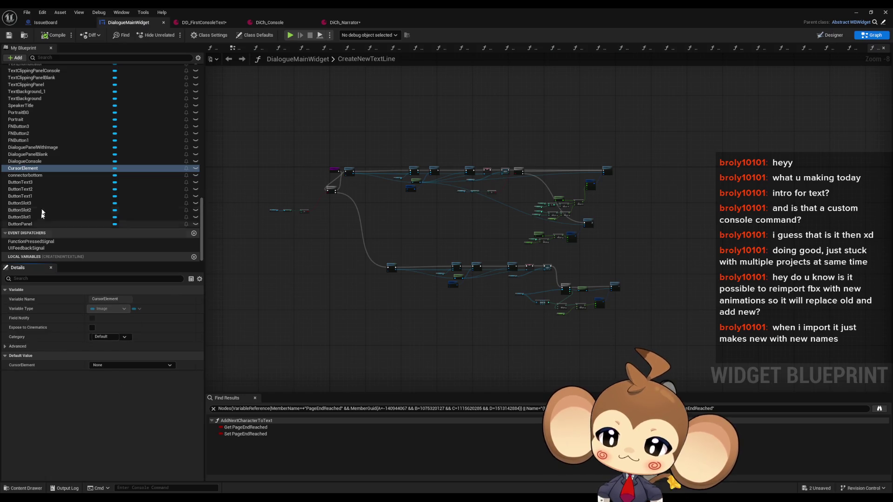
pyautogui.rightClick(23, 169)
pyautogui.moveTo(59, 196)
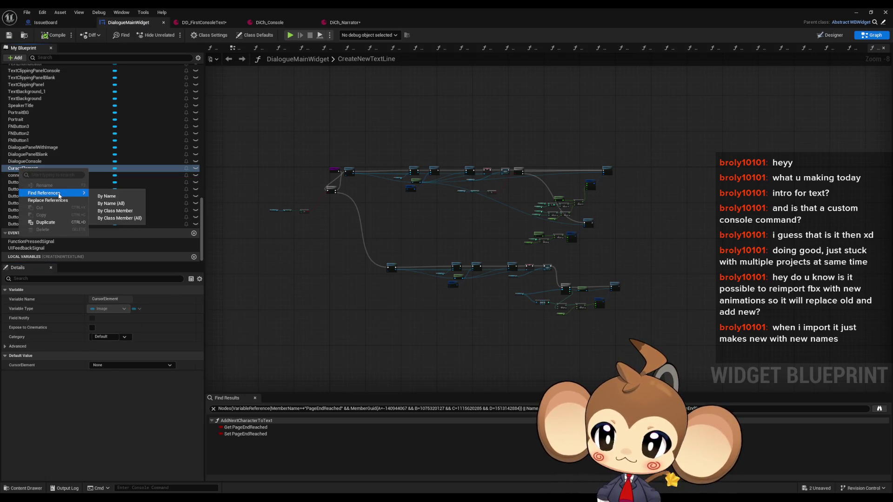
pyautogui.click(118, 211)
pyautogui.doubleClick(235, 428)
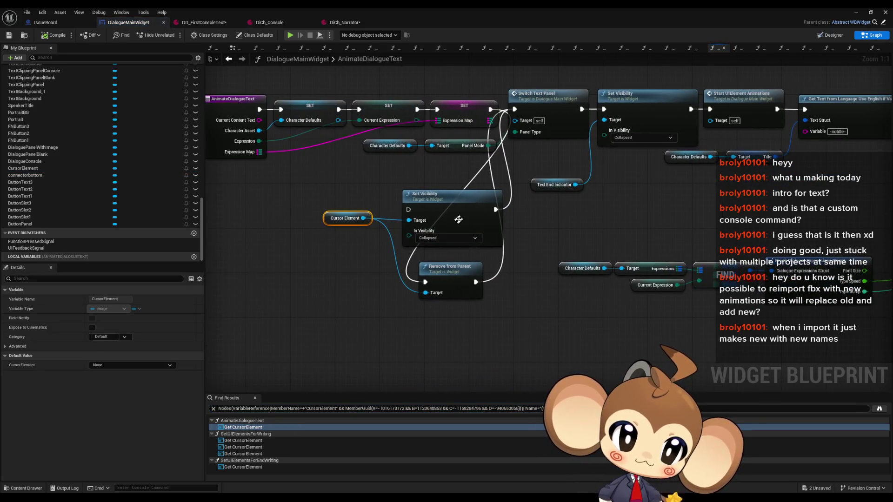
pyautogui.moveTo(464, 213)
pyautogui.mouseDown()
pyautogui.moveTo(463, 187)
pyautogui.moveTo(419, 268)
pyautogui.moveTo(424, 346)
pyautogui.moveTo(439, 342)
pyautogui.mouseUp()
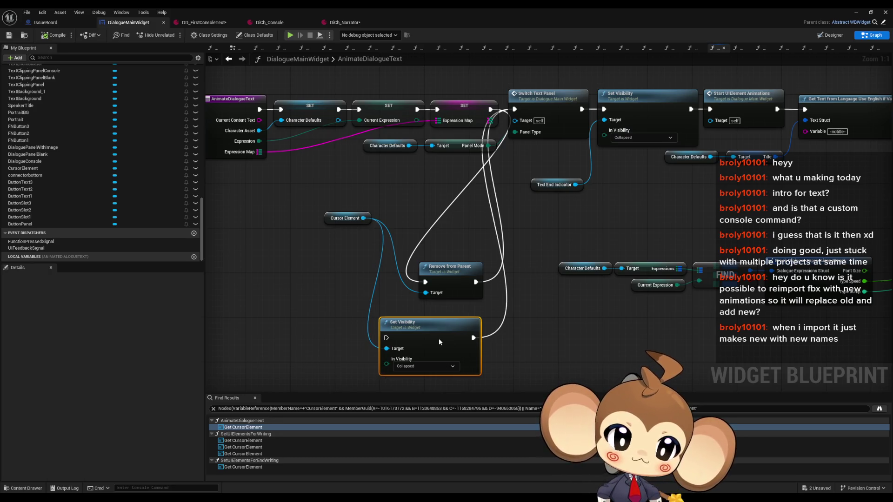
pyautogui.press('Delete')
# Browse Cursor Element's uses in SetUIElementsForWriting and SetUIElementsForEndWriting.
pyautogui.click(259, 441)
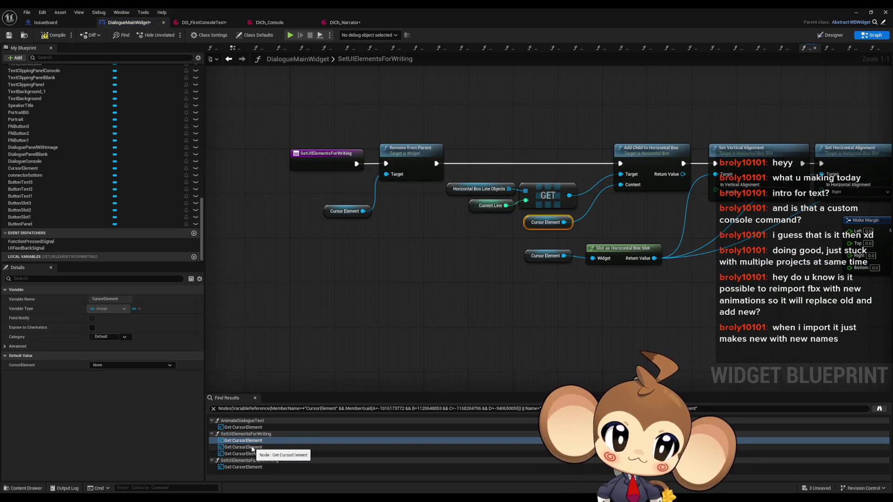
pyautogui.click(239, 468)
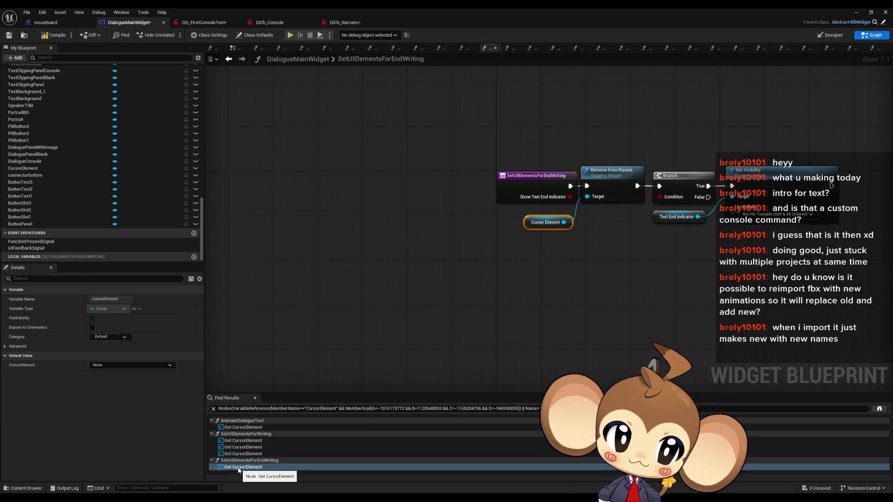
pyautogui.click(237, 453)
pyautogui.click(241, 448)
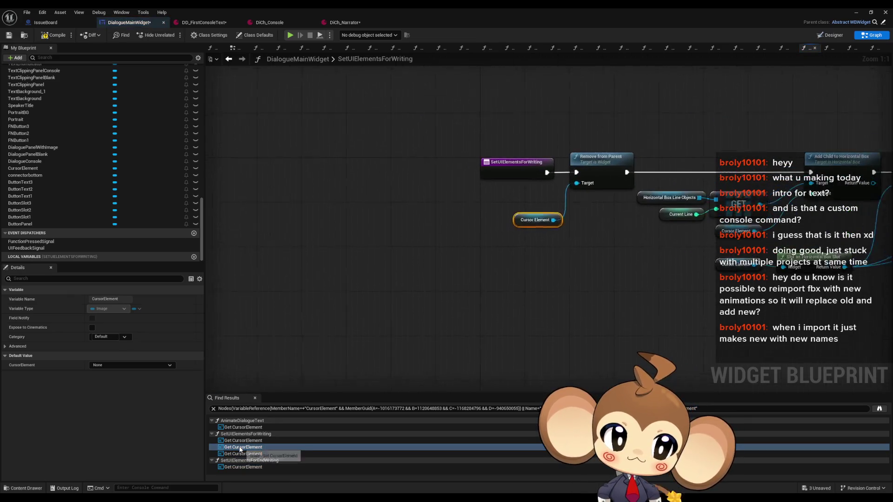
pyautogui.click(242, 444)
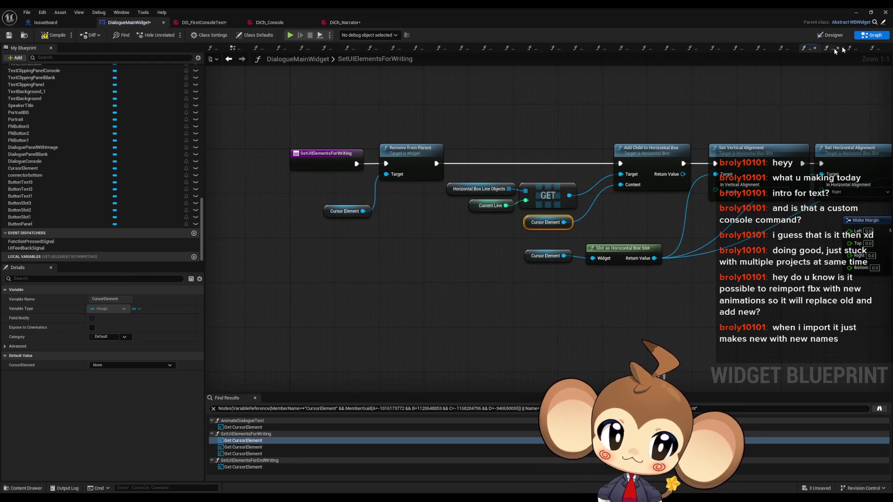
# Inspect CursorBlinkingAnimation's tracks, then find its references and open StartUIElementAnimations.
pyautogui.click(831, 35)
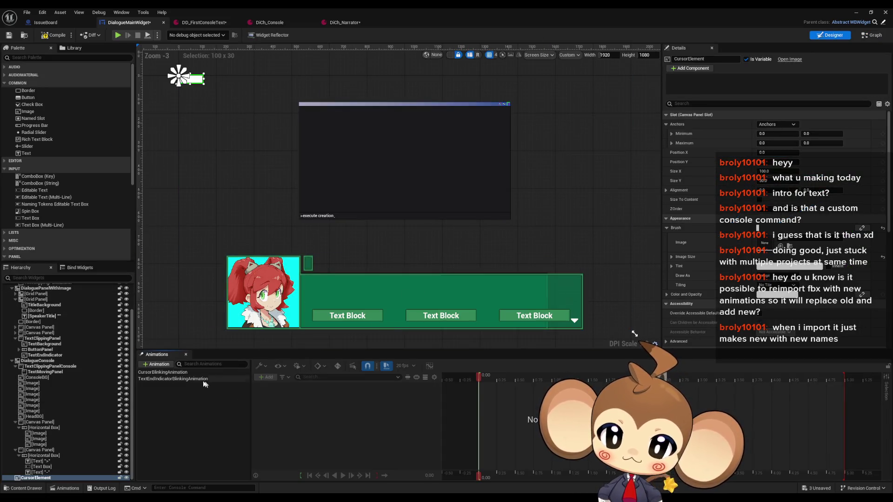
pyautogui.click(170, 373)
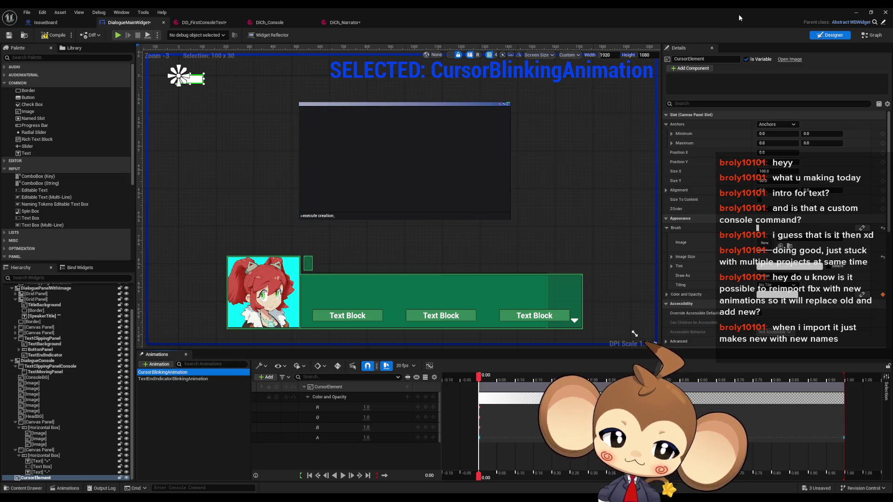
pyautogui.click(799, 60)
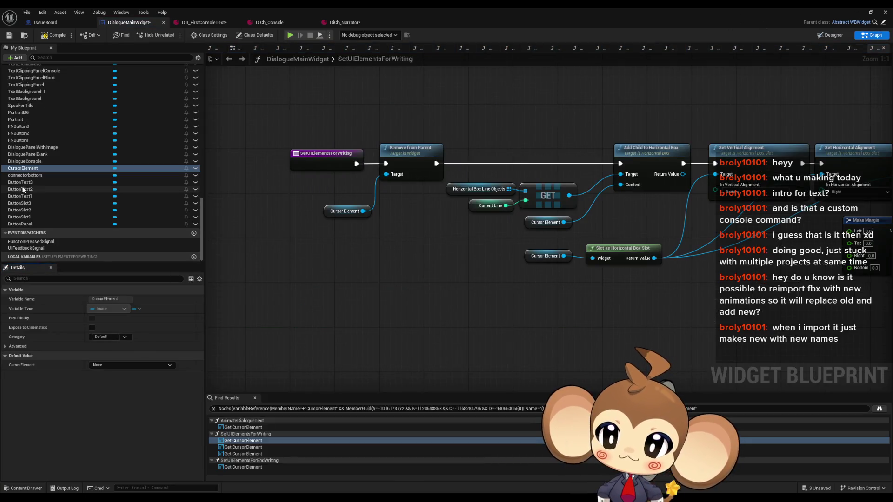
pyautogui.scroll(3, 49, 192)
pyautogui.scroll(10, 48, 192)
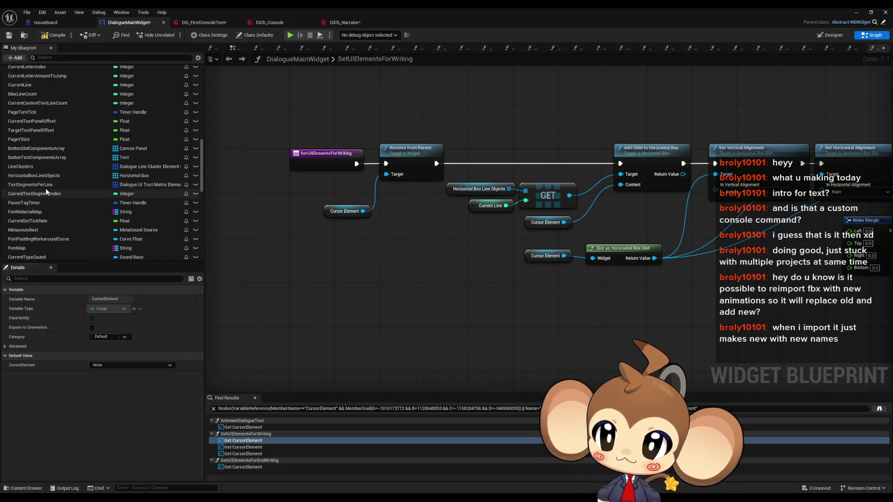
pyautogui.click(9, 117)
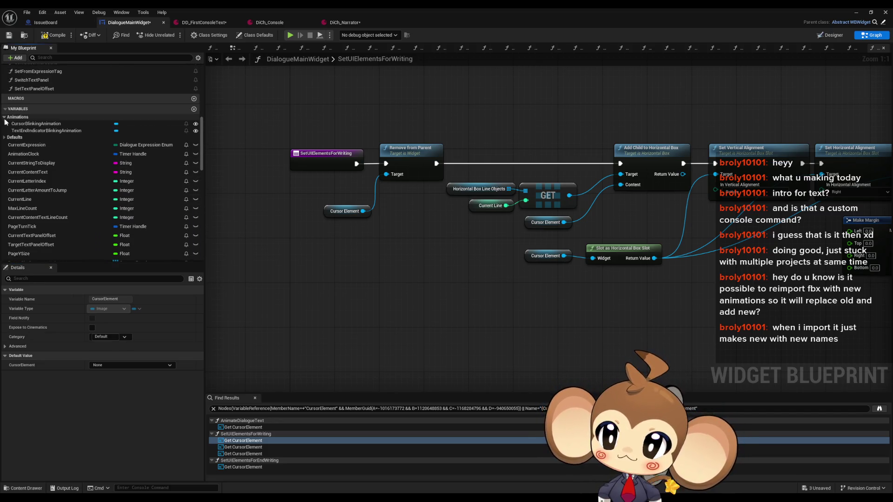
pyautogui.rightClick(29, 124)
pyautogui.moveTo(58, 152)
pyautogui.click(125, 169)
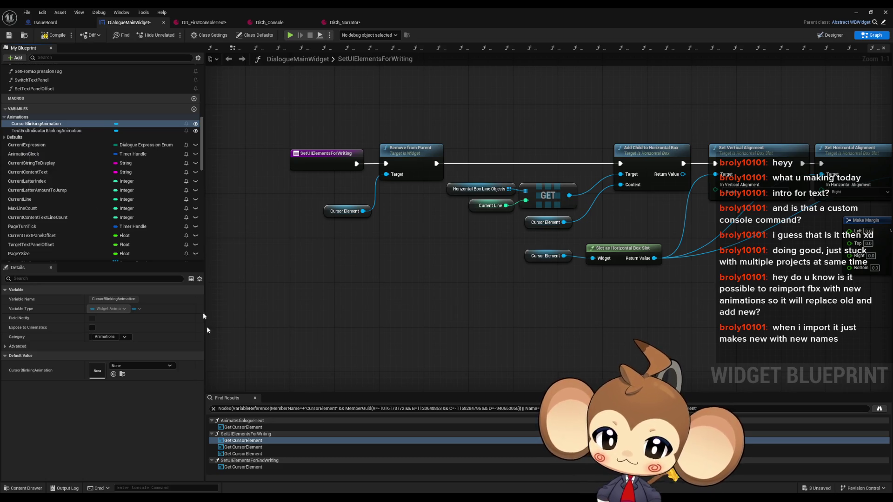
pyautogui.click(242, 427)
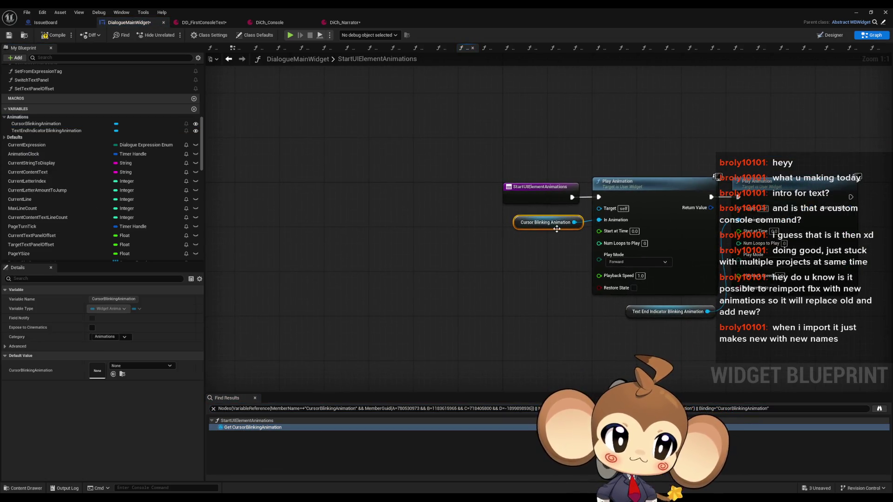
# Find every call to StartUIElementAnimations and open the one in AnimateDialogueText.
pyautogui.click(455, 207)
pyautogui.rightClick(454, 205)
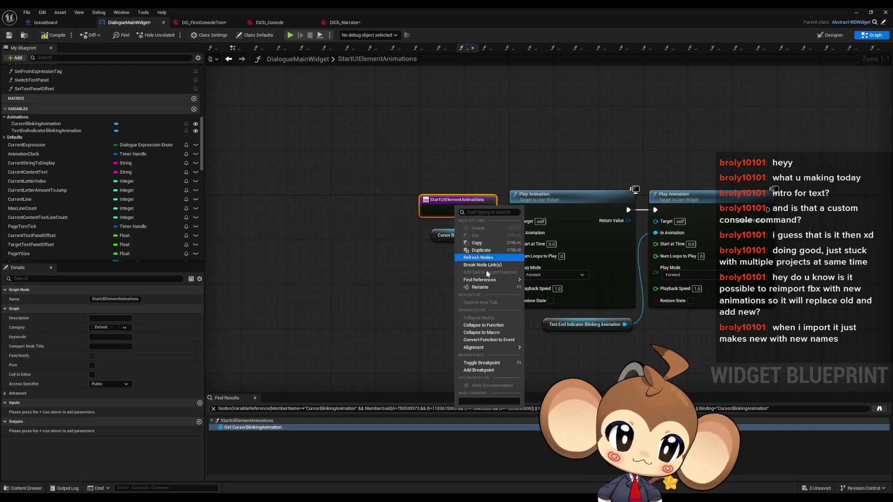
pyautogui.moveTo(491, 281)
pyautogui.click(549, 298)
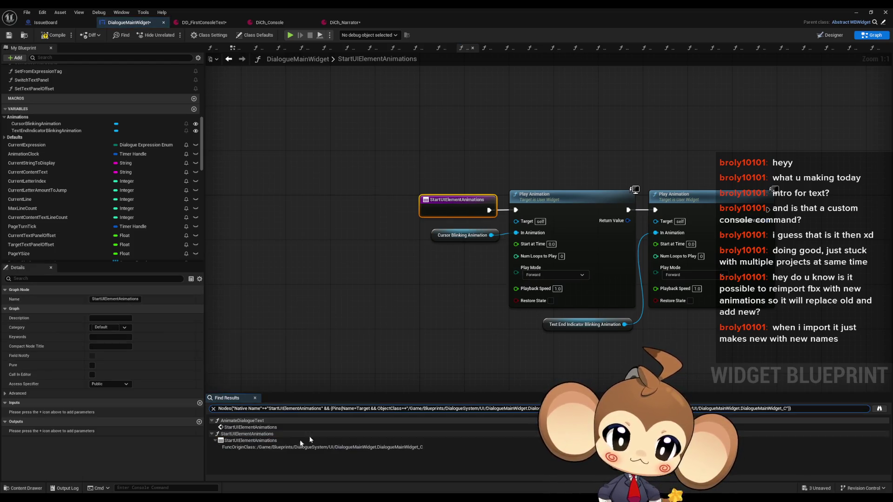
pyautogui.click(236, 427)
pyautogui.doubleClick(236, 428)
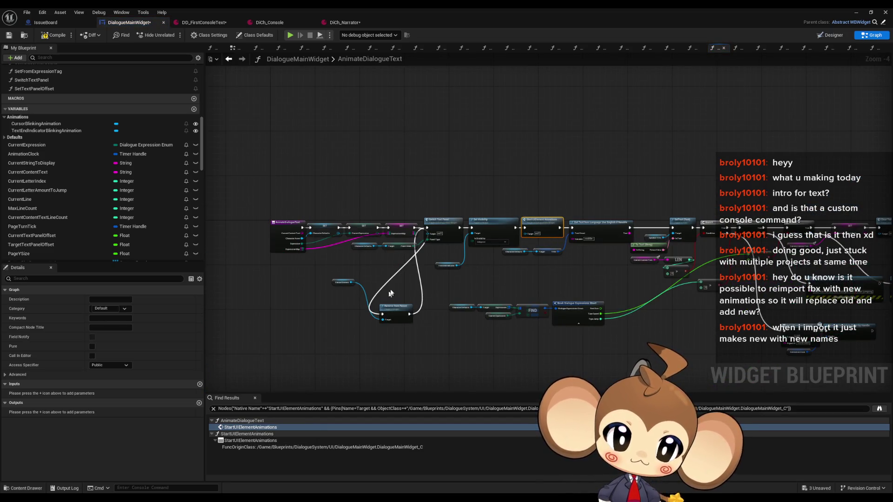
pyautogui.moveTo(407, 342); pyautogui.dragTo(406, 342)
pyautogui.scroll(3, 407, 341)
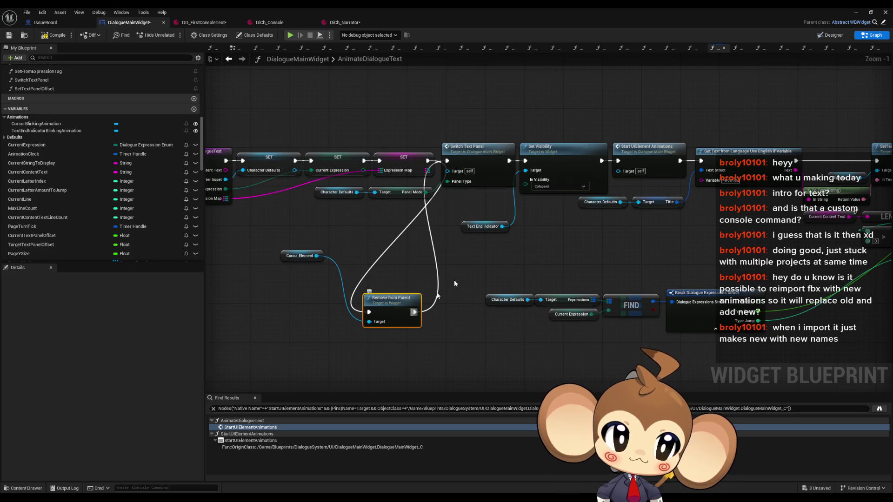
pyautogui.moveTo(600, 161); pyautogui.dragTo(703, 163)
pyautogui.click(645, 153)
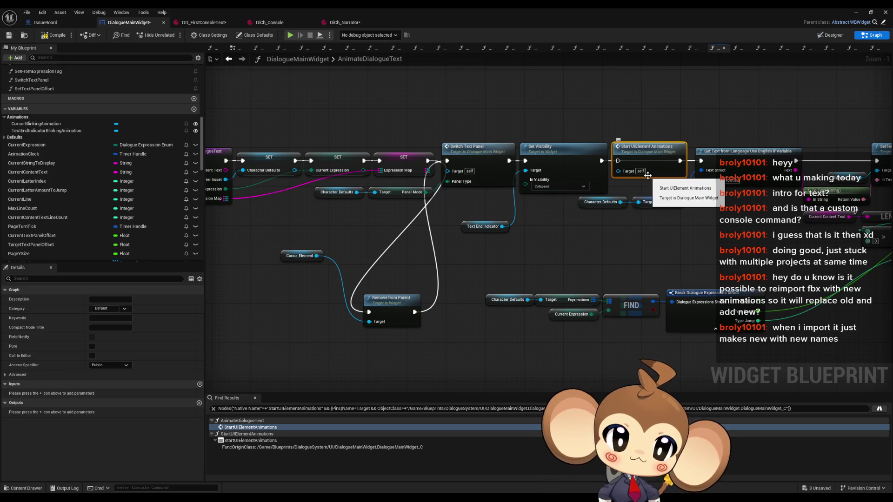
pyautogui.rightClick(282, 257)
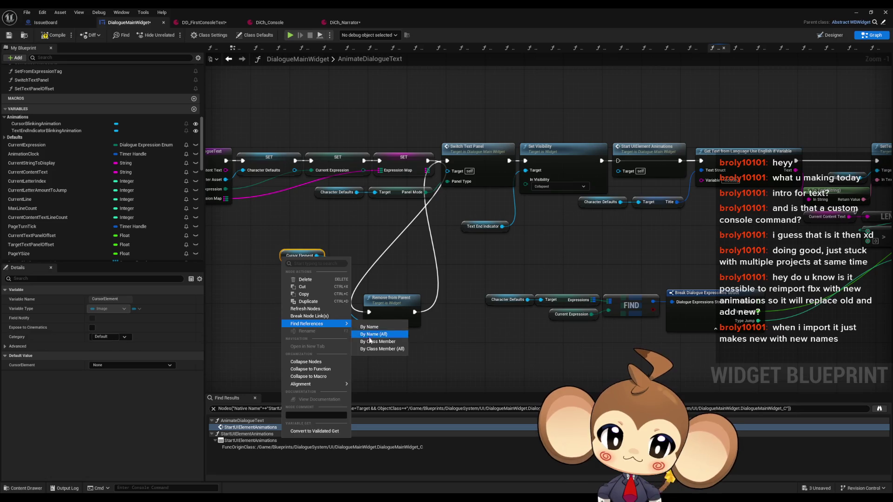
pyautogui.click(349, 372)
pyautogui.click(242, 427)
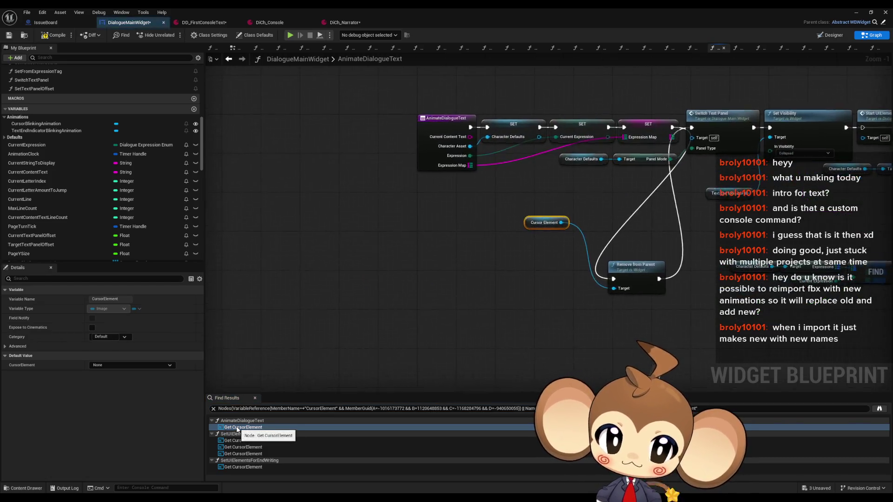
pyautogui.click(236, 441)
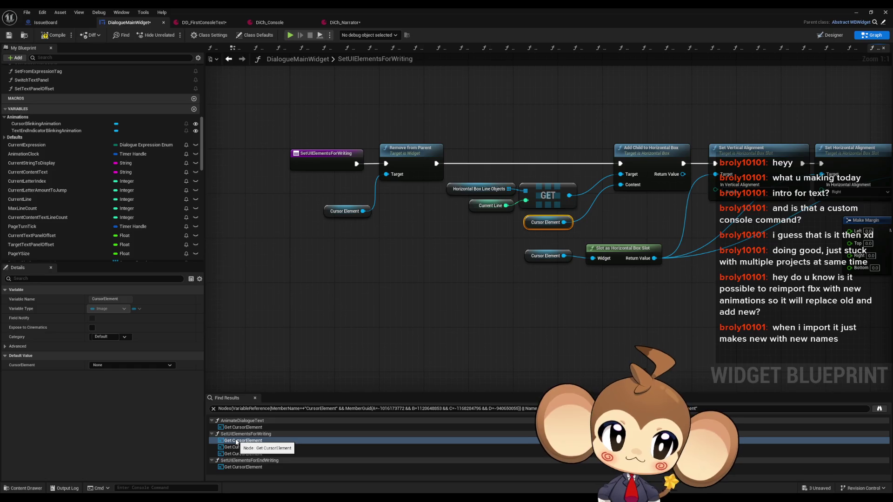
pyautogui.moveTo(658, 286); pyautogui.dragTo(504, 359)
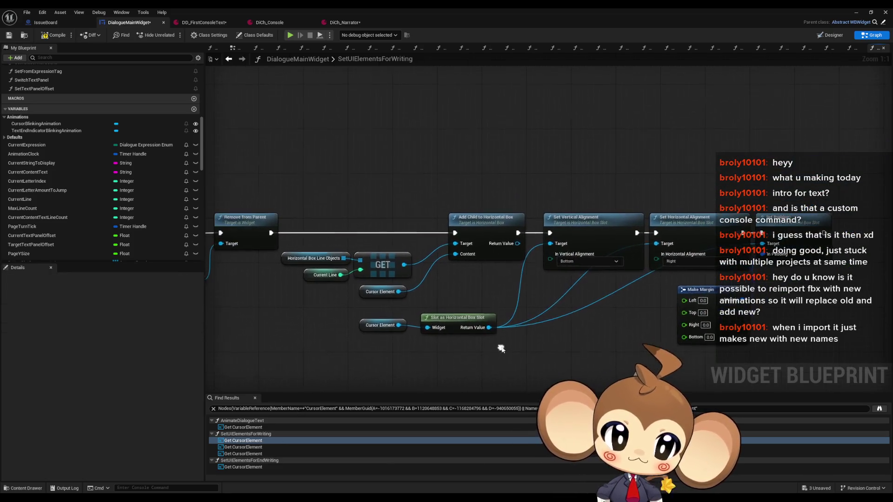
pyautogui.click(255, 453)
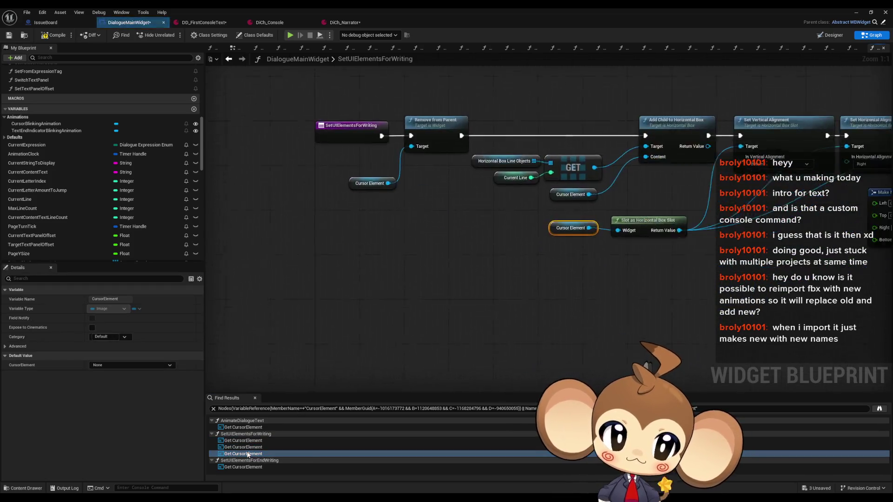
pyautogui.click(245, 467)
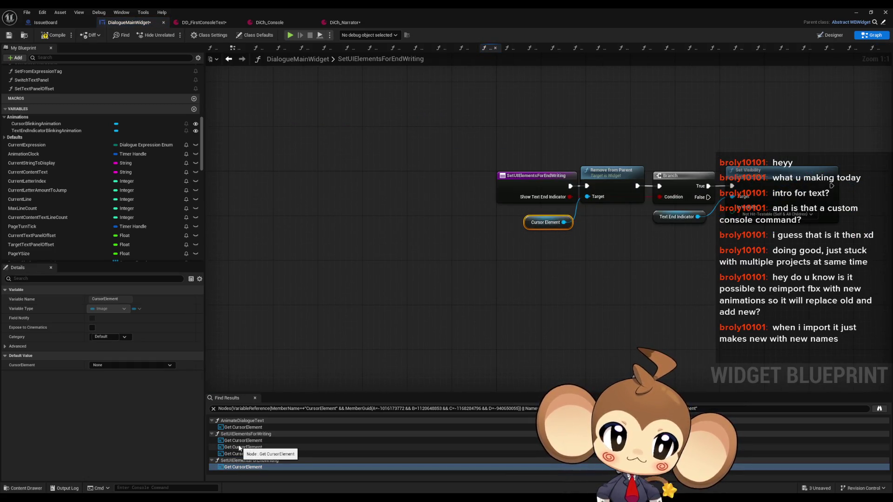
pyautogui.click(240, 447)
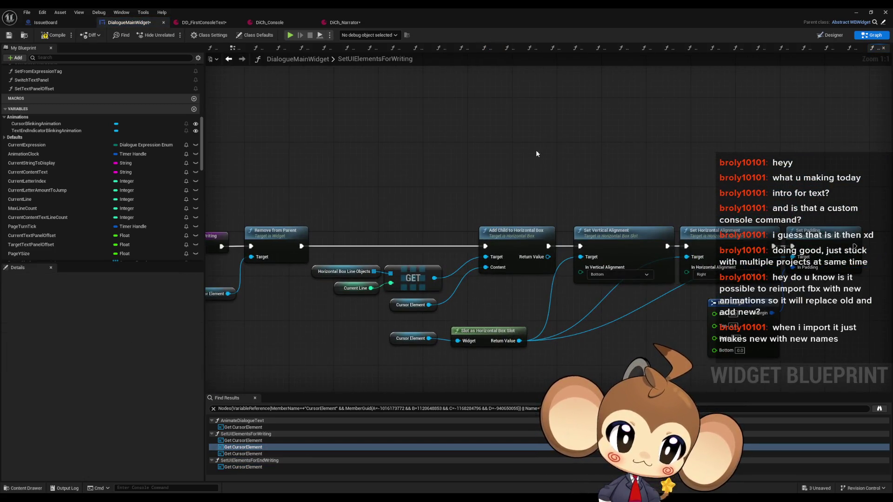
pyautogui.click(576, 158)
pyautogui.doubleClick(576, 159)
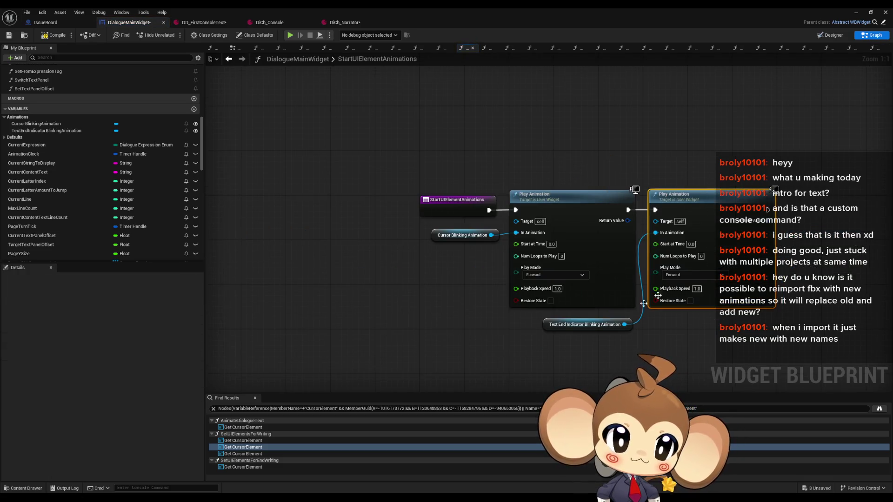
# Select the first Play Animation node together with its animation getter.
pyautogui.moveTo(549, 337)
pyautogui.mouseDown()
pyautogui.moveTo(626, 351)
pyautogui.moveTo(520, 332)
pyautogui.mouseUp()
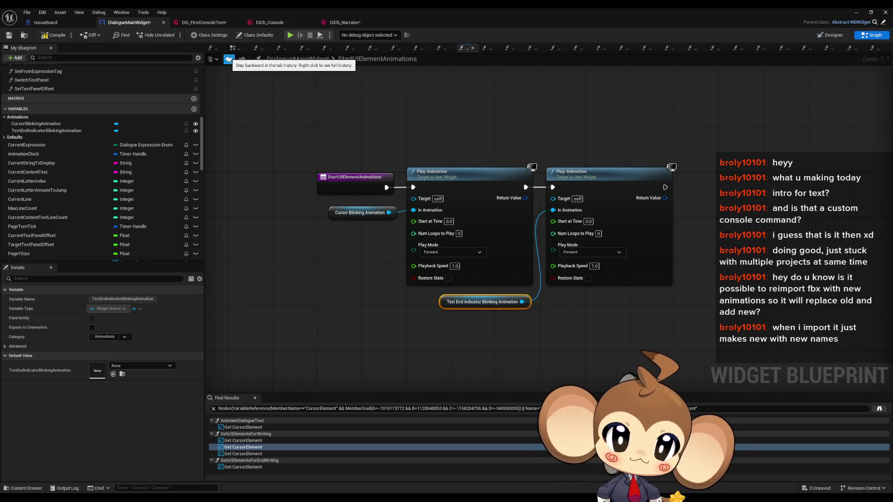
pyautogui.moveTo(467, 123); pyautogui.dragTo(493, 177)
pyautogui.moveTo(274, 199); pyautogui.dragTo(325, 221)
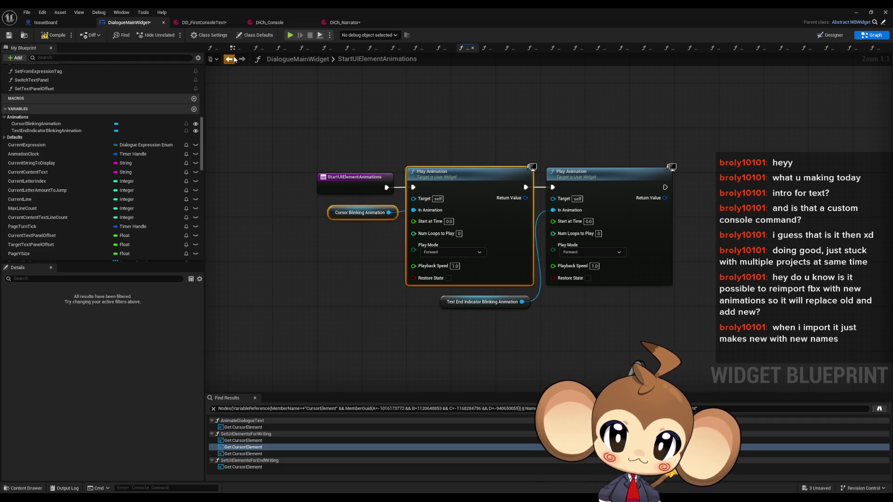
# In SetUIElementsForWriting, replace Start UIElement Animations with the pasted Play Animation nodes.
pyautogui.click(229, 58)
pyautogui.moveTo(578, 161); pyautogui.dragTo(449, 84)
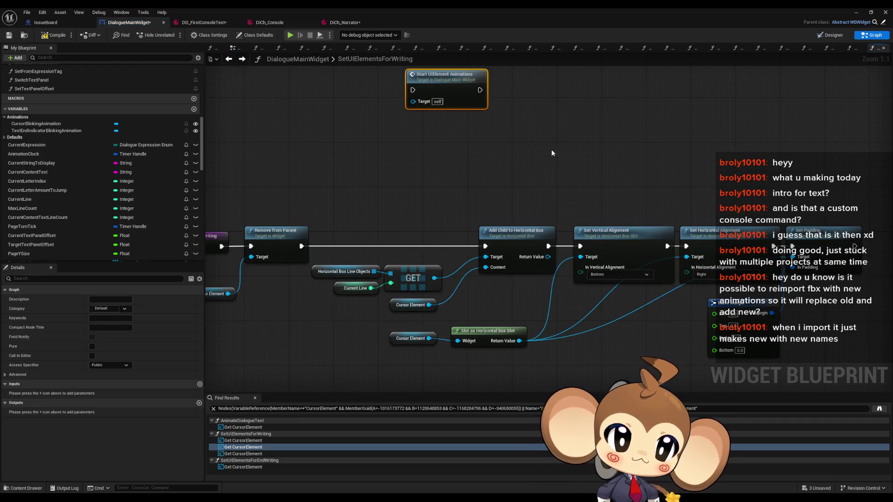
pyautogui.press('Delete')
pyautogui.hotkey('ctrl', 'v')
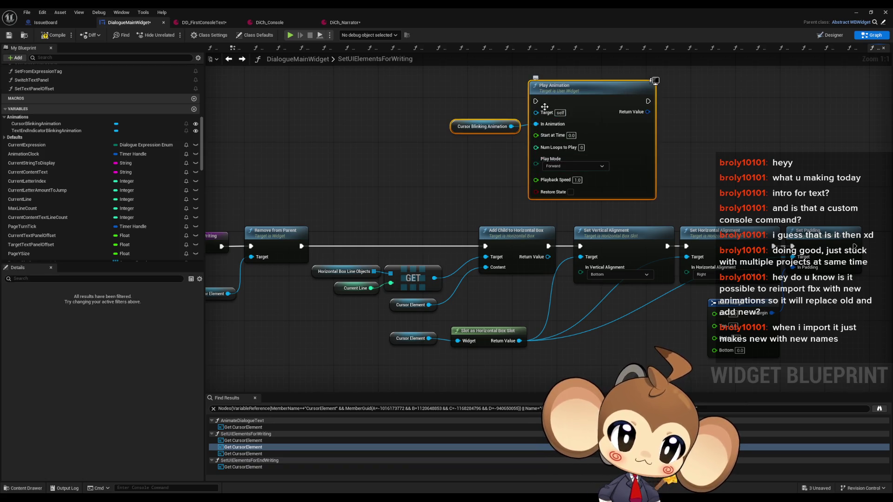